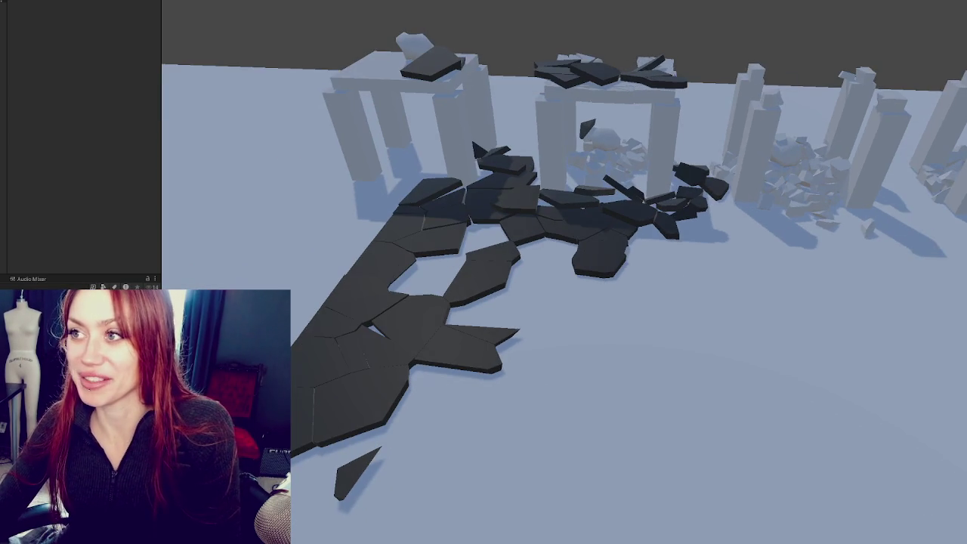
Step: Set the slab's Rayfire Rigid material type to Dense Rock and orbit to inspect the shatter
{"action": "scroll", "coordinate": [93, 126], "scroll_direction": "down", "scroll_amount": 5}
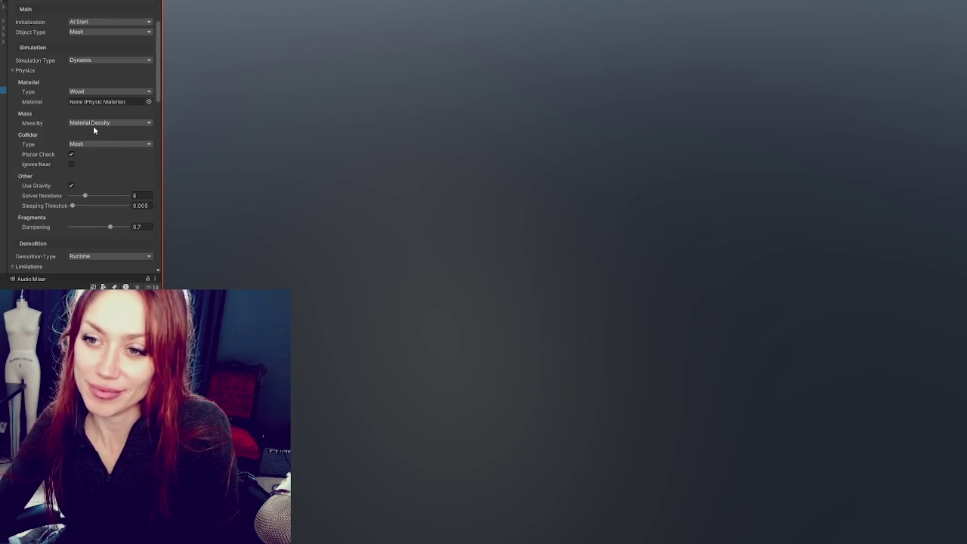
{"action": "scroll", "coordinate": [95, 125], "scroll_direction": "down", "scroll_amount": 2}
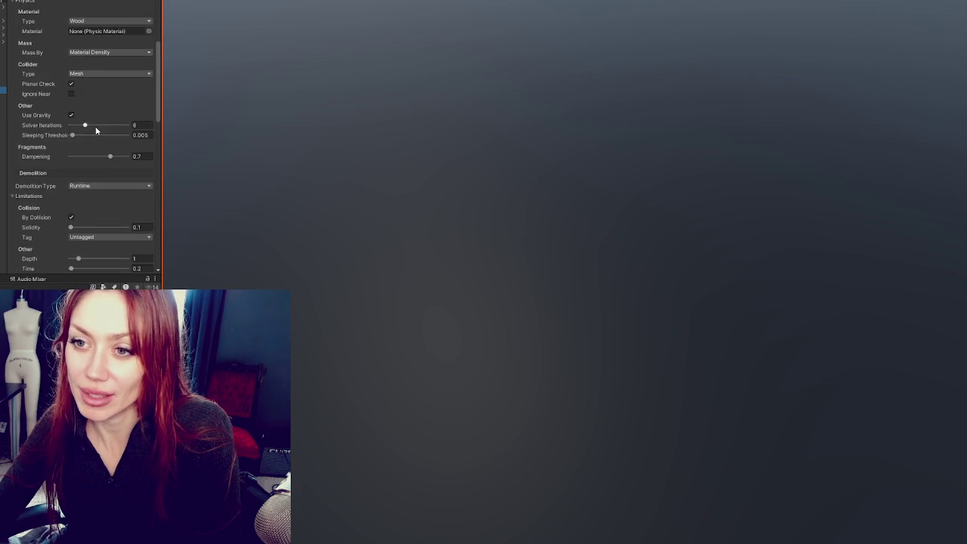
{"action": "scroll", "coordinate": [101, 102], "scroll_direction": "up", "scroll_amount": 3}
{"action": "left_click", "coordinate": [94, 115]}
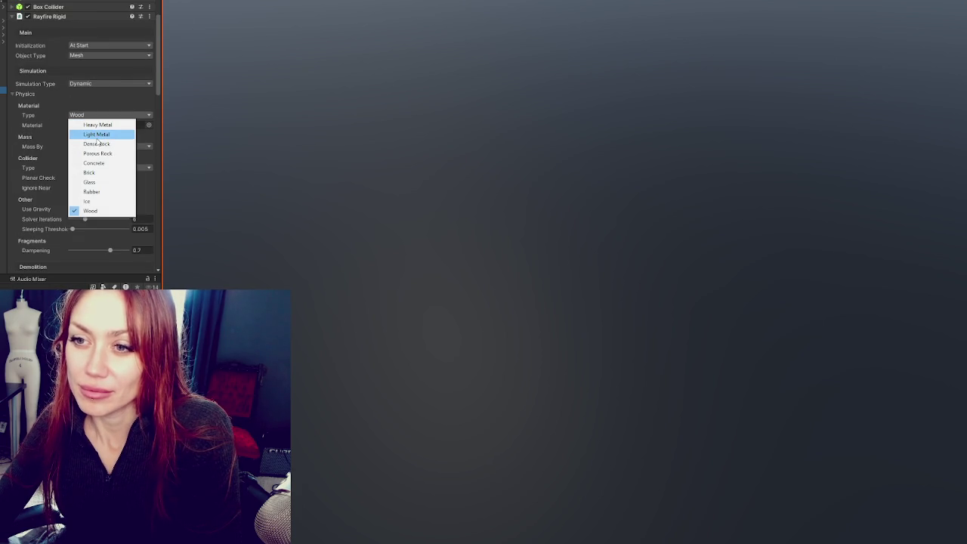
{"action": "left_click", "coordinate": [98, 143]}
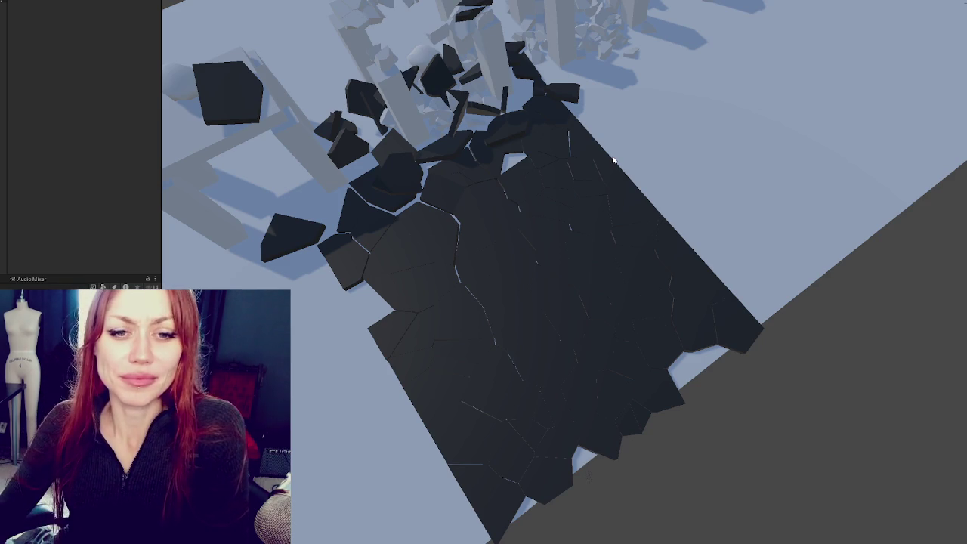
{"action": "mouse_move", "coordinate": [462, 367]}
{"action": "left_mouse_down"}
{"action": "mouse_move", "coordinate": [608, 280]}
{"action": "mouse_move", "coordinate": [340, 331]}
{"action": "mouse_move", "coordinate": [354, 395]}
{"action": "mouse_move", "coordinate": [566, 307]}
{"action": "mouse_move", "coordinate": [697, 321]}
{"action": "mouse_move", "coordinate": [445, 305]}
{"action": "mouse_move", "coordinate": [438, 380]}
{"action": "mouse_move", "coordinate": [454, 336]}
{"action": "mouse_move", "coordinate": [665, 267]}
{"action": "mouse_move", "coordinate": [639, 199]}
{"action": "mouse_move", "coordinate": [539, 296]}
{"action": "mouse_move", "coordinate": [529, 291]}
{"action": "left_mouse_up"}
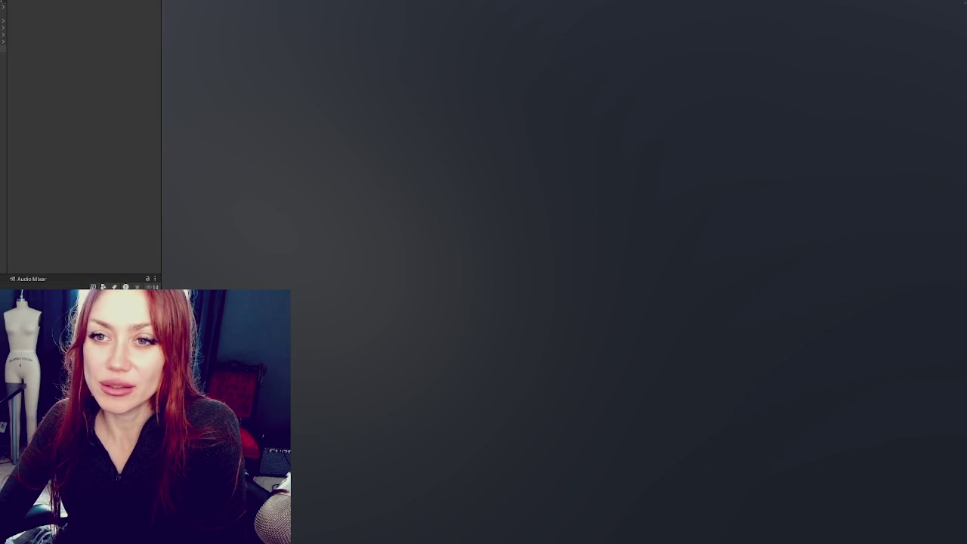
Step: Change the slab material to Concrete, with mass taken from the Rigid Body Component
{"action": "left_click", "coordinate": [98, 186]}
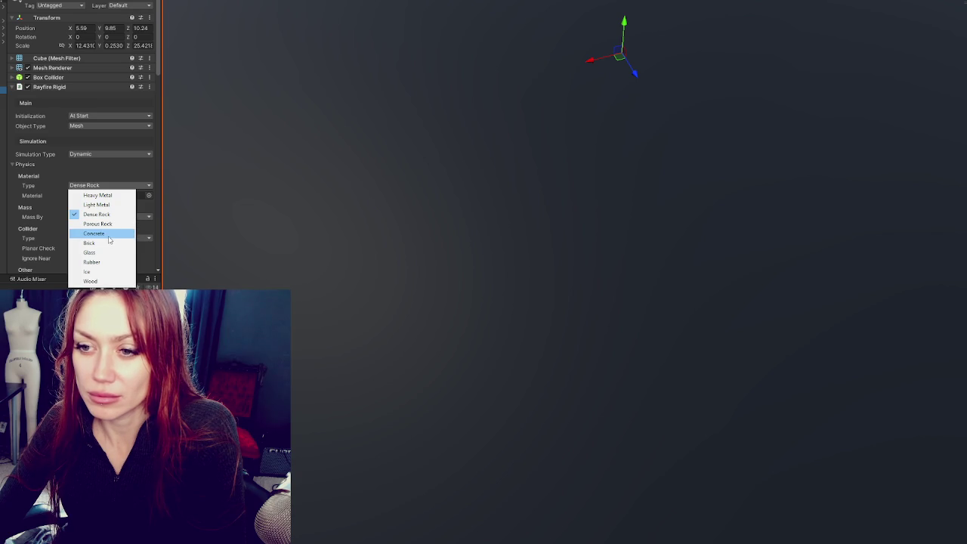
{"action": "left_click", "coordinate": [109, 239]}
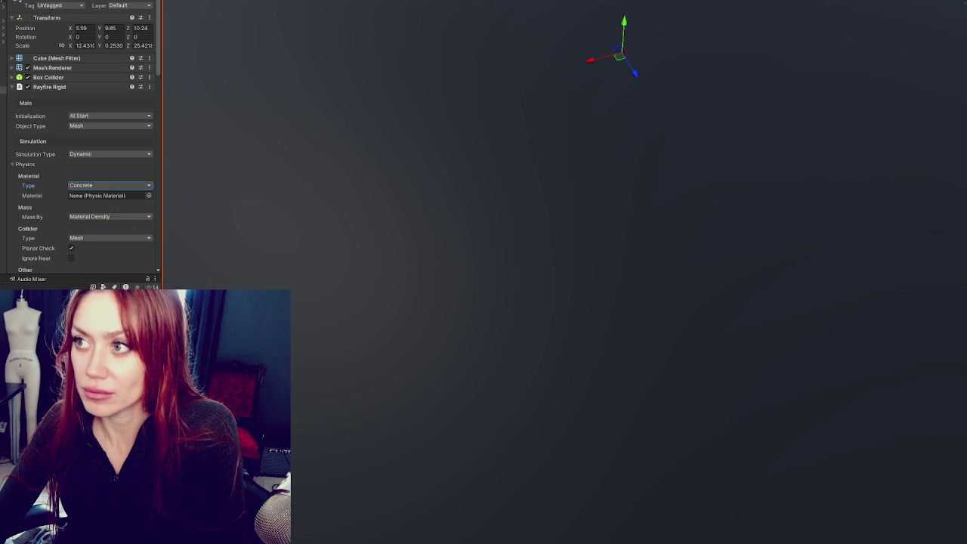
{"action": "scroll", "coordinate": [89, 161], "scroll_direction": "down", "scroll_amount": 5}
{"action": "left_click", "coordinate": [91, 99]}
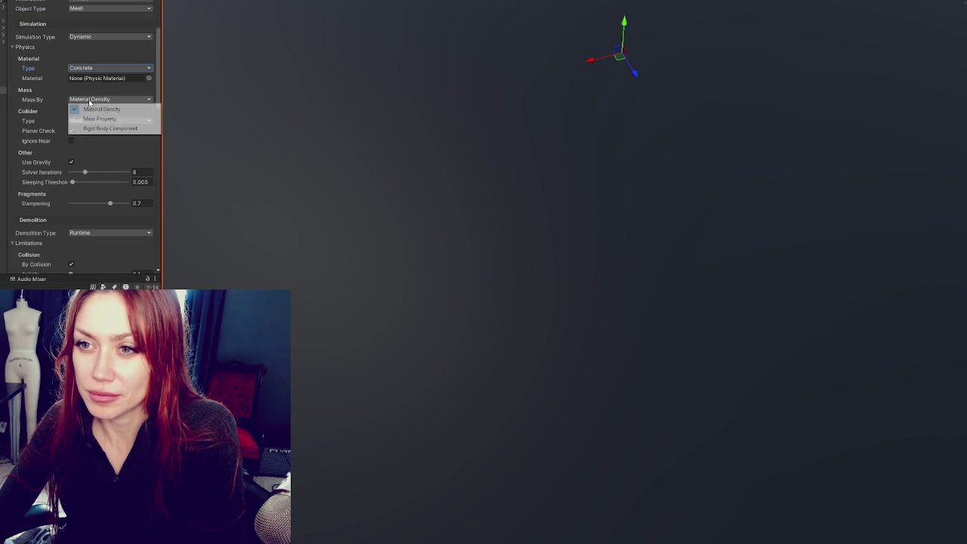
{"action": "left_click", "coordinate": [126, 130]}
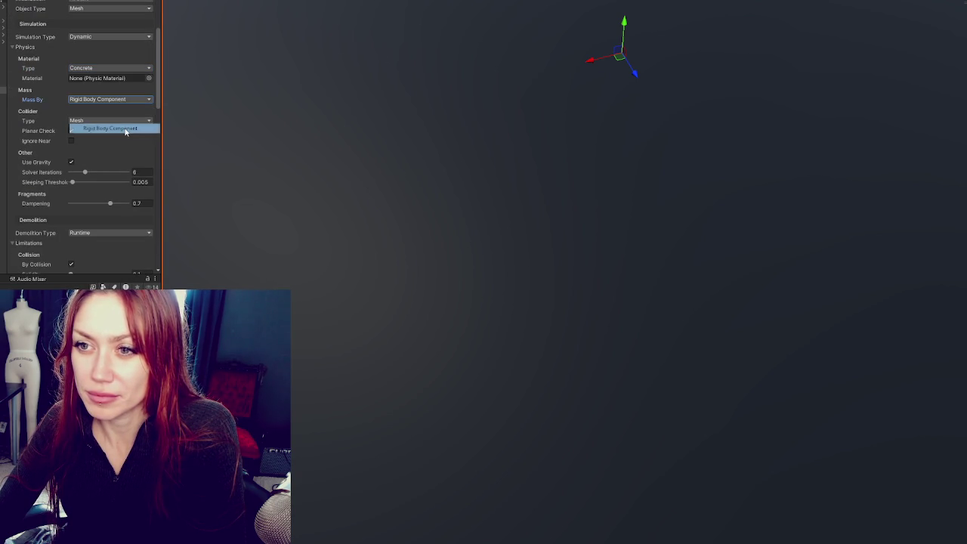
Step: Keep the Mesh collider, lower fragment dampening to 0.153, and start the simulation
{"action": "left_click", "coordinate": [92, 120]}
{"action": "left_click", "coordinate": [110, 121]}
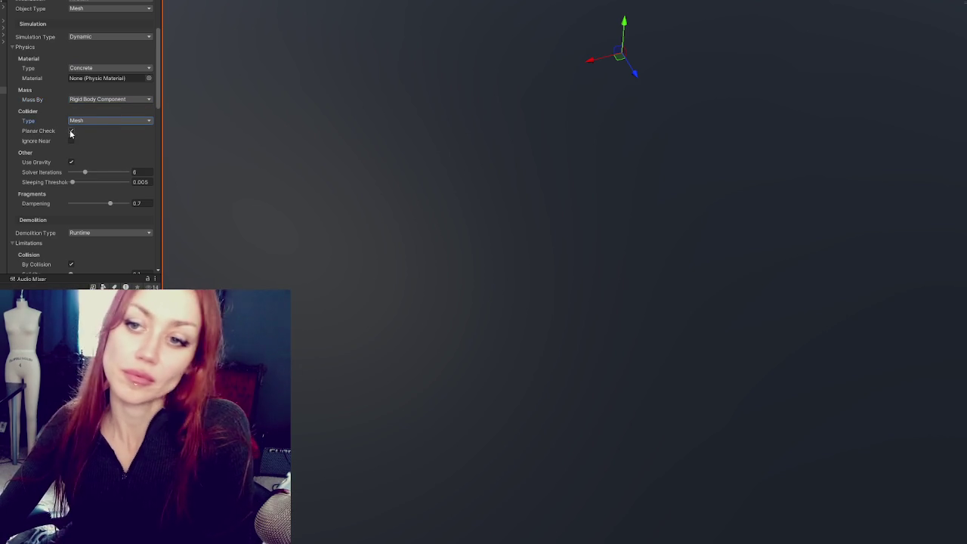
{"action": "scroll", "coordinate": [106, 165], "scroll_direction": "down", "scroll_amount": 1}
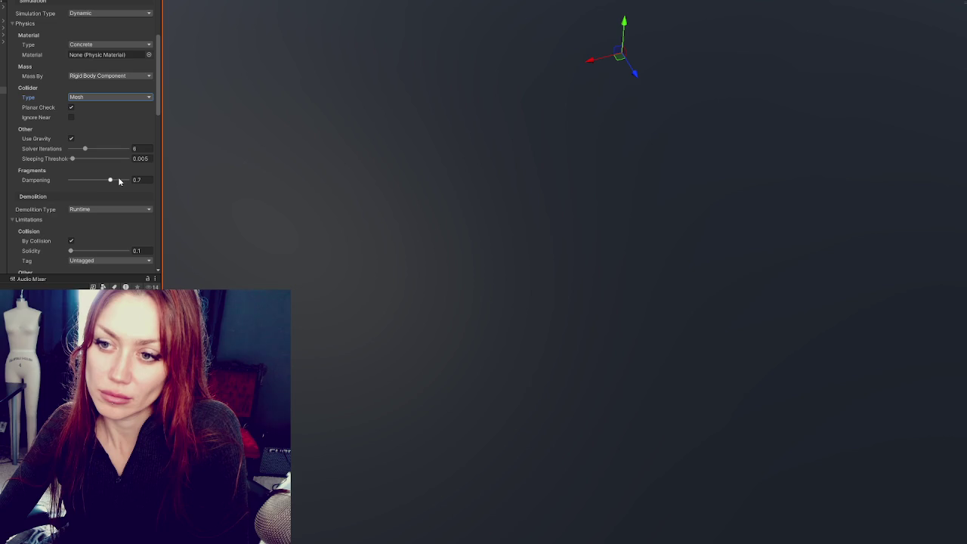
{"action": "left_click", "coordinate": [79, 182]}
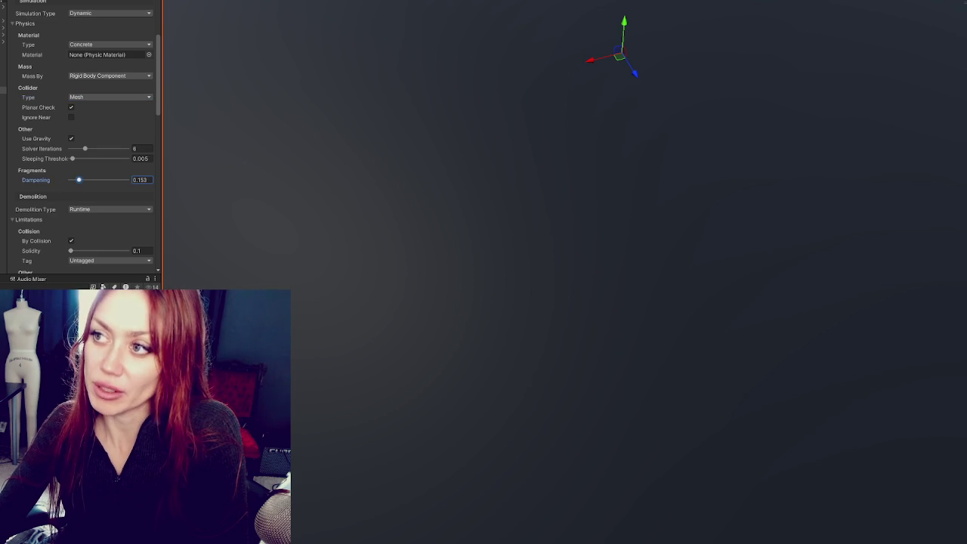
{"action": "key", "text": "ctrl+p"}
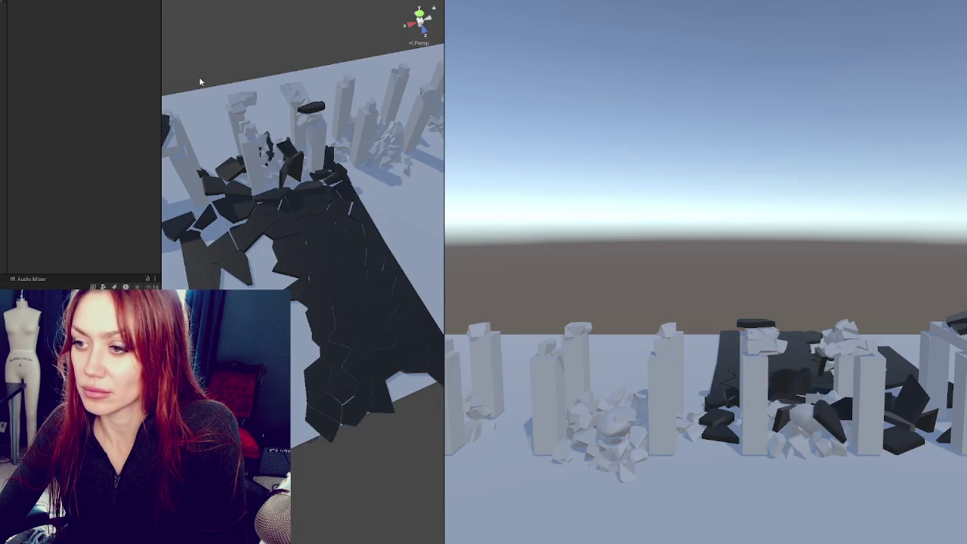
Step: Stop the run, raise fragment dampening to 0.794, and replay the shatter
{"action": "mouse_move", "coordinate": [201, 82]}
{"action": "left_mouse_down"}
{"action": "mouse_move", "coordinate": [346, 236]}
{"action": "mouse_move", "coordinate": [151, 202]}
{"action": "mouse_move", "coordinate": [330, 215]}
{"action": "left_mouse_up"}
{"action": "key", "text": "ctrl+p"}
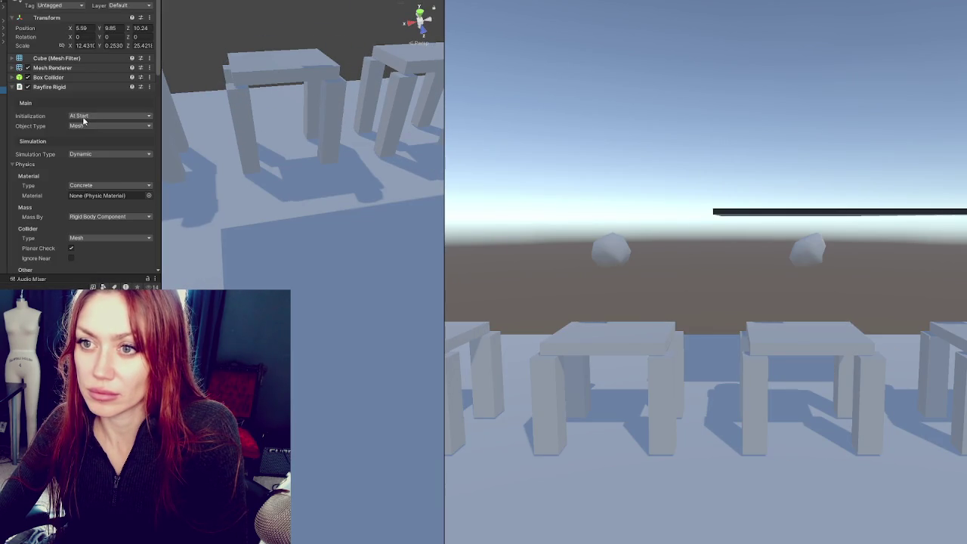
{"action": "scroll", "coordinate": [122, 204], "scroll_direction": "down", "scroll_amount": 4}
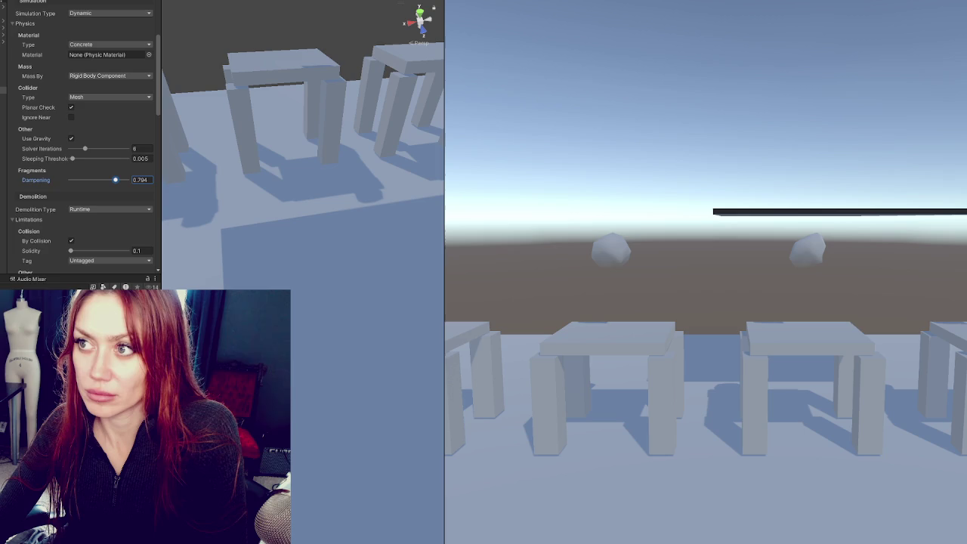
{"action": "key", "text": "ctrl+p"}
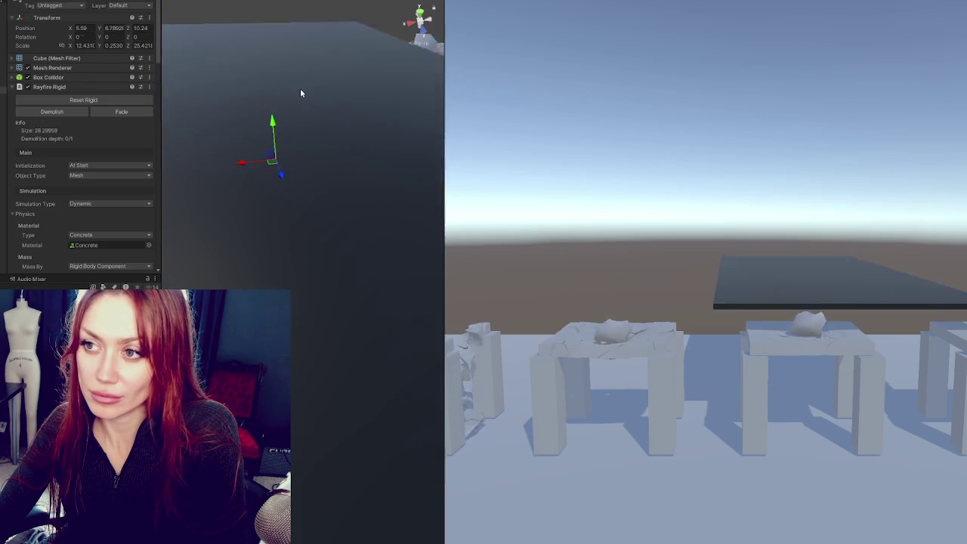
Step: Stop the simulation to reset the scene and select one of the tables
{"action": "scroll", "coordinate": [265, 208], "scroll_direction": "down", "scroll_amount": 4}
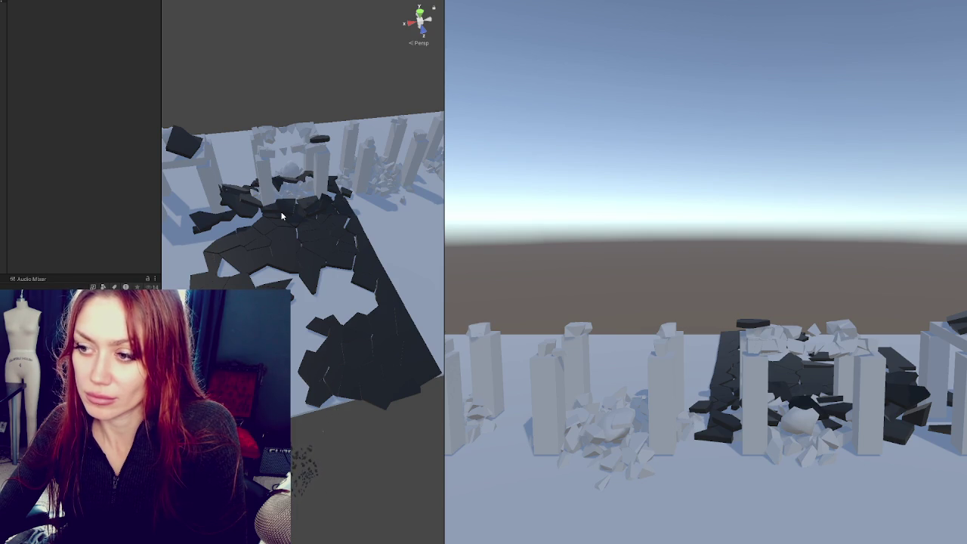
{"action": "key", "text": "ctrl+p"}
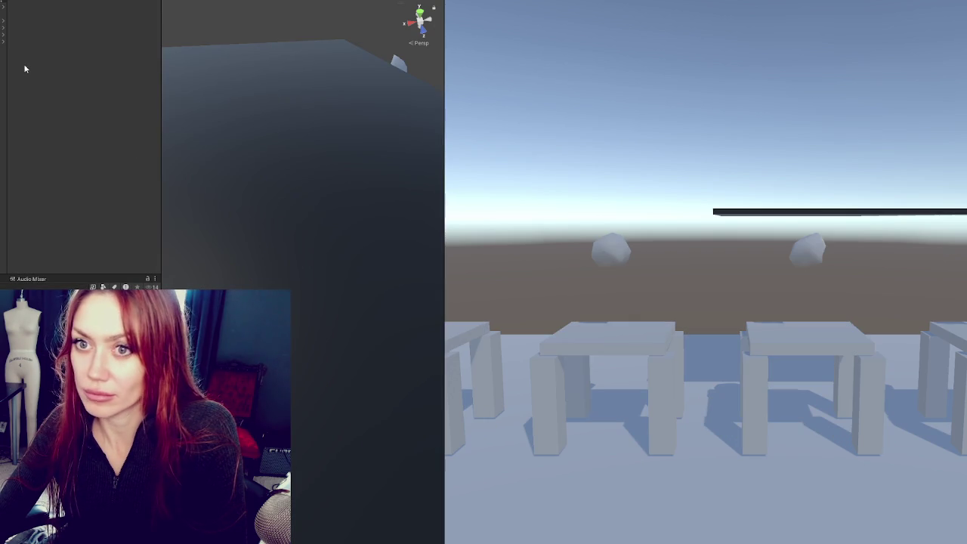
{"action": "left_click", "coordinate": [194, 204]}
Step: Select all the tables and deactivate them
{"action": "mouse_move", "coordinate": [194, 205]}
{"action": "left_mouse_down"}
{"action": "mouse_move", "coordinate": [388, 173]}
{"action": "mouse_move", "coordinate": [295, 185]}
{"action": "left_mouse_up"}
{"action": "key", "text": "alt+shift+a"}
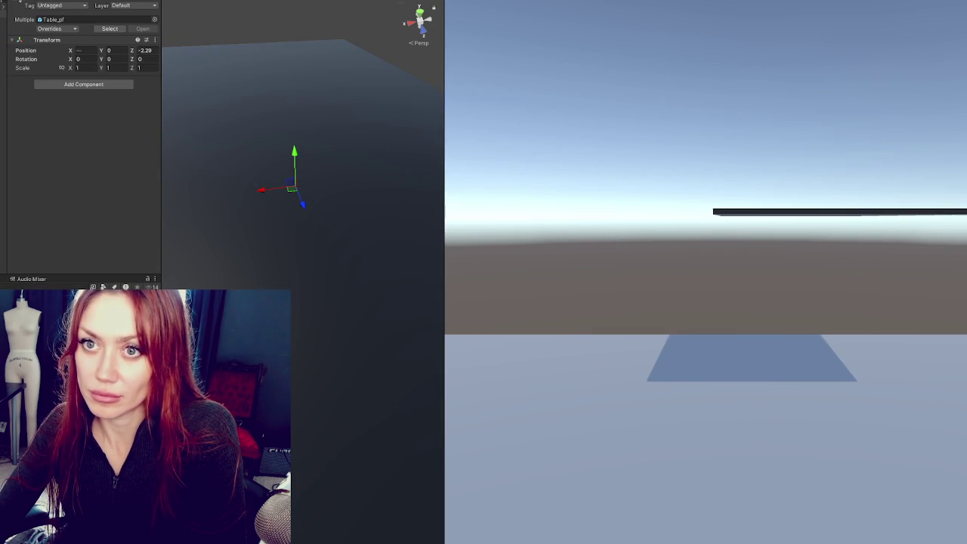
{"action": "scroll", "coordinate": [432, 133], "scroll_direction": "down", "scroll_amount": 3}
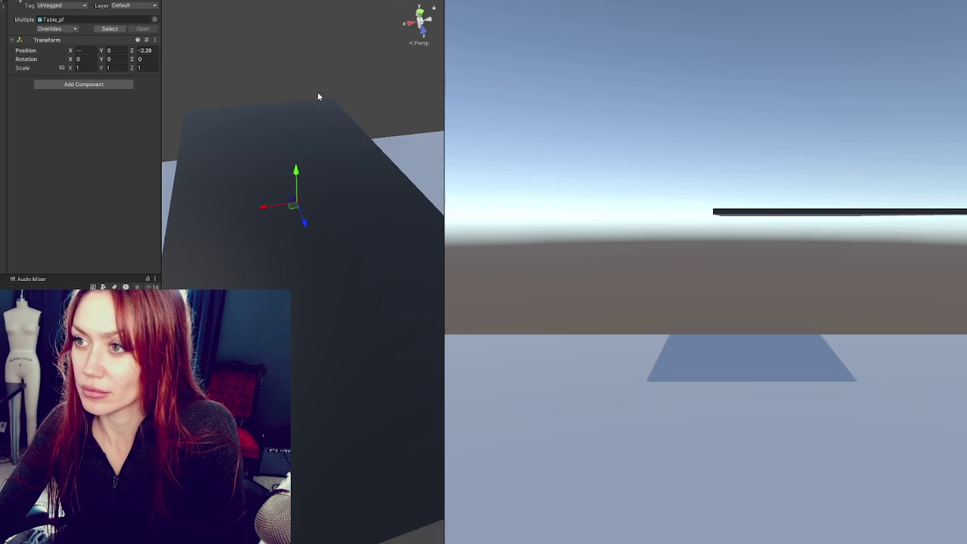
{"action": "scroll", "coordinate": [300, 169], "scroll_direction": "down", "scroll_amount": 3}
Step: Move the long plank to Y 20.91, Z -7.49 and test-run the simulation
{"action": "left_click", "coordinate": [268, 235]}
{"action": "left_click_drag", "start_coordinate": [299, 213], "coordinate": [298, 220]}
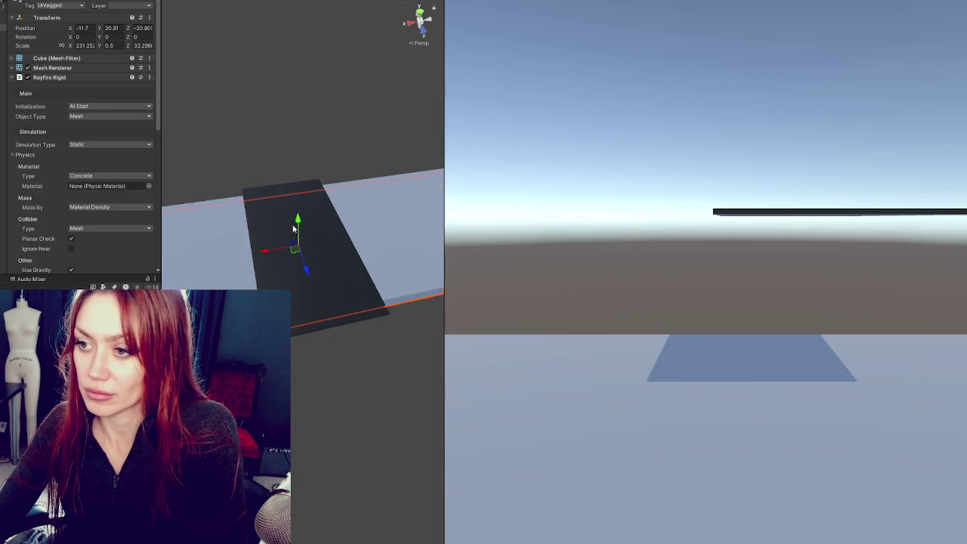
{"action": "left_click_drag", "start_coordinate": [305, 276], "coordinate": [326, 339]}
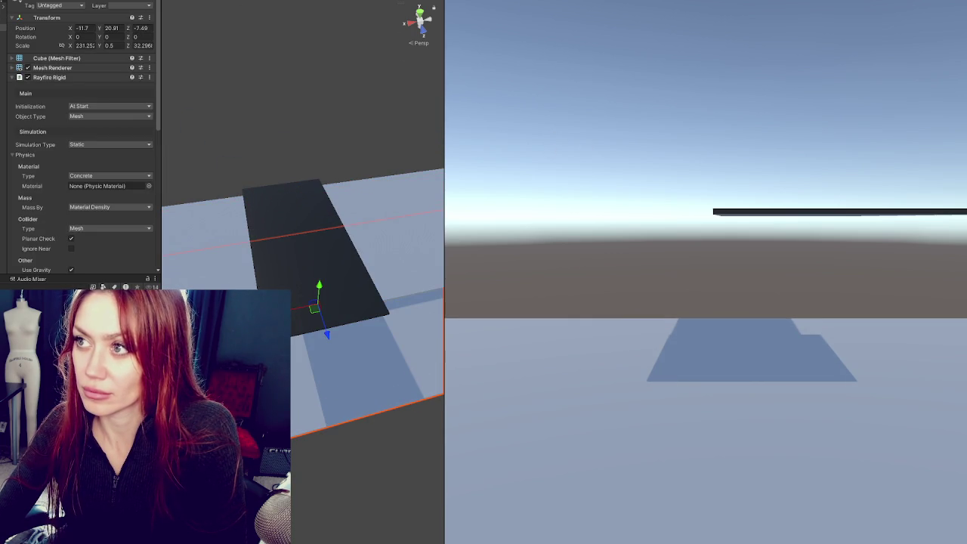
{"action": "key", "text": "ctrl+p"}
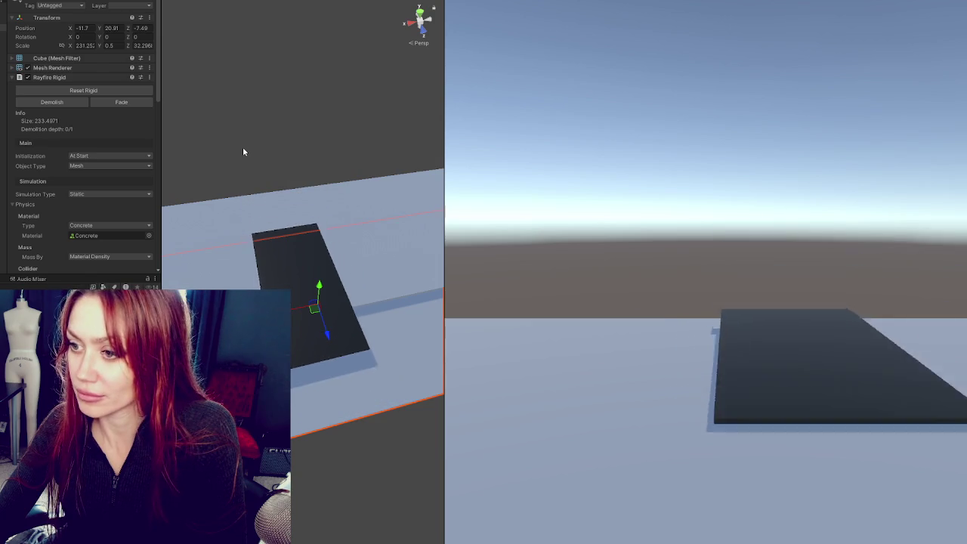
{"action": "key", "text": "ctrl+p"}
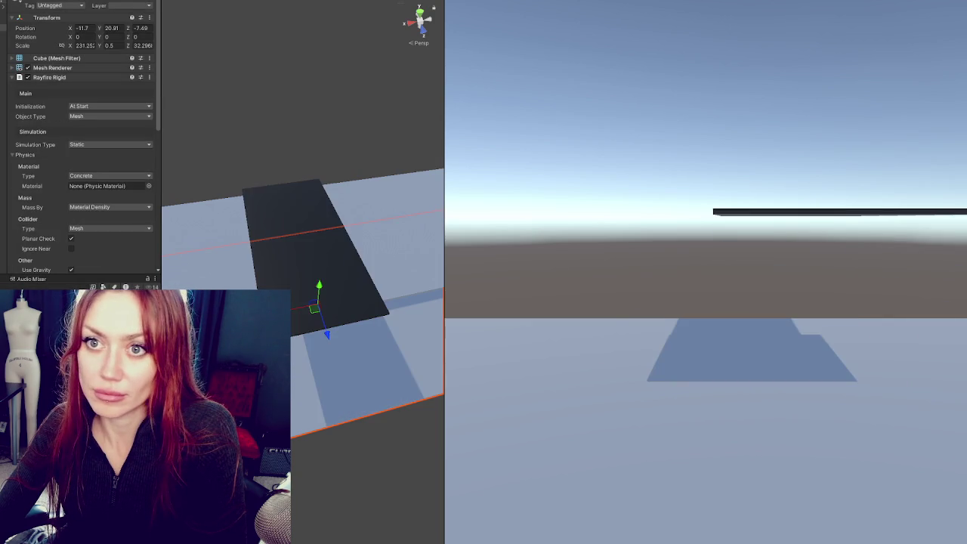
Step: Reactivate the tables and select them in the scene
{"action": "left_click", "coordinate": [1, 83]}
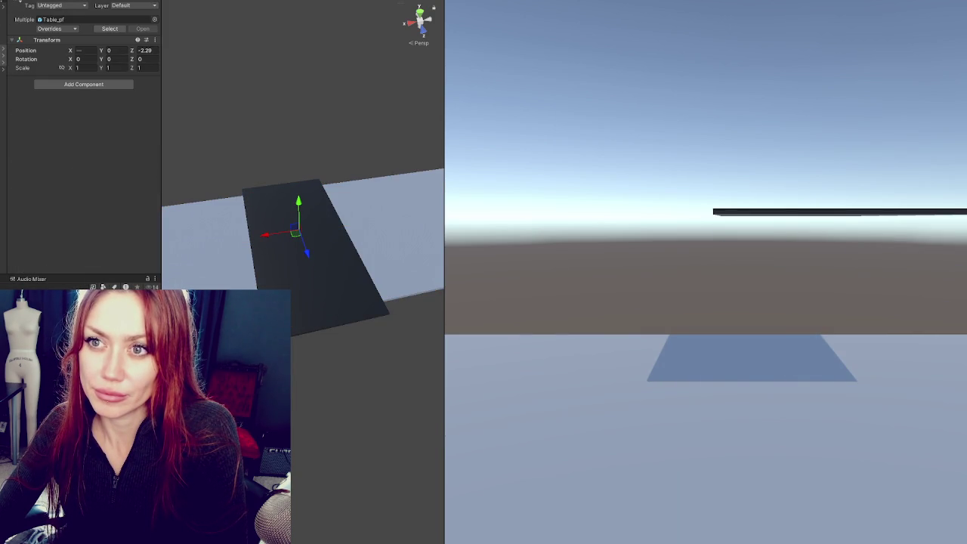
{"action": "left_click", "coordinate": [34, 2]}
{"action": "left_click_drag", "start_coordinate": [408, 147], "coordinate": [229, 270]}
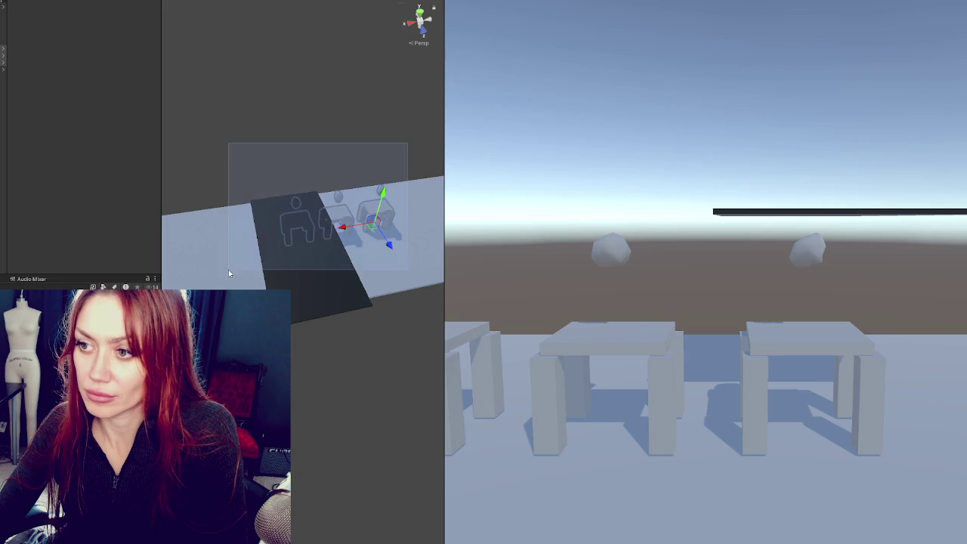
{"action": "left_click", "coordinate": [18, 2]}
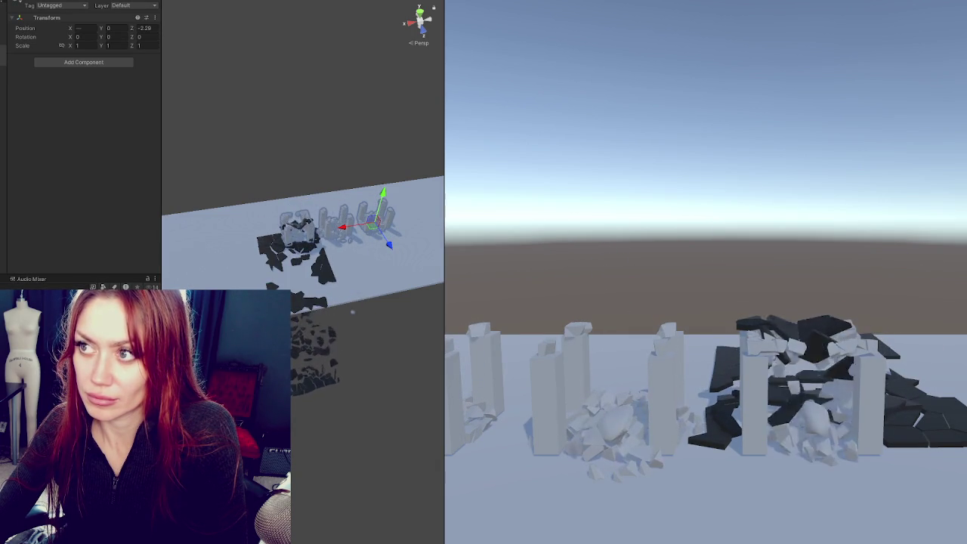
Step: Move the falling slab to X 15, Z 4.52 and test the drop
{"action": "key", "text": "ctrl+p"}
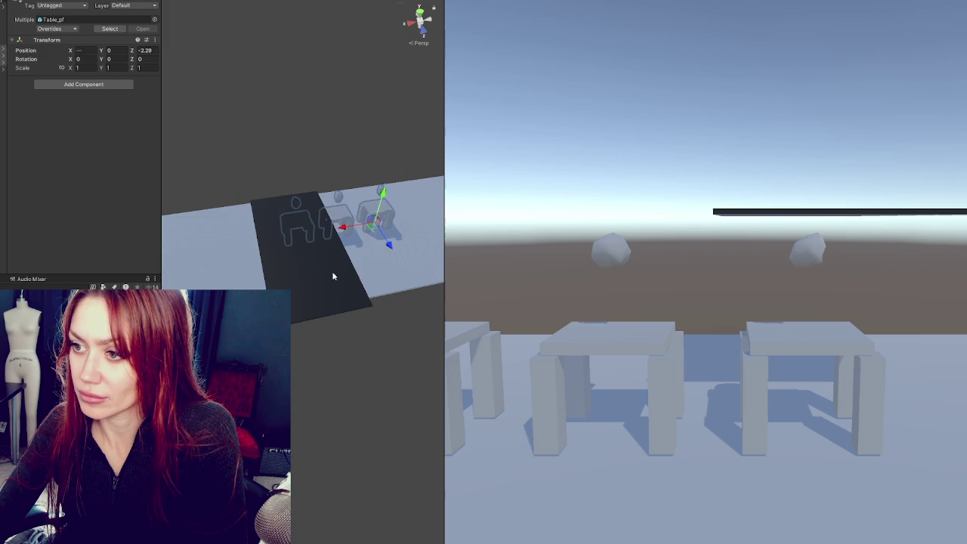
{"action": "left_click", "coordinate": [302, 261]}
{"action": "mouse_move", "coordinate": [310, 275]}
{"action": "left_mouse_down"}
{"action": "mouse_move", "coordinate": [250, 241]}
{"action": "mouse_move", "coordinate": [238, 253]}
{"action": "left_mouse_up"}
{"action": "key", "text": "ctrl+p"}
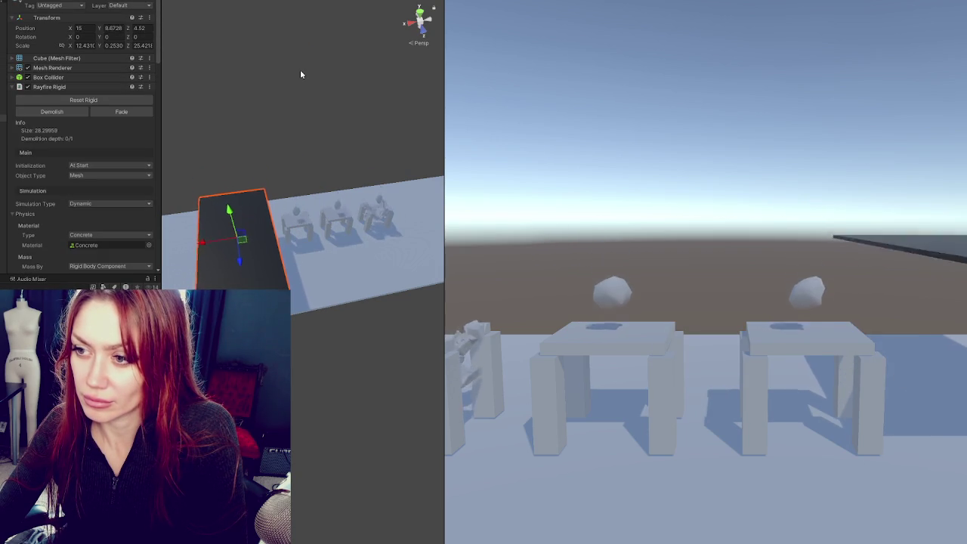
{"action": "key", "text": "ctrl+p"}
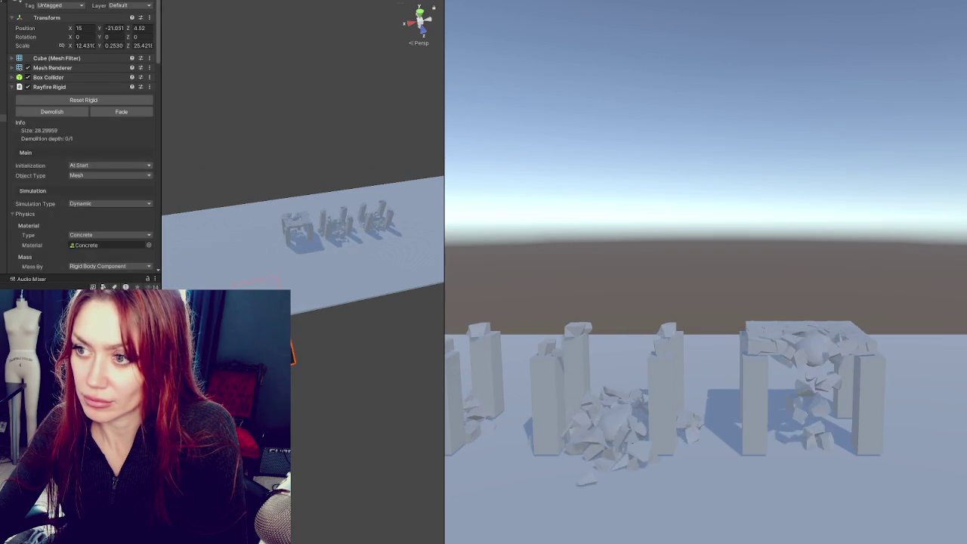
Step: Slide the slab along X over the tables, rerun, and view the fragments from above
{"action": "left_click_drag", "start_coordinate": [201, 237], "coordinate": [297, 223]}
{"action": "key", "text": "ctrl+p"}
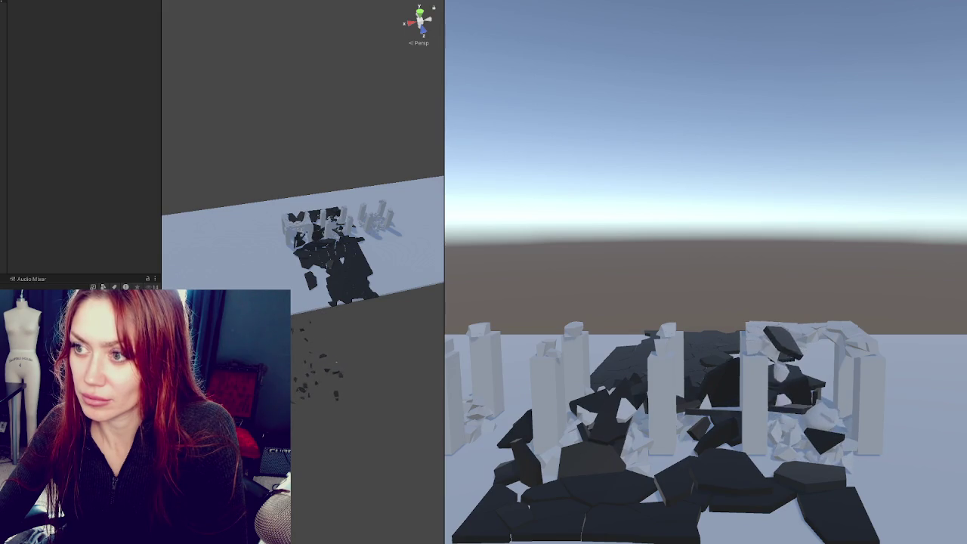
{"action": "scroll", "coordinate": [367, 123], "scroll_direction": "up", "scroll_amount": 5}
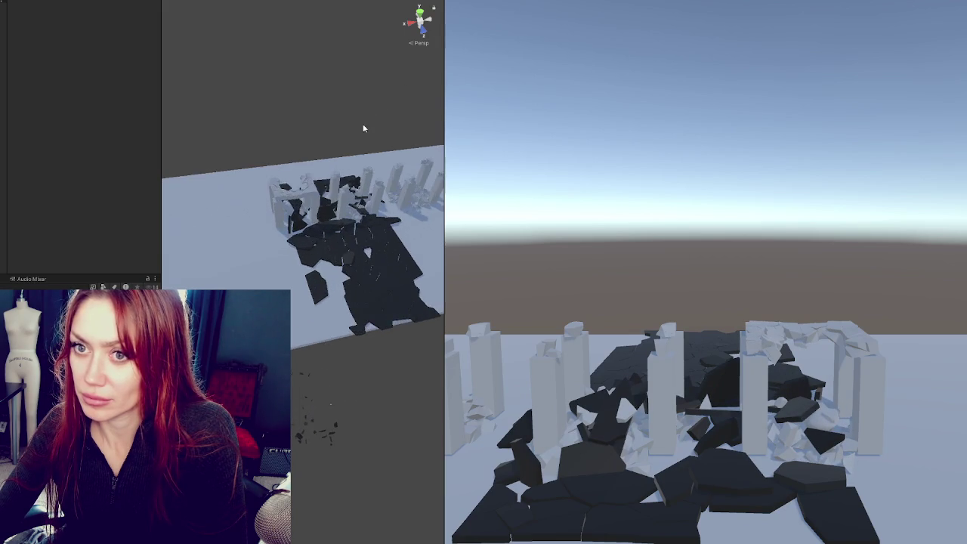
{"action": "mouse_move", "coordinate": [358, 182]}
{"action": "left_mouse_down"}
{"action": "mouse_move", "coordinate": [349, 209]}
{"action": "mouse_move", "coordinate": [370, 195]}
{"action": "mouse_move", "coordinate": [231, 211]}
{"action": "mouse_move", "coordinate": [106, 242]}
{"action": "mouse_move", "coordinate": [0, 216]}
{"action": "mouse_move", "coordinate": [73, 156]}
{"action": "mouse_move", "coordinate": [406, 110]}
{"action": "mouse_move", "coordinate": [488, 131]}
{"action": "mouse_move", "coordinate": [492, 114]}
{"action": "mouse_move", "coordinate": [443, 31]}
{"action": "left_mouse_up"}
{"action": "left_click", "coordinate": [216, 48]}
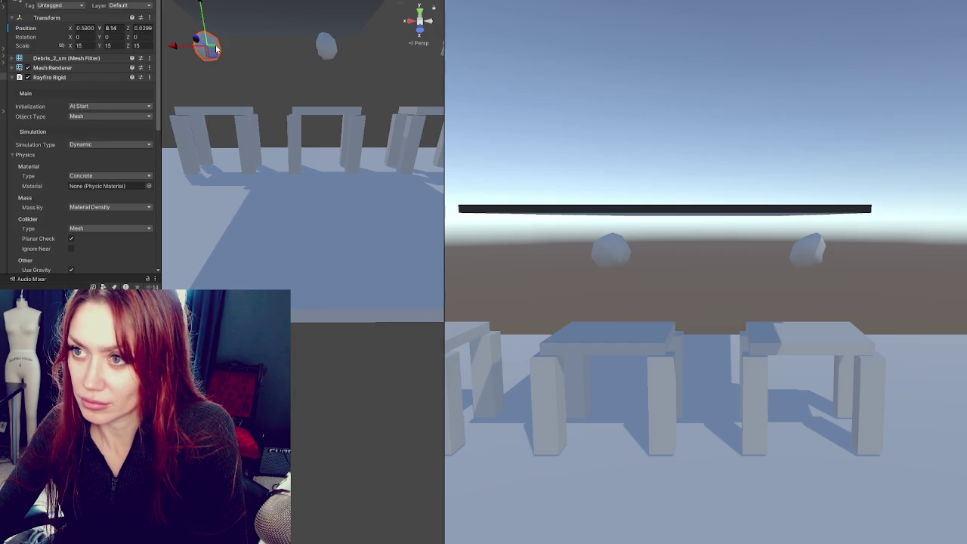
Step: Reposition the rock, shift the dark slab further along X, then run and view the cracked slab
{"action": "mouse_move", "coordinate": [231, 43]}
{"action": "left_mouse_down"}
{"action": "mouse_move", "coordinate": [241, 86]}
{"action": "mouse_move", "coordinate": [210, 100]}
{"action": "mouse_move", "coordinate": [367, 108]}
{"action": "mouse_move", "coordinate": [171, 108]}
{"action": "left_mouse_up"}
{"action": "scroll", "coordinate": [226, 151], "scroll_direction": "down", "scroll_amount": 3}
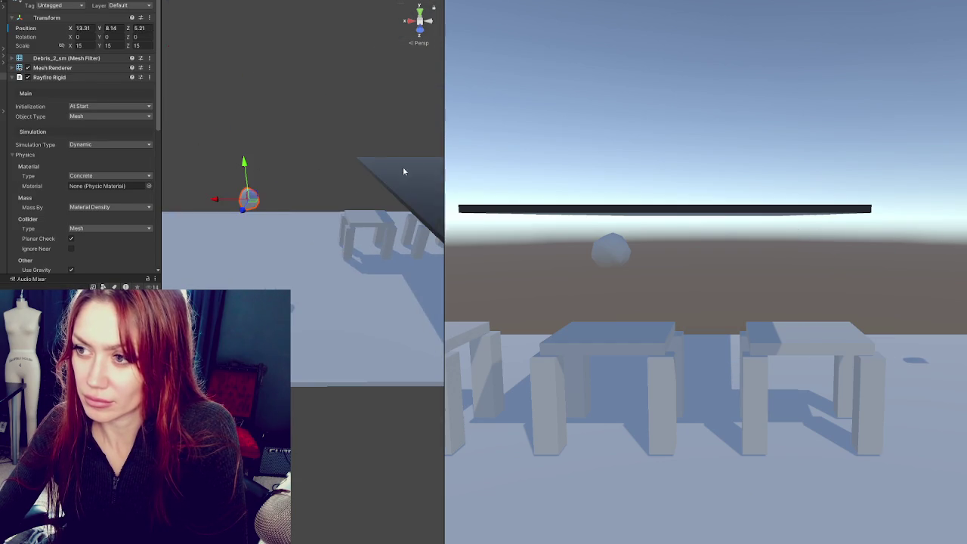
{"action": "left_click", "coordinate": [379, 195]}
{"action": "left_click_drag", "start_coordinate": [379, 195], "coordinate": [197, 192]}
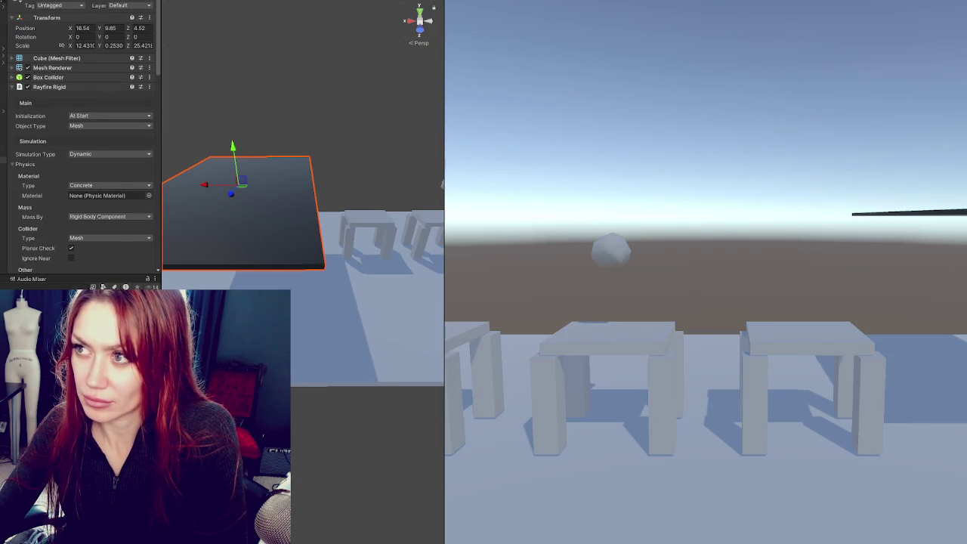
{"action": "key", "text": "ctrl+p"}
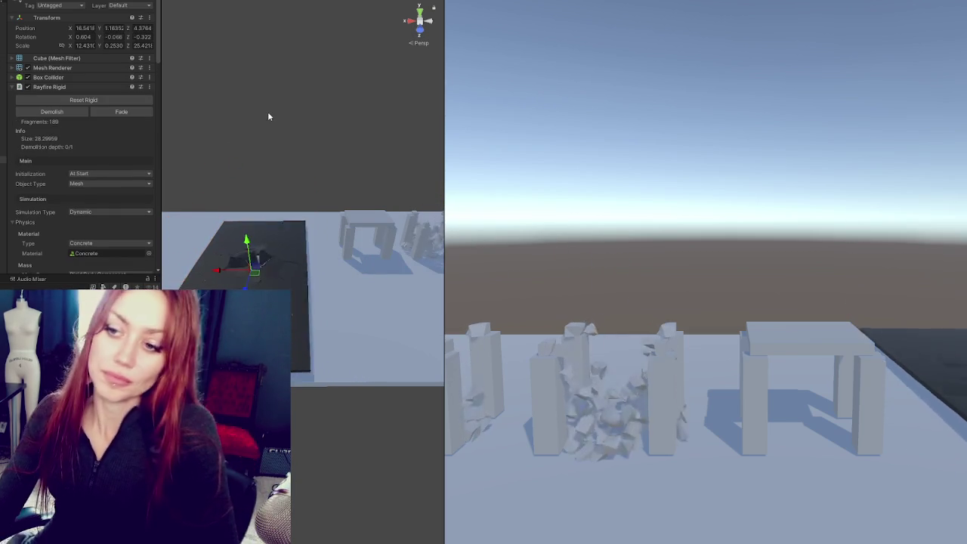
{"action": "mouse_move", "coordinate": [304, 220]}
{"action": "left_mouse_down"}
{"action": "mouse_move", "coordinate": [415, 156]}
{"action": "mouse_move", "coordinate": [390, 280]}
{"action": "mouse_move", "coordinate": [340, 198]}
{"action": "mouse_move", "coordinate": [543, 191]}
{"action": "mouse_move", "coordinate": [374, 259]}
{"action": "mouse_move", "coordinate": [334, 237]}
{"action": "mouse_move", "coordinate": [345, 166]}
{"action": "mouse_move", "coordinate": [496, 108]}
{"action": "mouse_move", "coordinate": [687, 73]}
{"action": "mouse_move", "coordinate": [738, 86]}
{"action": "mouse_move", "coordinate": [583, 154]}
{"action": "mouse_move", "coordinate": [373, 167]}
{"action": "mouse_move", "coordinate": [455, 3]}
{"action": "left_mouse_up"}
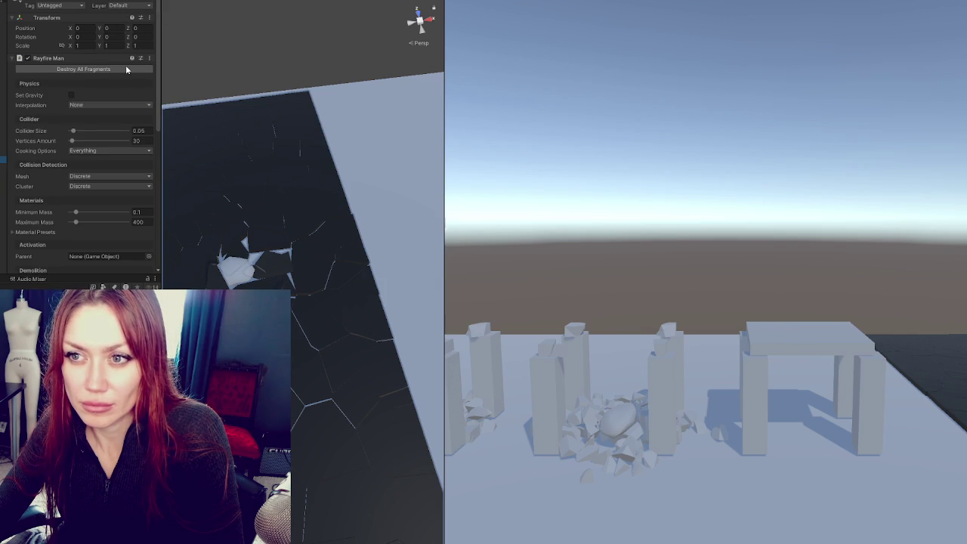
Step: Destroy All Fragments in the Rayfire Man inspector and exit Play mode
{"action": "scroll", "coordinate": [112, 75], "scroll_direction": "down", "scroll_amount": 5}
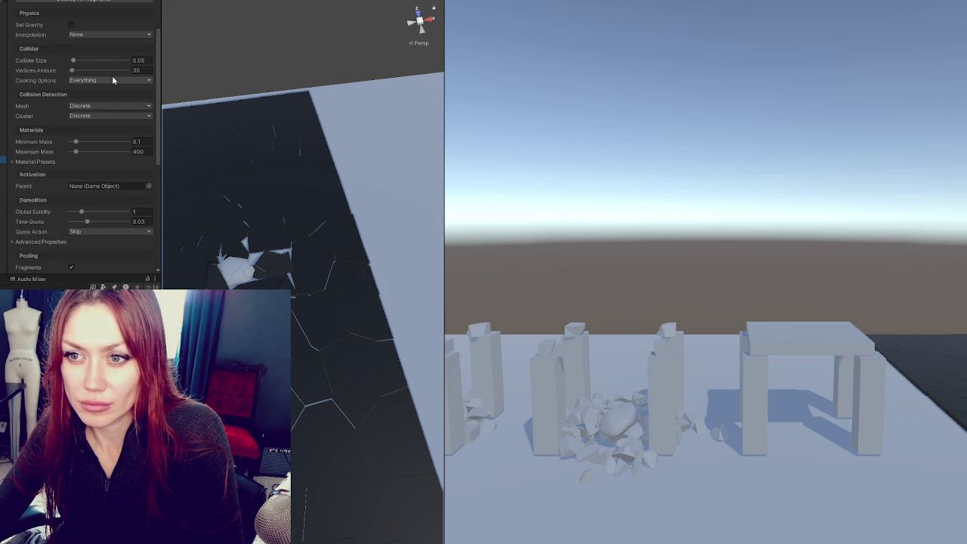
{"action": "scroll", "coordinate": [112, 80], "scroll_direction": "down", "scroll_amount": 5}
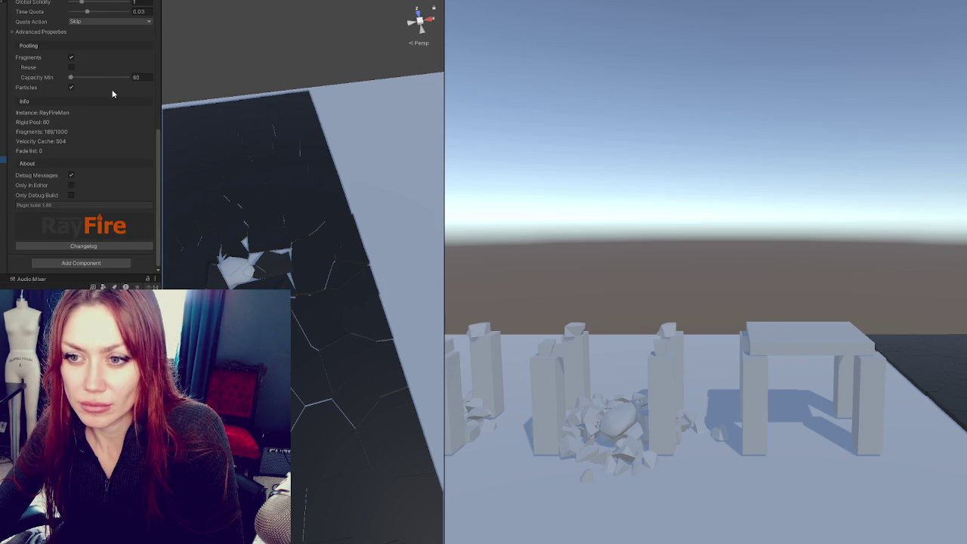
{"action": "scroll", "coordinate": [112, 93], "scroll_direction": "up", "scroll_amount": 15}
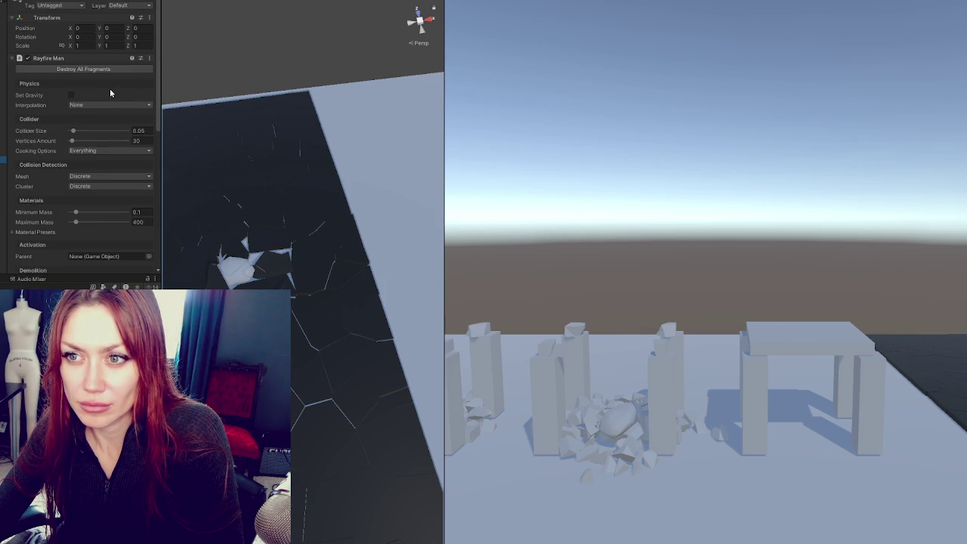
{"action": "left_click", "coordinate": [127, 68]}
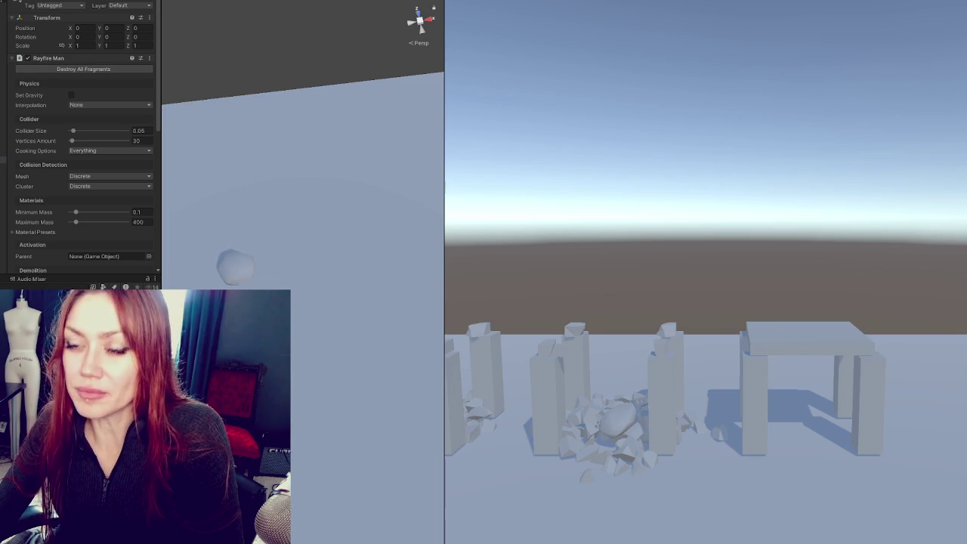
{"action": "key", "text": "ctrl+p"}
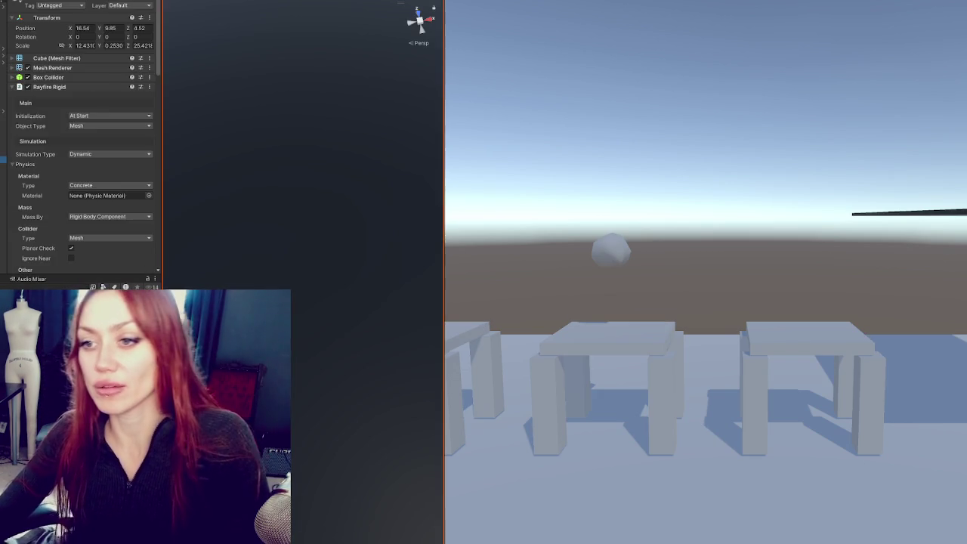
Step: Enable Use Shatter under the slab's Mesh Demolition settings
{"action": "scroll", "coordinate": [28, 144], "scroll_direction": "down", "scroll_amount": 10}
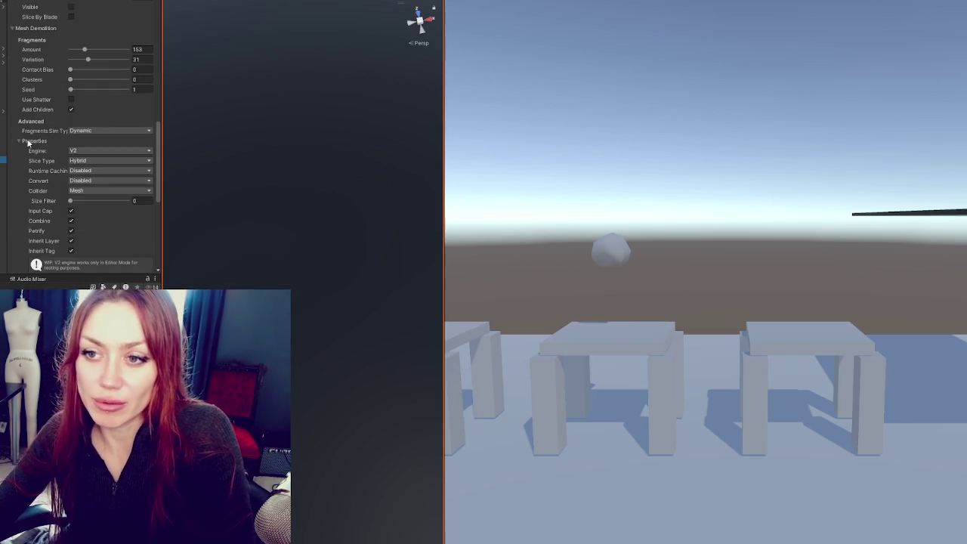
{"action": "left_click", "coordinate": [71, 99]}
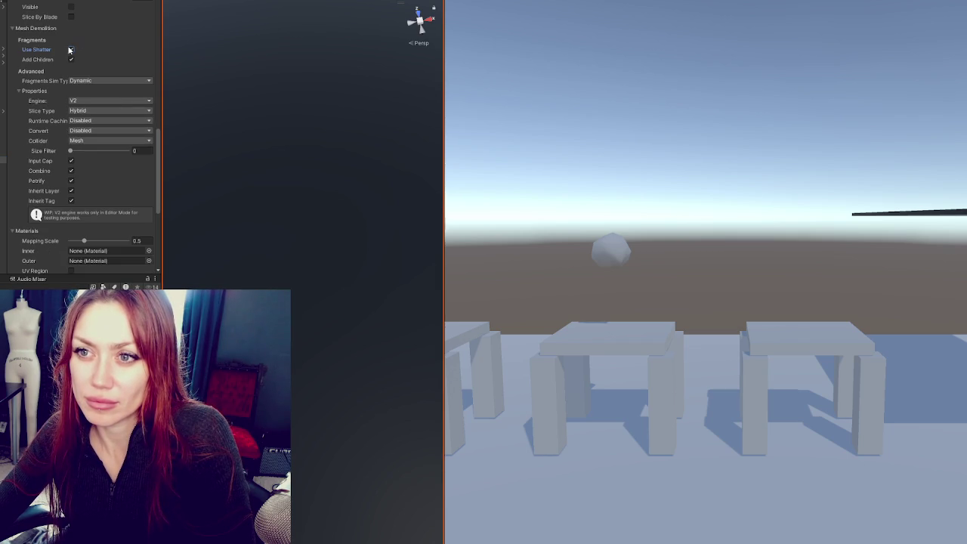
{"action": "left_click", "coordinate": [70, 49]}
{"action": "left_click", "coordinate": [71, 100]}
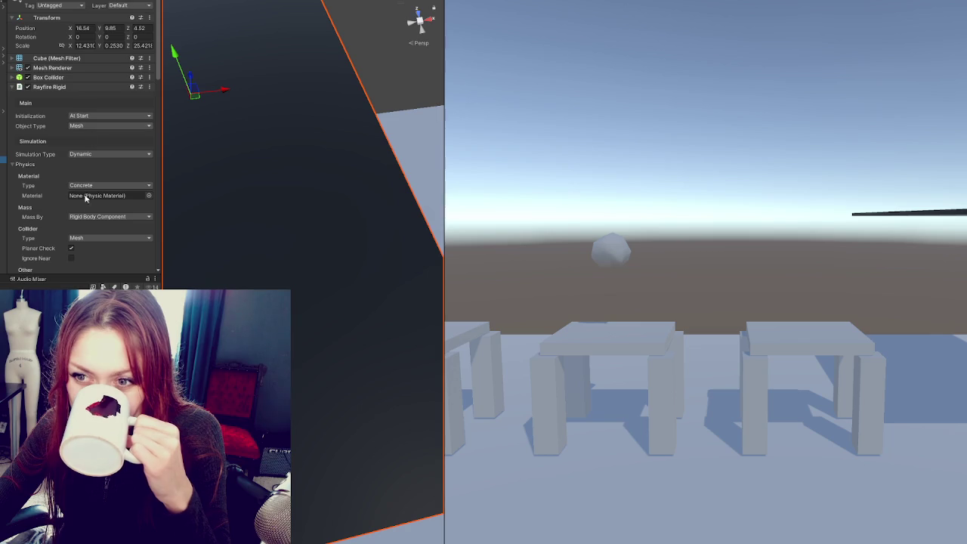
Step: Set the Limitations collision Solidity to 1.91
{"action": "scroll", "coordinate": [127, 187], "scroll_direction": "down", "scroll_amount": 3}
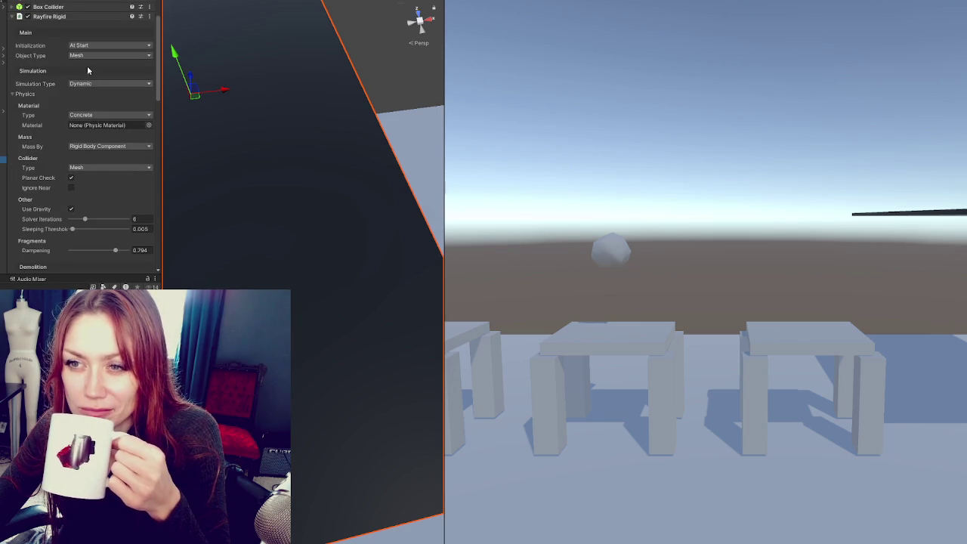
{"action": "scroll", "coordinate": [100, 114], "scroll_direction": "down", "scroll_amount": 4}
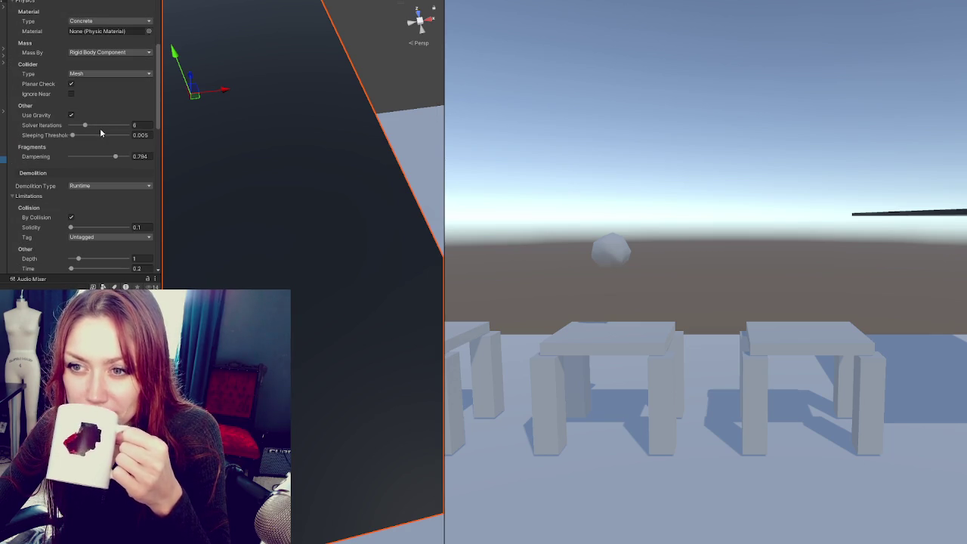
{"action": "scroll", "coordinate": [96, 139], "scroll_direction": "down", "scroll_amount": 14}
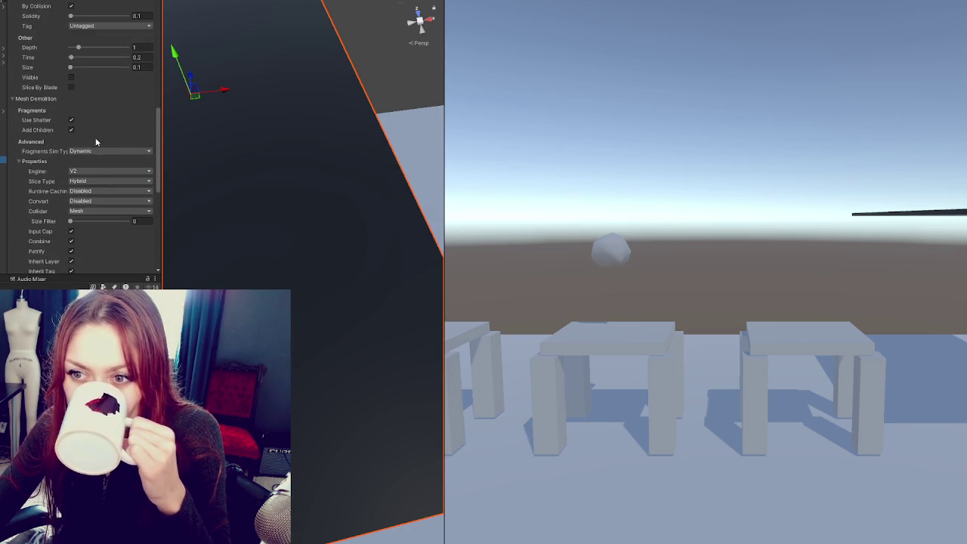
{"action": "scroll", "coordinate": [117, 110], "scroll_direction": "down", "scroll_amount": 5}
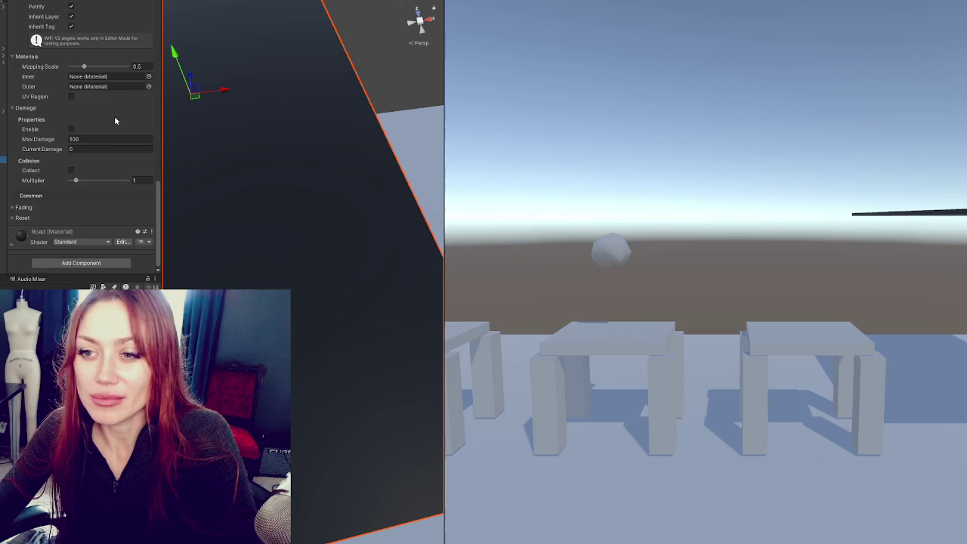
{"action": "scroll", "coordinate": [106, 117], "scroll_direction": "up", "scroll_amount": 6}
{"action": "scroll", "coordinate": [97, 121], "scroll_direction": "up", "scroll_amount": 20}
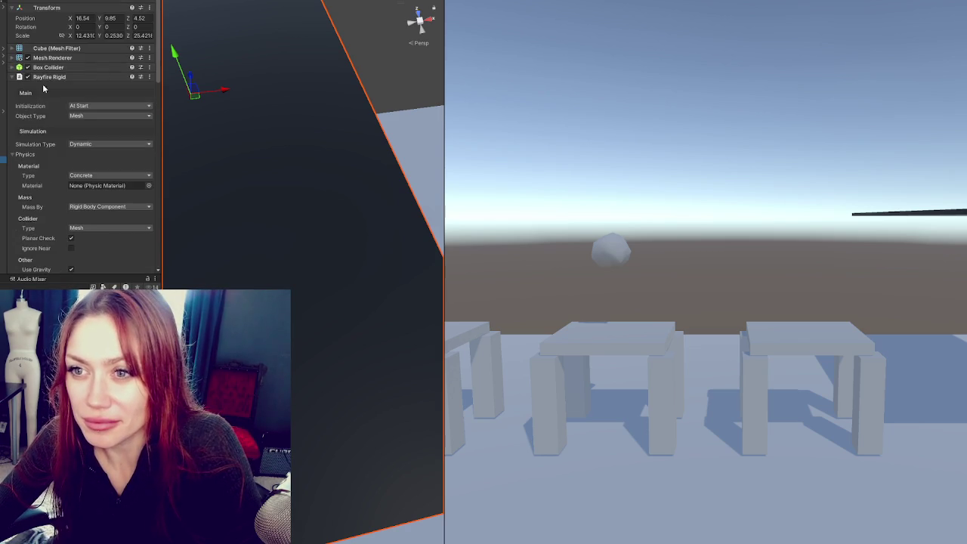
{"action": "scroll", "coordinate": [68, 45], "scroll_direction": "down", "scroll_amount": 1}
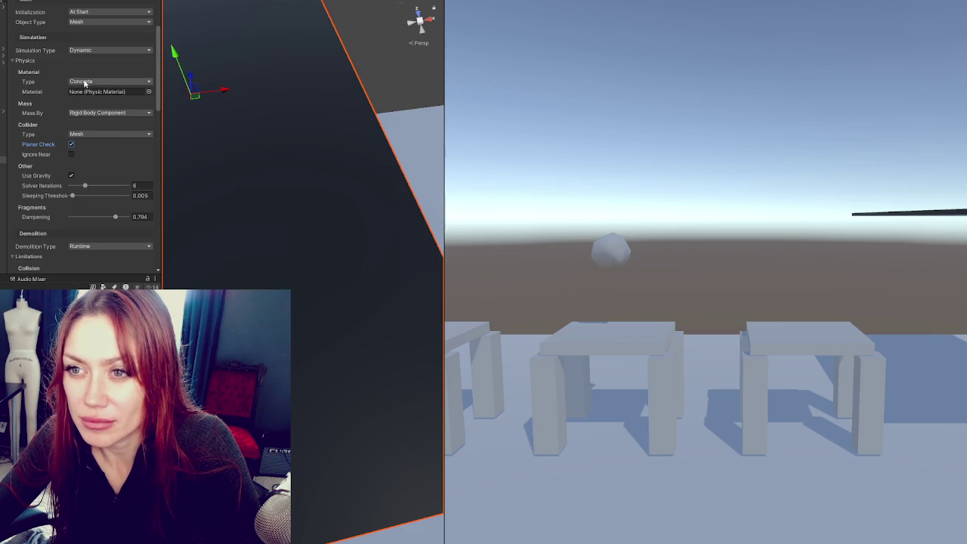
{"action": "scroll", "coordinate": [85, 64], "scroll_direction": "down", "scroll_amount": 1}
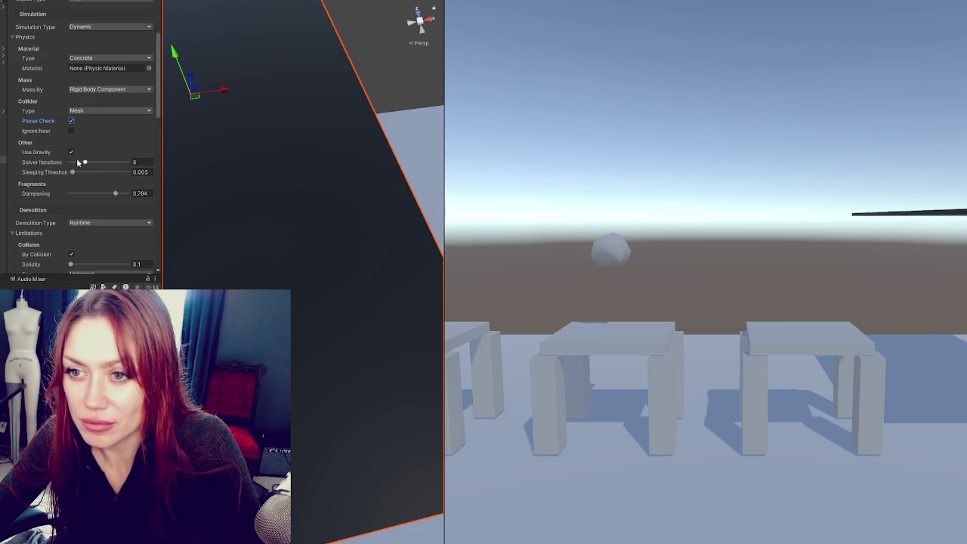
{"action": "scroll", "coordinate": [75, 185], "scroll_direction": "down", "scroll_amount": 4}
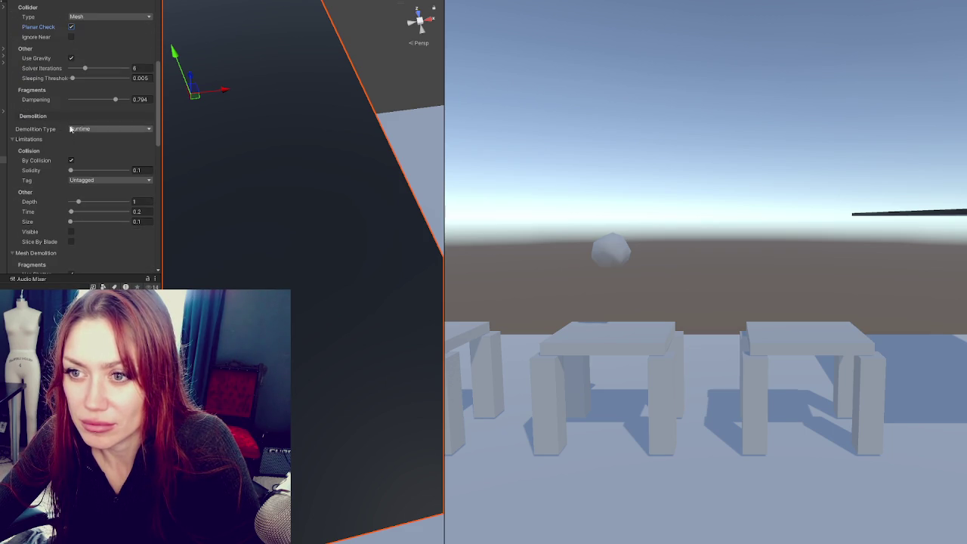
{"action": "scroll", "coordinate": [90, 166], "scroll_direction": "down", "scroll_amount": 2}
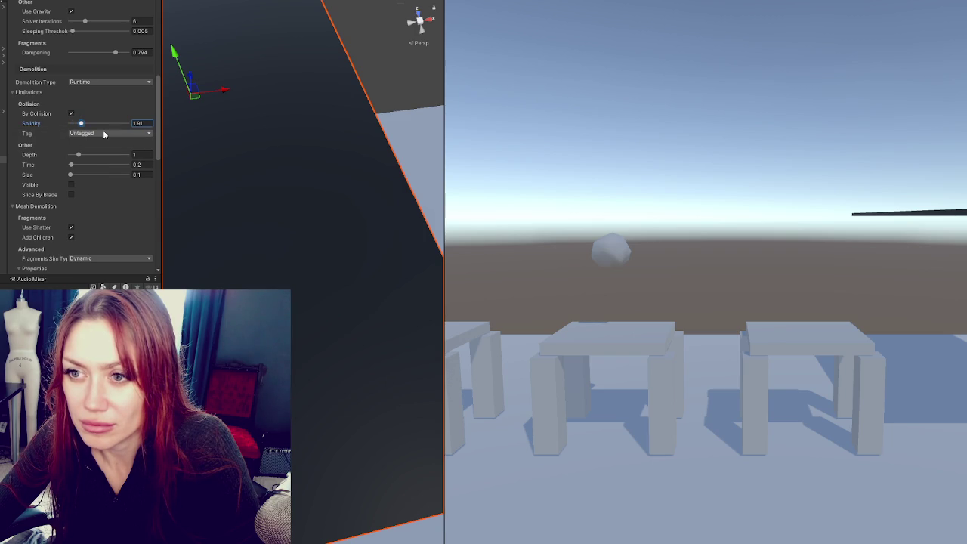
{"action": "left_click", "coordinate": [89, 123]}
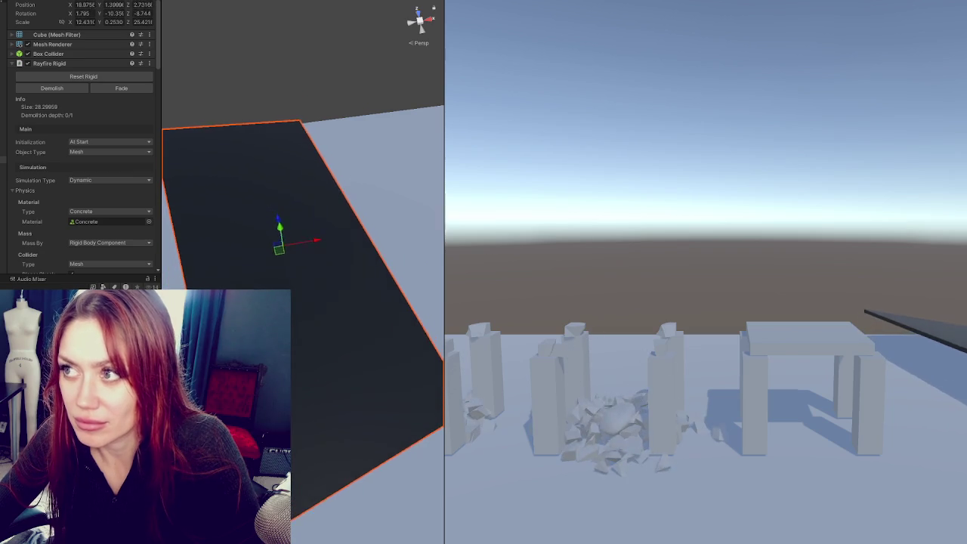
Step: Drop collision Solidity to 0.08, rerun the slab drop test, then stop it
{"action": "key", "text": "ctrl+p"}
{"action": "scroll", "coordinate": [83, 106], "scroll_direction": "down", "scroll_amount": 5}
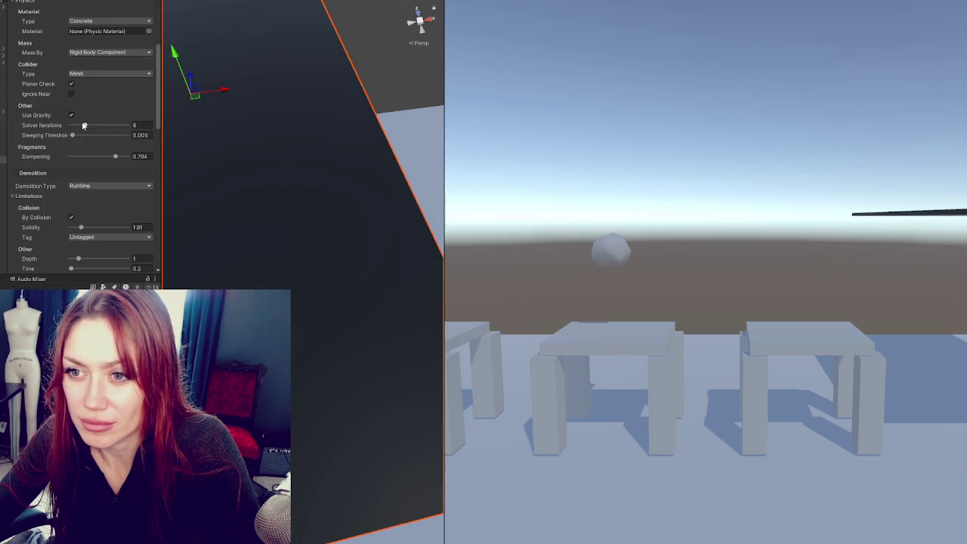
{"action": "scroll", "coordinate": [79, 148], "scroll_direction": "down", "scroll_amount": 3}
{"action": "left_click_drag", "start_coordinate": [81, 134], "coordinate": [73, 134]}
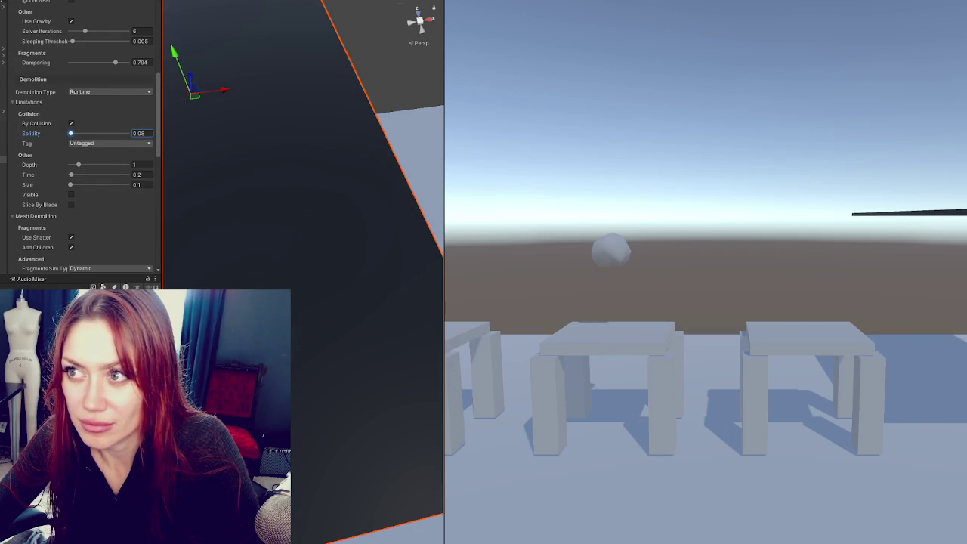
{"action": "key", "text": "ctrl+p"}
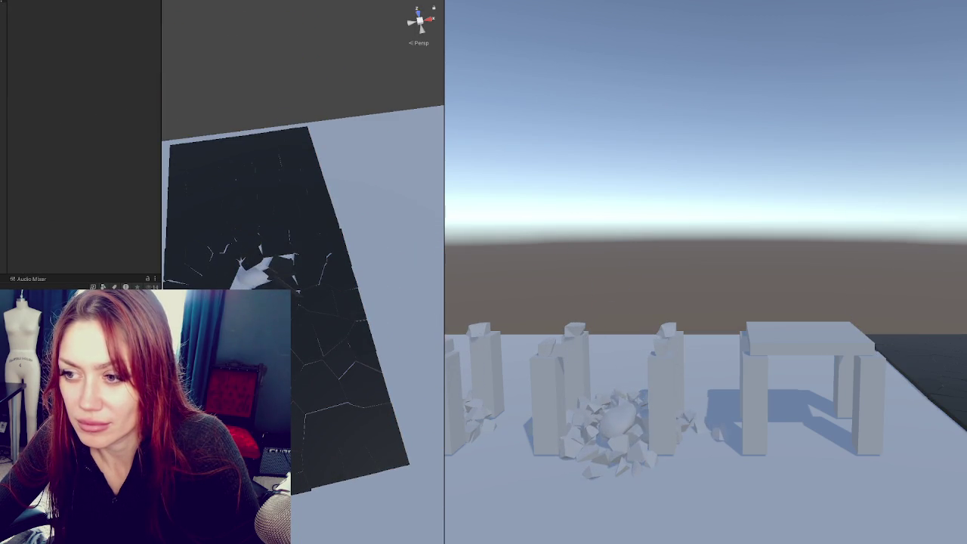
{"action": "scroll", "coordinate": [293, 107], "scroll_direction": "down", "scroll_amount": 2}
{"action": "scroll", "coordinate": [370, 64], "scroll_direction": "up", "scroll_amount": 2}
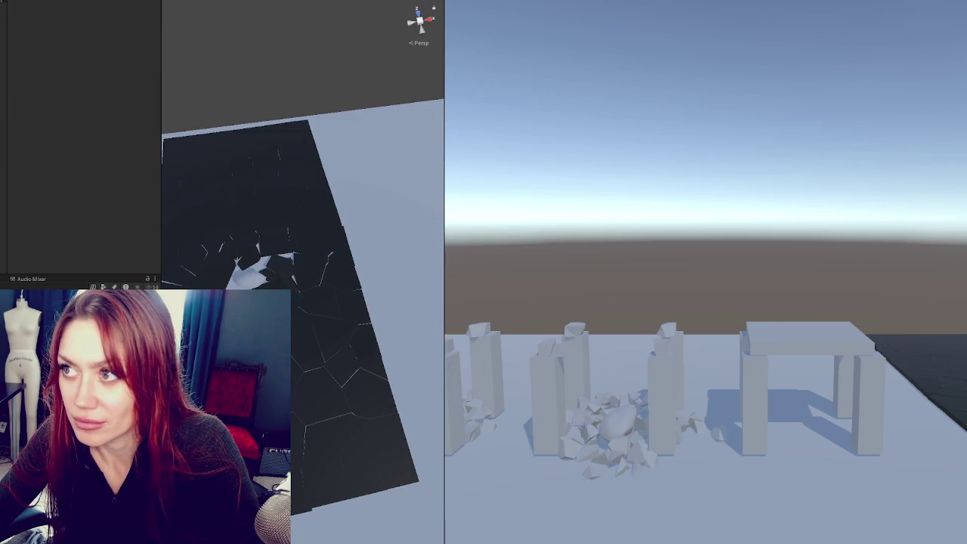
{"action": "key", "text": "ctrl+p"}
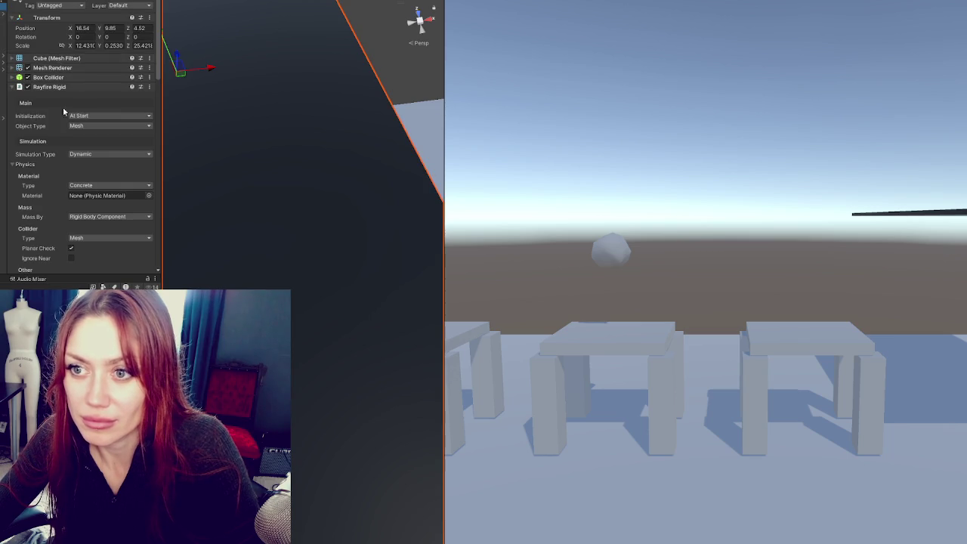
Step: Set Solver Iterations to 9, Solidity to 0.01 and Size to 0.05
{"action": "scroll", "coordinate": [59, 140], "scroll_direction": "down", "scroll_amount": 10}
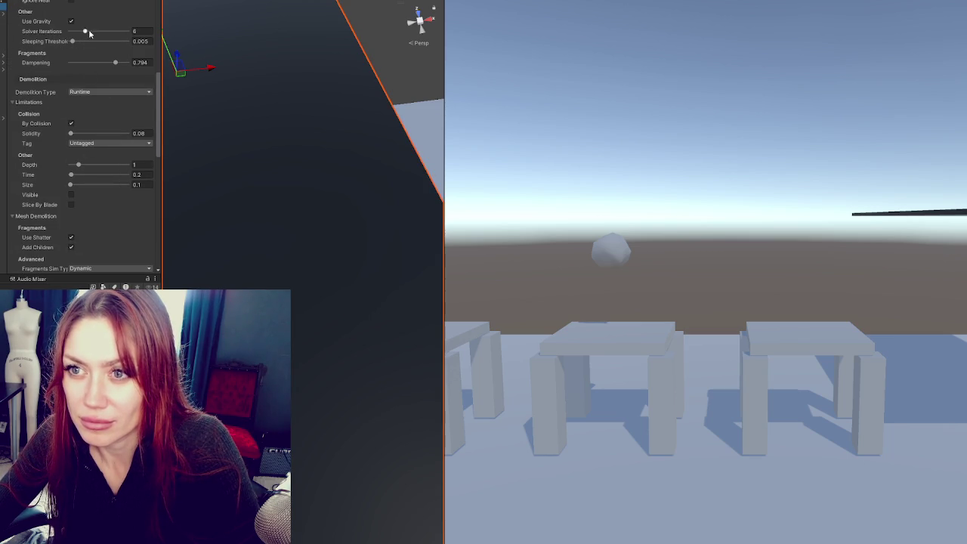
{"action": "left_click_drag", "start_coordinate": [86, 31], "coordinate": [94, 31]}
{"action": "scroll", "coordinate": [101, 114], "scroll_direction": "down", "scroll_amount": 2}
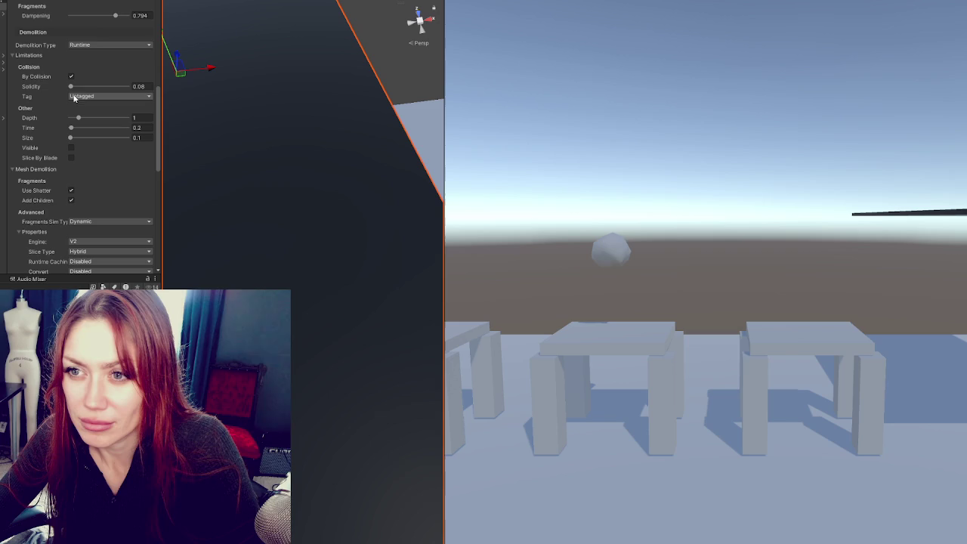
{"action": "left_click", "coordinate": [140, 87]}
{"action": "type", "text": "0.01"}
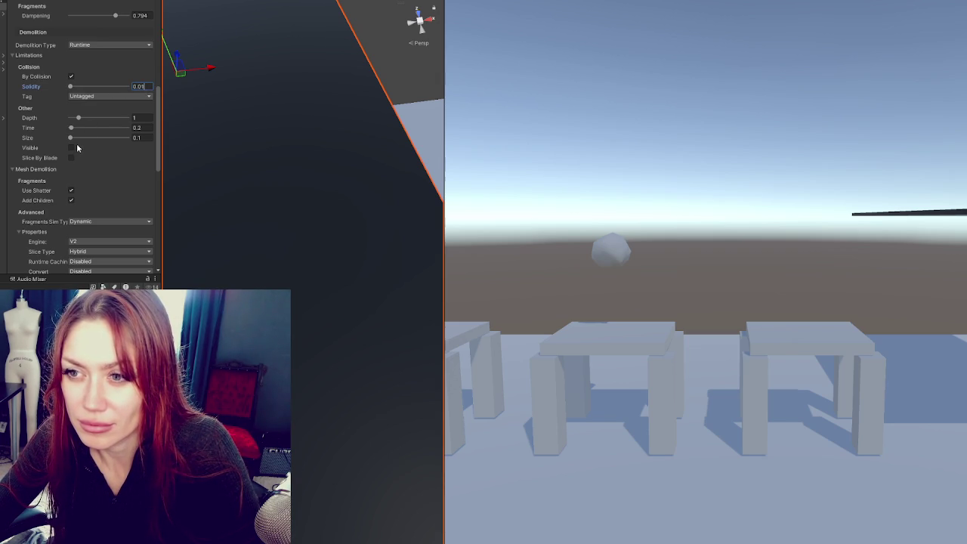
{"action": "left_click", "coordinate": [143, 137]}
{"action": "type", "text": "0.05"}
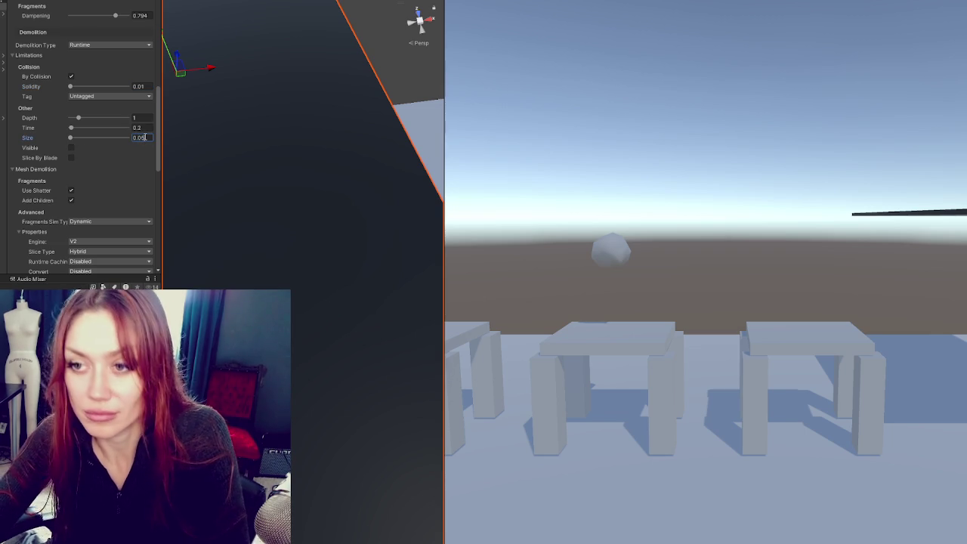
Step: Turn off Use Shatter, raise fragment Amount to 272, and keep simulation type Dynamic
{"action": "scroll", "coordinate": [129, 149], "scroll_direction": "down", "scroll_amount": 3}
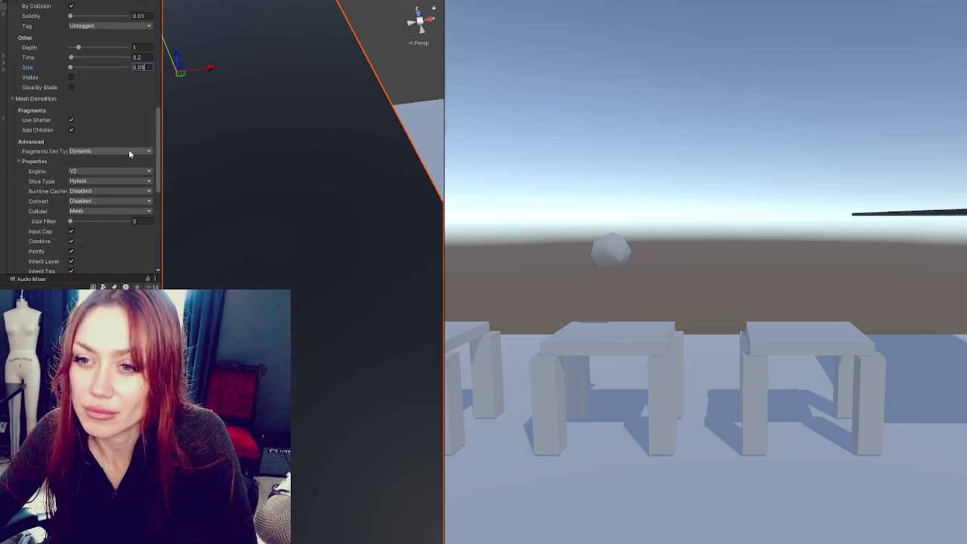
{"action": "left_click", "coordinate": [70, 120]}
{"action": "scroll", "coordinate": [104, 146], "scroll_direction": "down", "scroll_amount": 2}
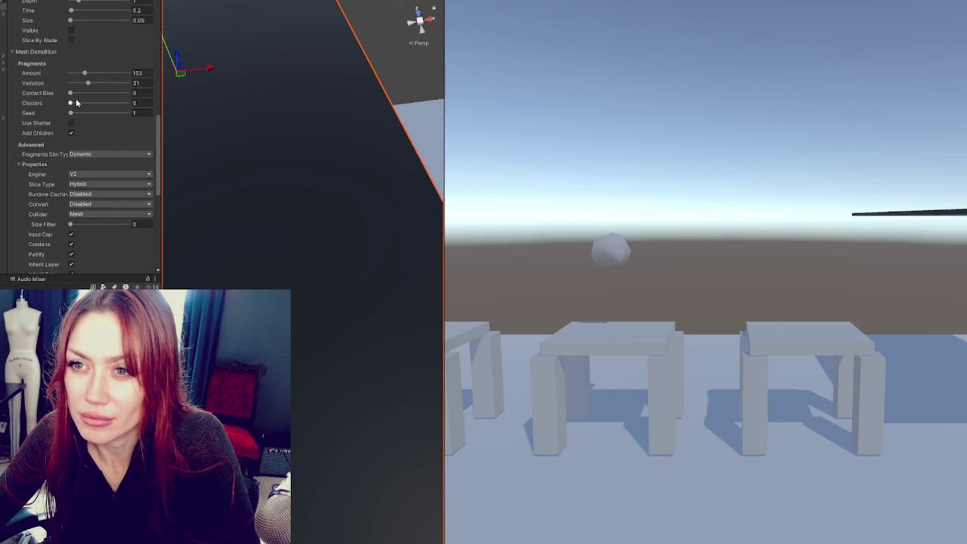
{"action": "mouse_move", "coordinate": [87, 73]}
{"action": "left_mouse_down"}
{"action": "mouse_move", "coordinate": [108, 85]}
{"action": "mouse_move", "coordinate": [71, 103]}
{"action": "mouse_move", "coordinate": [78, 113]}
{"action": "left_mouse_up"}
{"action": "scroll", "coordinate": [106, 133], "scroll_direction": "down", "scroll_amount": 1}
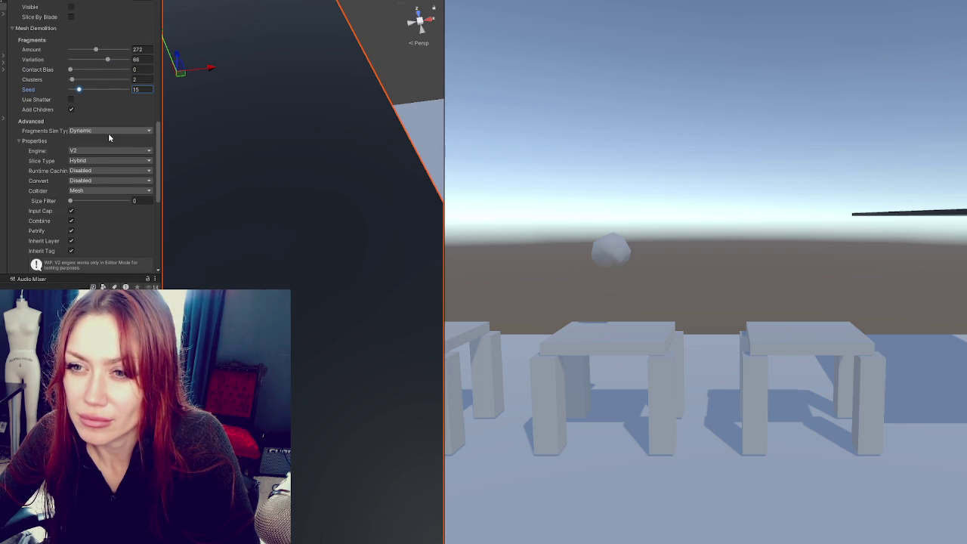
{"action": "left_click", "coordinate": [108, 133]}
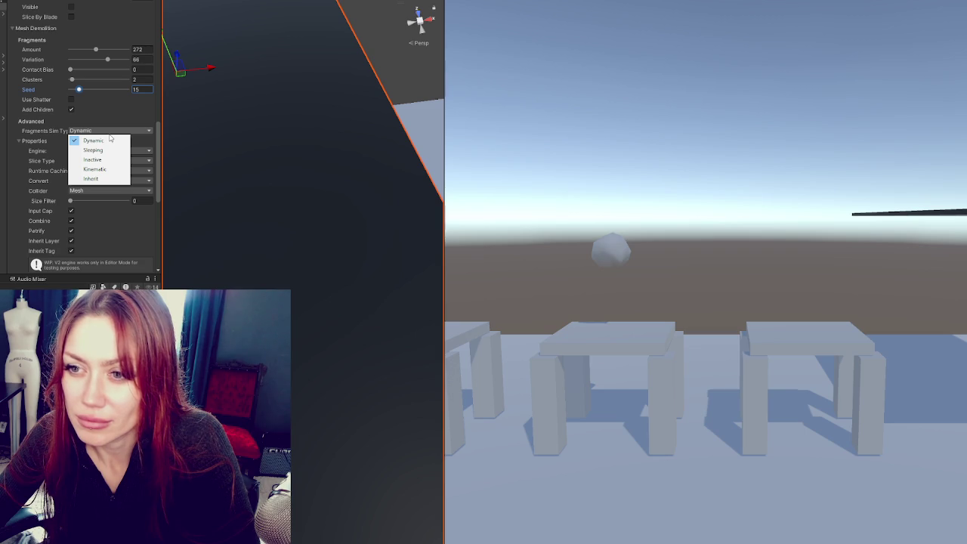
{"action": "left_click", "coordinate": [106, 139]}
{"action": "scroll", "coordinate": [99, 141], "scroll_direction": "down", "scroll_amount": 3}
{"action": "scroll", "coordinate": [96, 147], "scroll_direction": "down", "scroll_amount": 4}
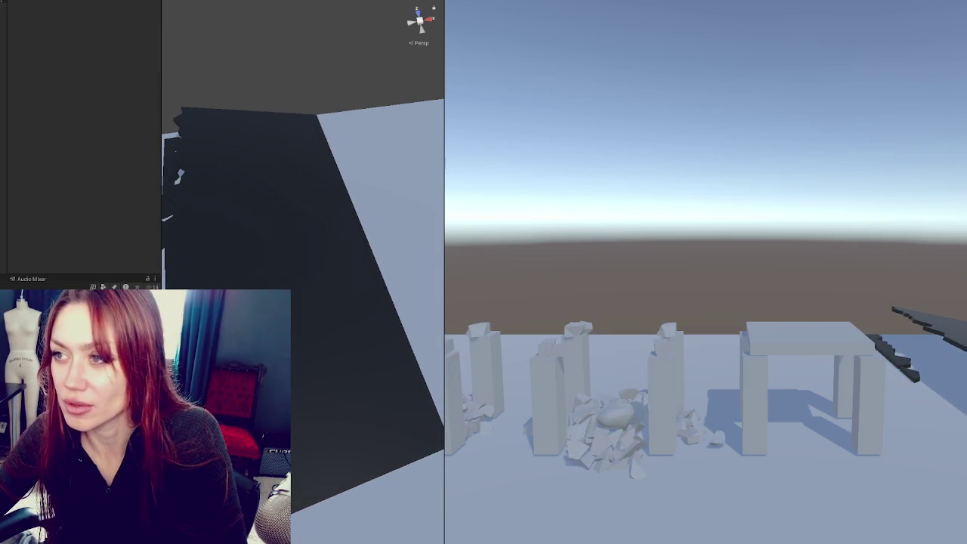
Step: Stop Play and set Mesh Demolition Seed 1, Clusters 0 and Variation 39
{"action": "key", "text": "ctrl+p"}
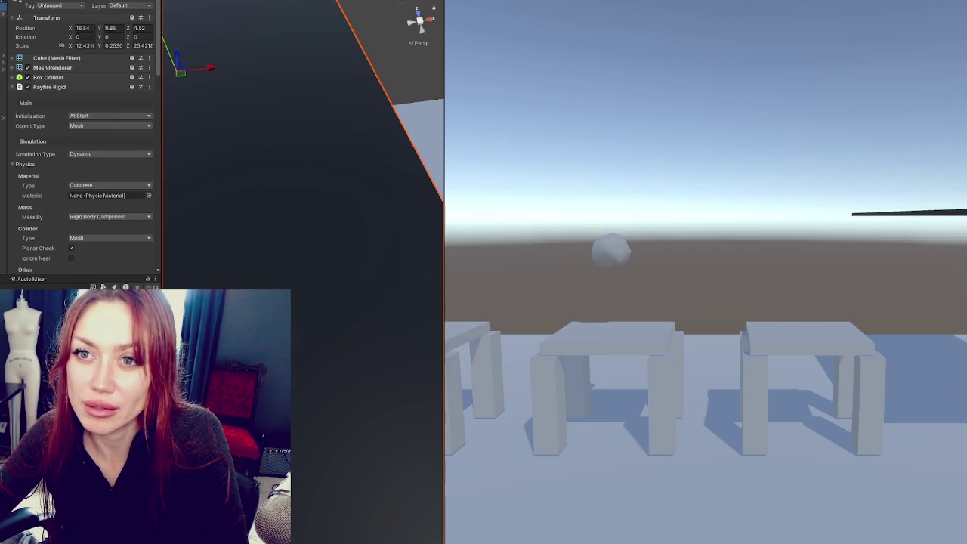
{"action": "scroll", "coordinate": [76, 114], "scroll_direction": "down", "scroll_amount": 10}
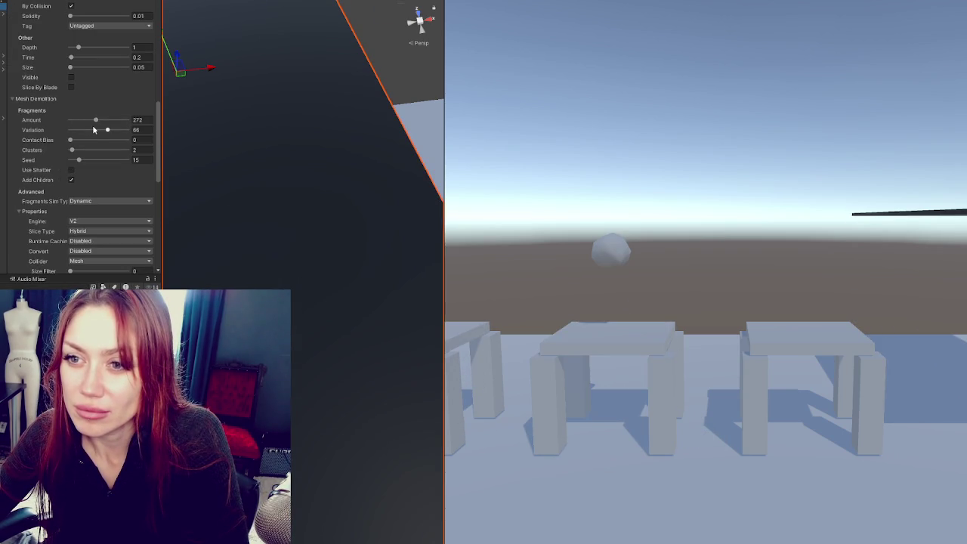
{"action": "left_click_drag", "start_coordinate": [78, 159], "coordinate": [70, 160]}
{"action": "left_click", "coordinate": [73, 150]}
{"action": "type", "text": "0"}
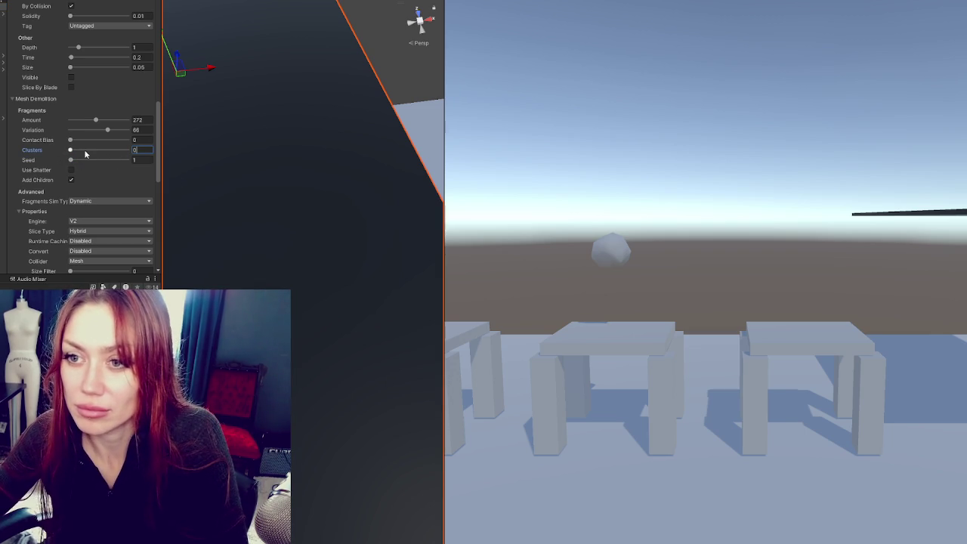
{"action": "left_click", "coordinate": [93, 130]}
Step: Run a Play test of the shatter, orbit around the cracked slab, then stop
{"action": "key", "text": "ctrl+p"}
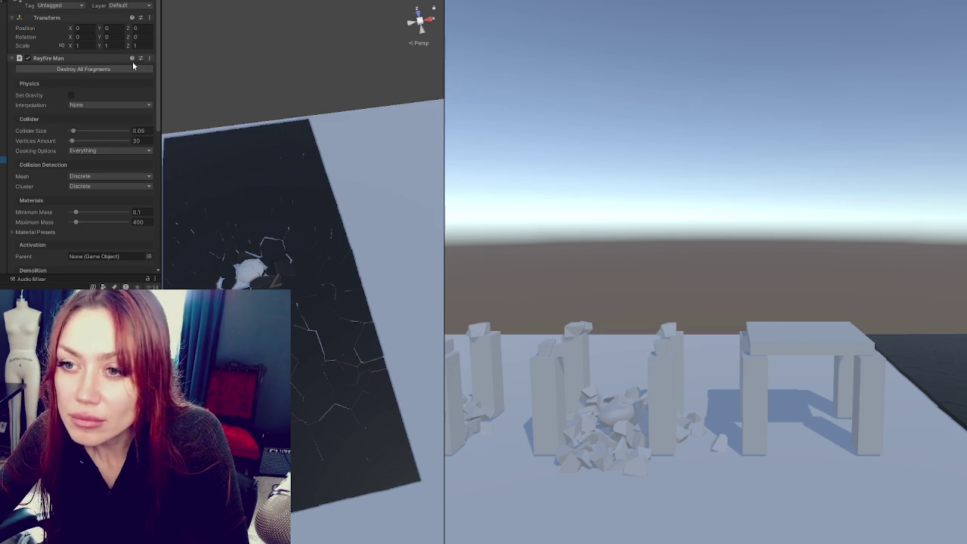
{"action": "mouse_move", "coordinate": [314, 147]}
{"action": "left_mouse_down"}
{"action": "mouse_move", "coordinate": [341, 216]}
{"action": "mouse_move", "coordinate": [330, 173]}
{"action": "mouse_move", "coordinate": [384, 147]}
{"action": "mouse_move", "coordinate": [340, 190]}
{"action": "mouse_move", "coordinate": [296, 308]}
{"action": "mouse_move", "coordinate": [298, 249]}
{"action": "mouse_move", "coordinate": [347, 192]}
{"action": "mouse_move", "coordinate": [369, 310]}
{"action": "mouse_move", "coordinate": [355, 166]}
{"action": "left_mouse_up"}
{"action": "key", "text": "ctrl+p"}
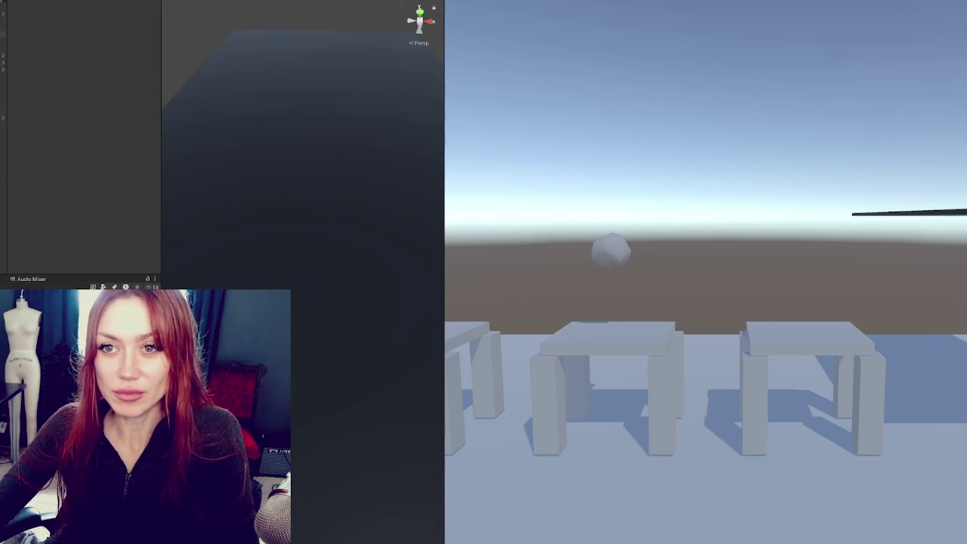
Step: Raise Variation to 54 and reduce the fragment Amount to 157
{"action": "scroll", "coordinate": [70, 172], "scroll_direction": "down", "scroll_amount": 5}
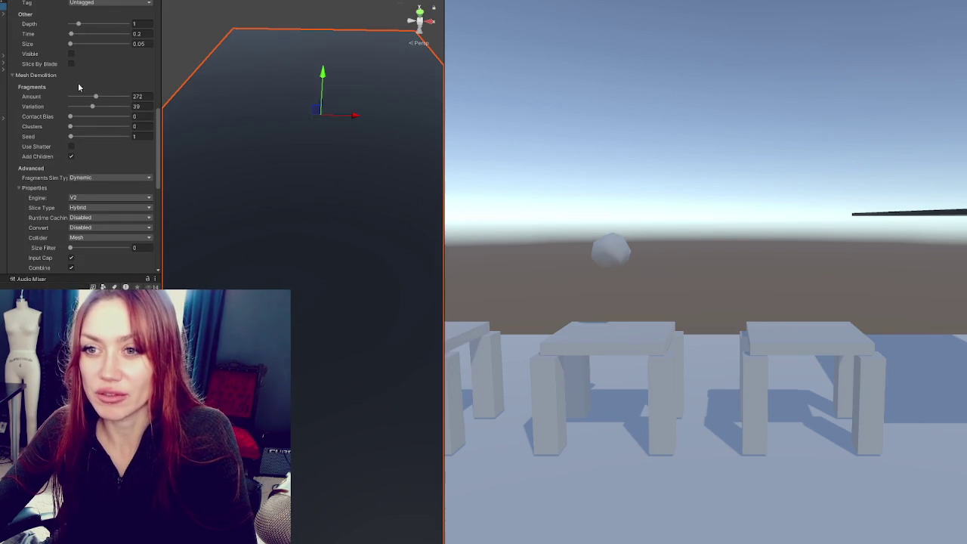
{"action": "left_click", "coordinate": [102, 107]}
{"action": "left_click_drag", "start_coordinate": [95, 96], "coordinate": [87, 107]}
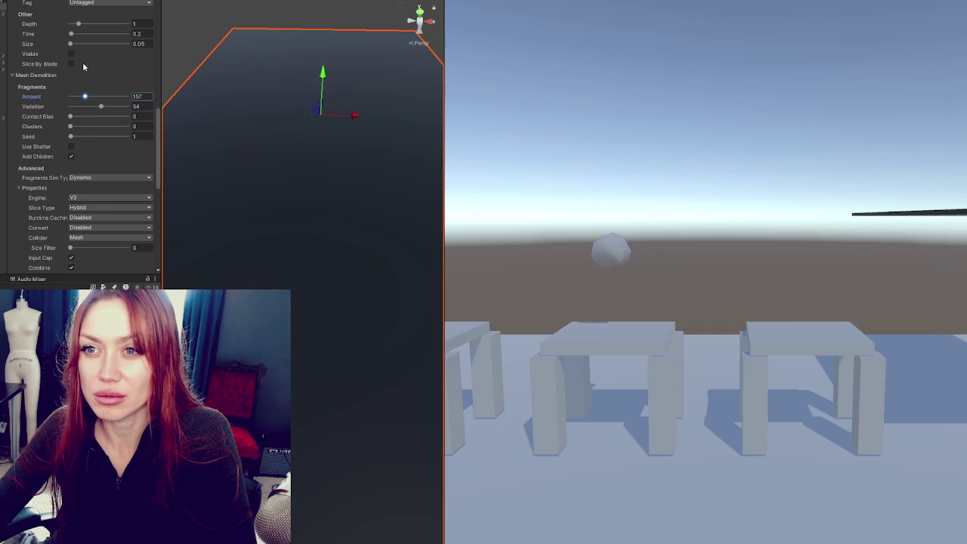
Step: Leave both Runtime Caching and Convert set to Disabled
{"action": "scroll", "coordinate": [87, 49], "scroll_direction": "up", "scroll_amount": 3}
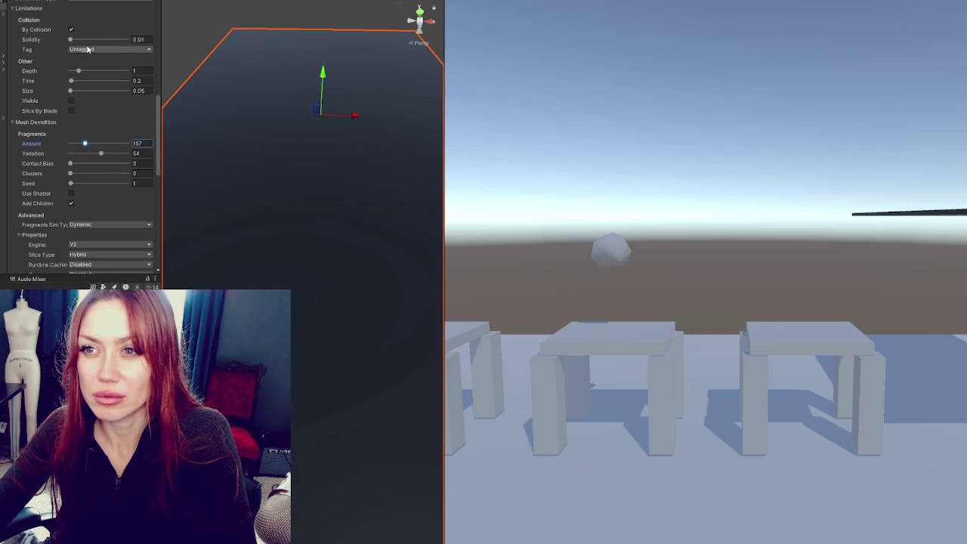
{"action": "scroll", "coordinate": [86, 92], "scroll_direction": "down", "scroll_amount": 6}
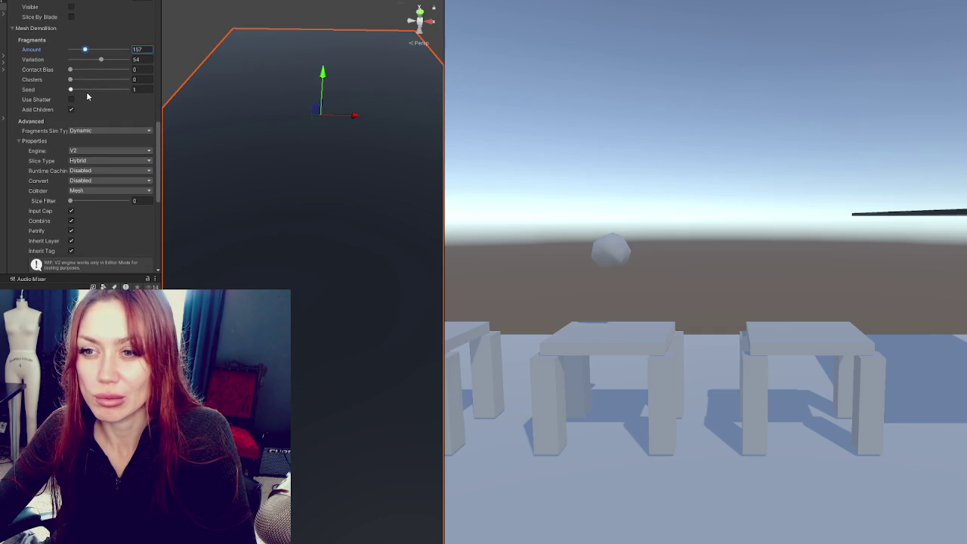
{"action": "scroll", "coordinate": [86, 91], "scroll_direction": "down", "scroll_amount": 3}
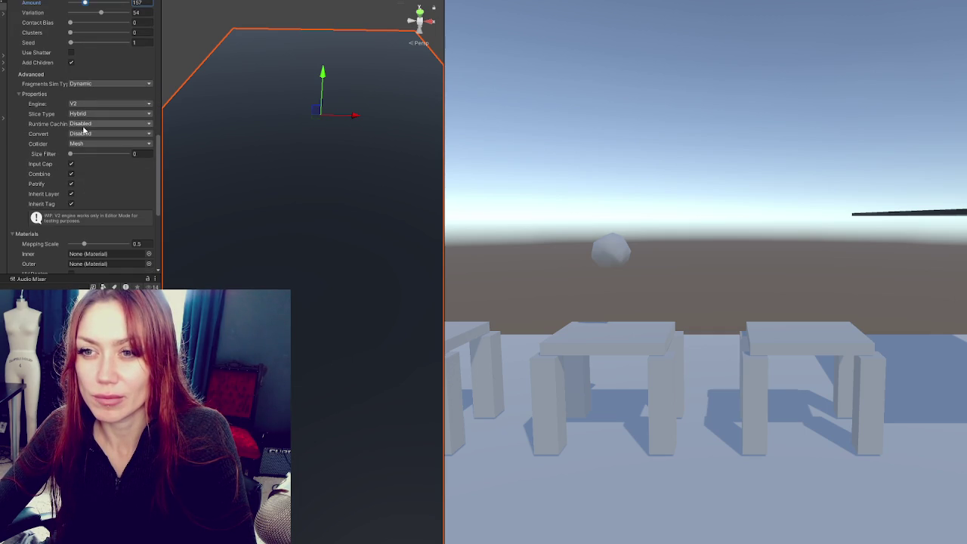
{"action": "left_click", "coordinate": [87, 124]}
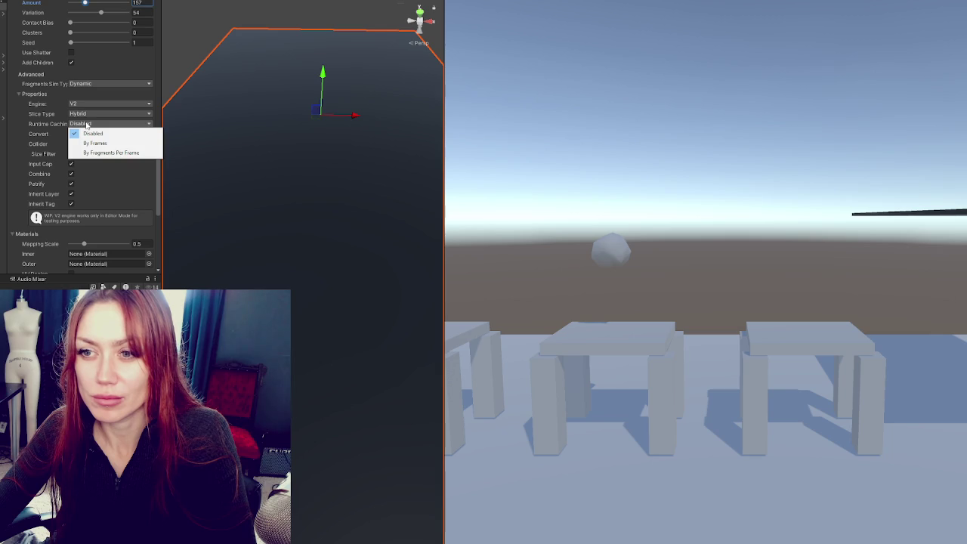
{"action": "left_click", "coordinate": [76, 134]}
{"action": "left_click", "coordinate": [76, 134]}
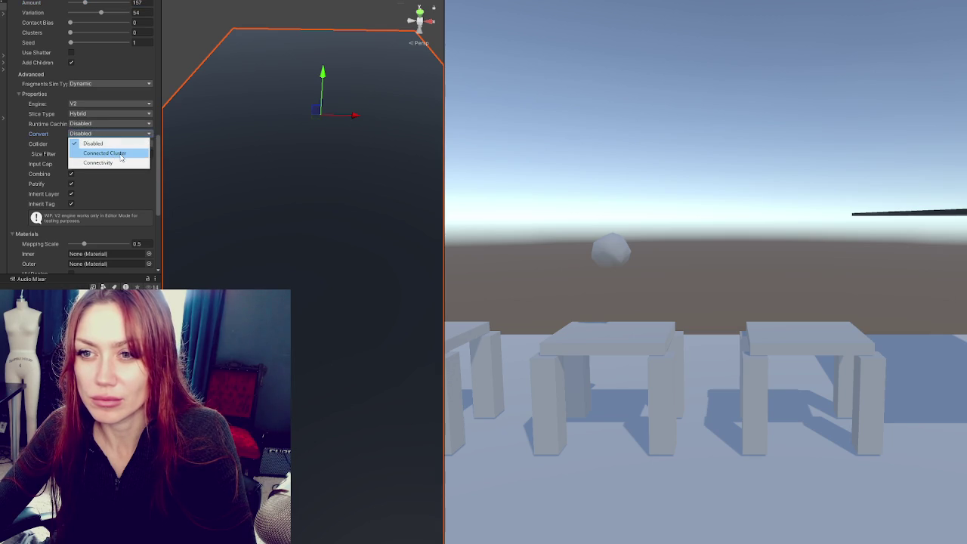
{"action": "left_click", "coordinate": [76, 143]}
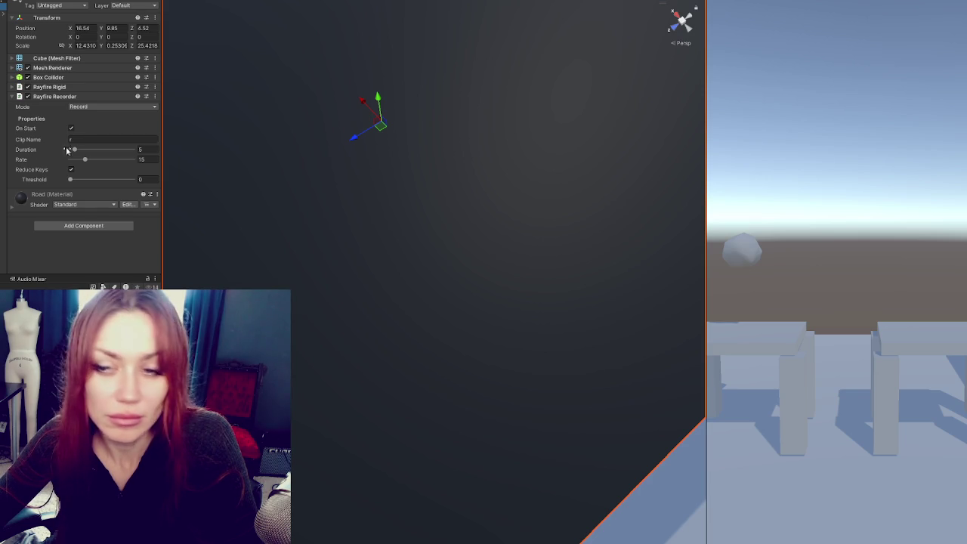
Step: Remove the Rayfire Recorder component from the road slab
{"action": "right_click", "coordinate": [131, 98]}
{"action": "left_click", "coordinate": [170, 110]}
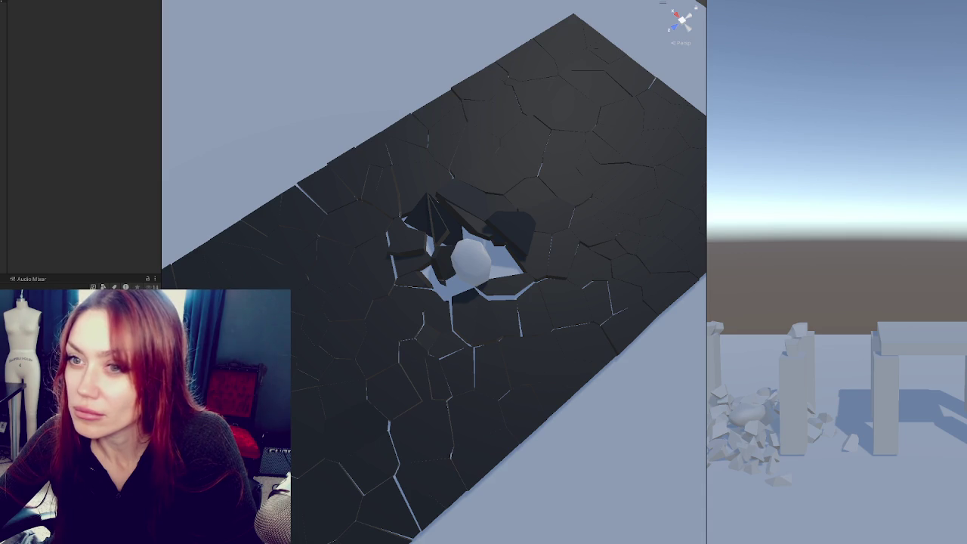
Step: Review the Rayfire Man settings, remove that component, then reselect its object
{"action": "left_click", "coordinate": [3, 20]}
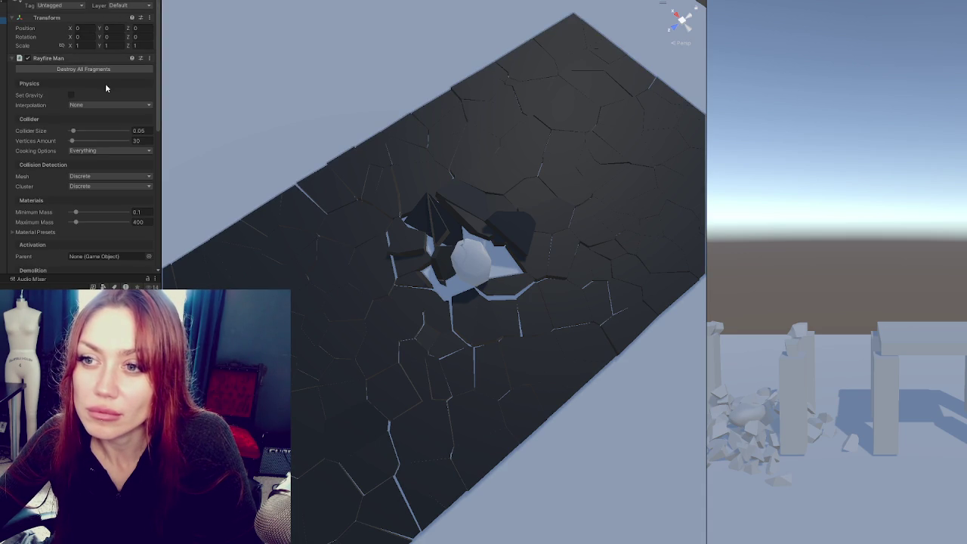
{"action": "scroll", "coordinate": [111, 89], "scroll_direction": "down", "scroll_amount": 2}
{"action": "scroll", "coordinate": [113, 95], "scroll_direction": "down", "scroll_amount": 10}
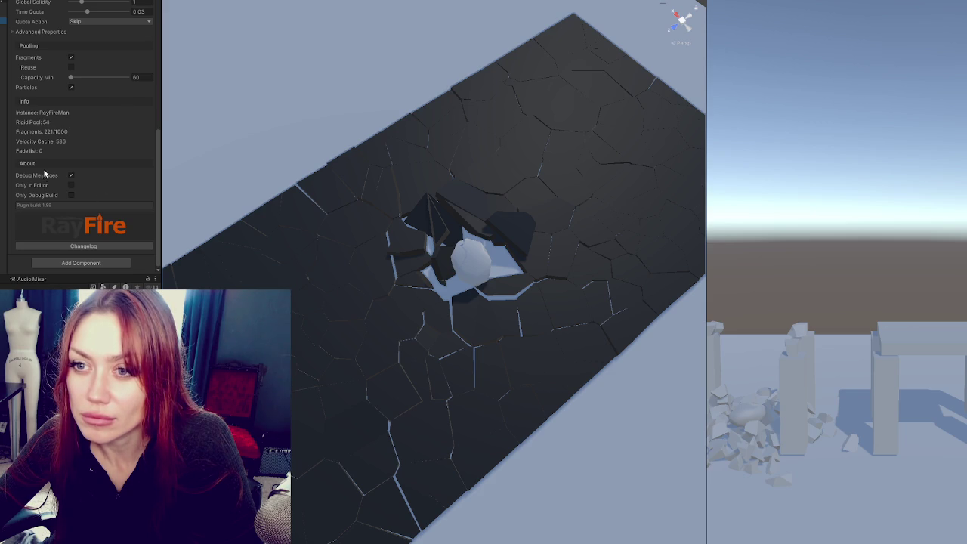
{"action": "scroll", "coordinate": [44, 175], "scroll_direction": "up", "scroll_amount": 8}
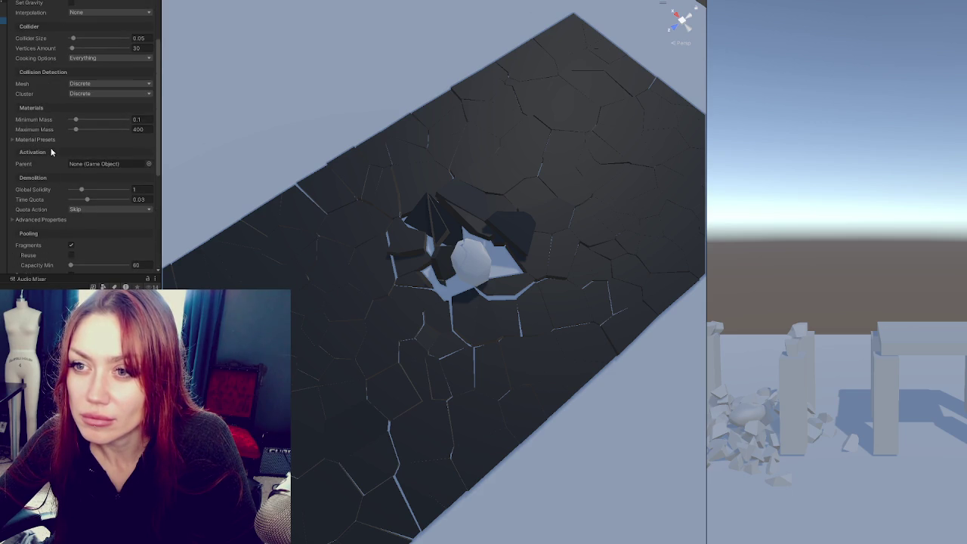
{"action": "scroll", "coordinate": [51, 152], "scroll_direction": "up", "scroll_amount": 4}
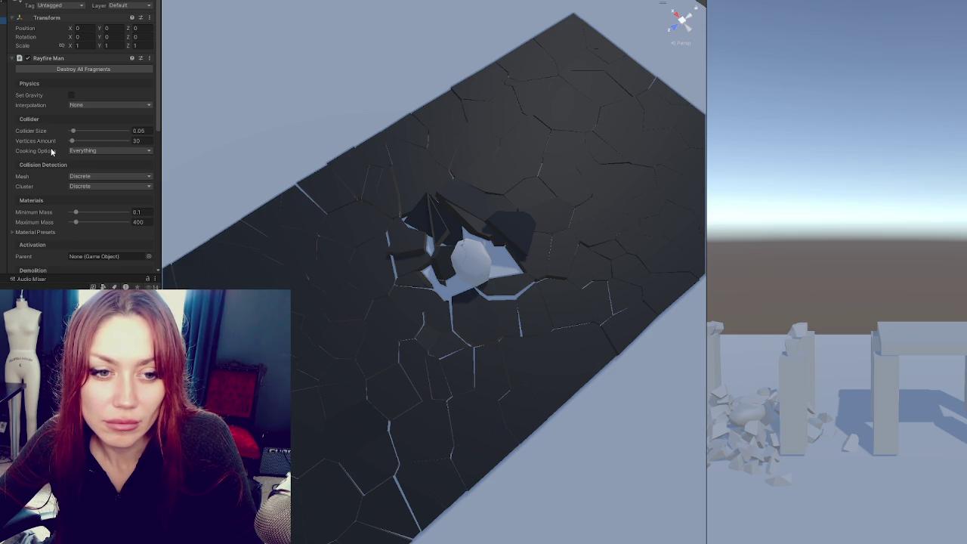
{"action": "right_click", "coordinate": [38, 58]}
{"action": "left_click", "coordinate": [30, 47]}
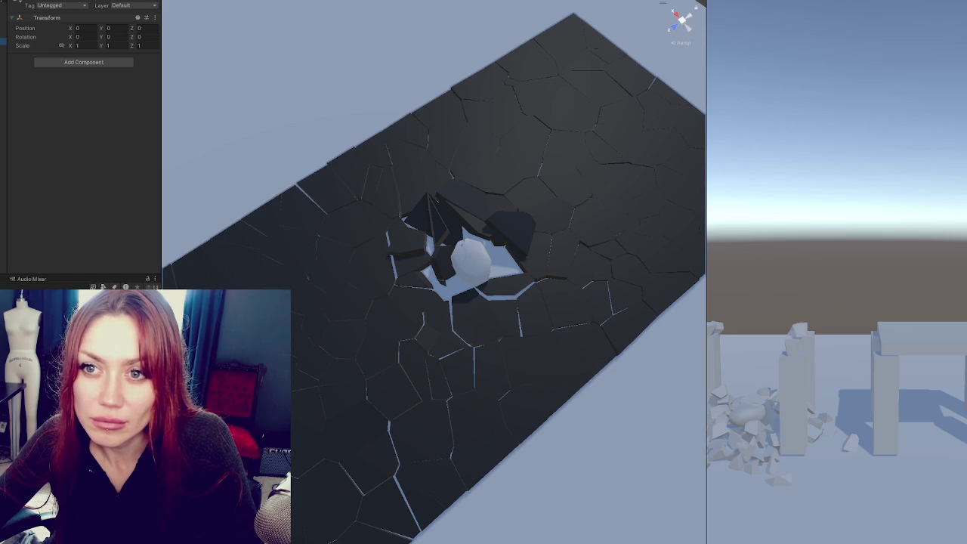
{"action": "left_click", "coordinate": [3, 20]}
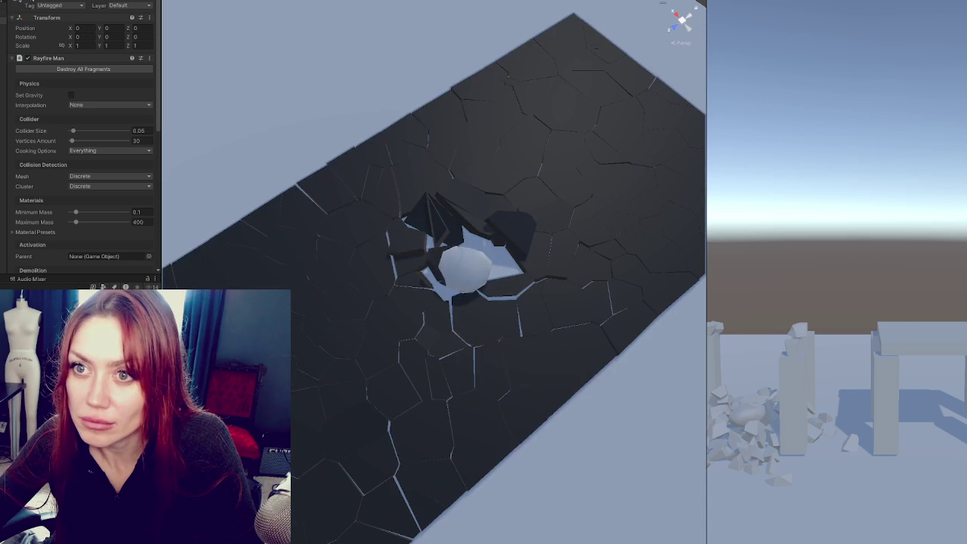
Step: Toggle Set Gravity on and back off, and keep Interpolation at None
{"action": "left_click", "coordinate": [71, 96]}
{"action": "left_click", "coordinate": [71, 96]}
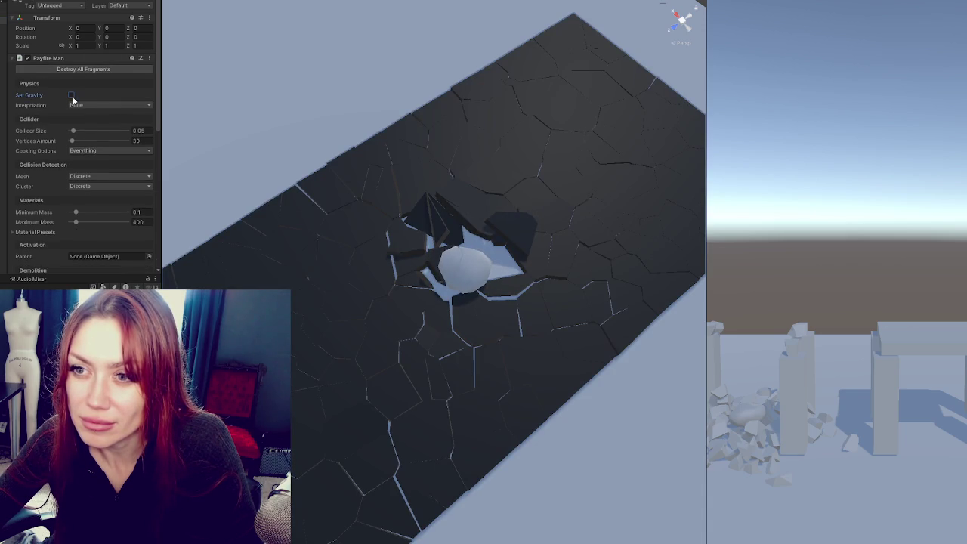
{"action": "left_click", "coordinate": [79, 106]}
{"action": "left_click", "coordinate": [81, 107]}
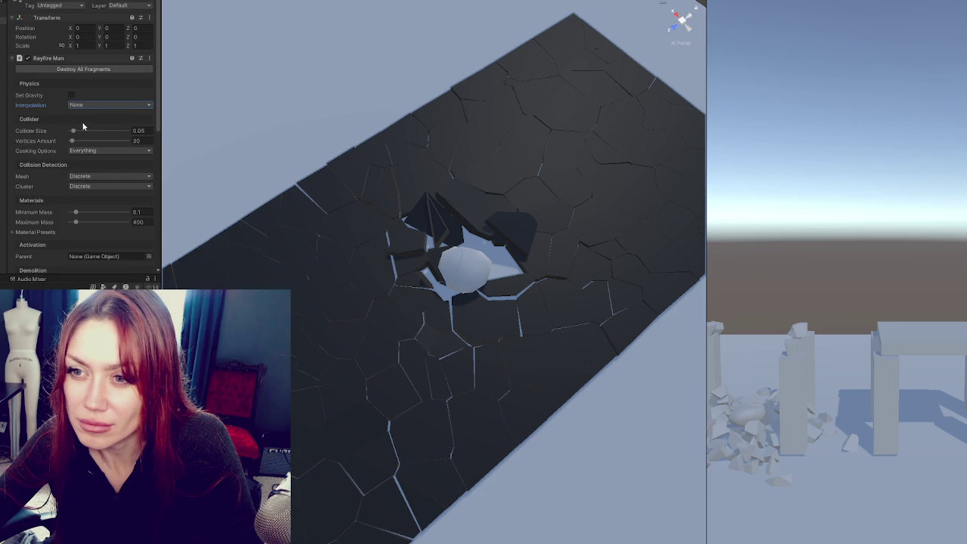
{"action": "scroll", "coordinate": [83, 127], "scroll_direction": "down", "scroll_amount": 5}
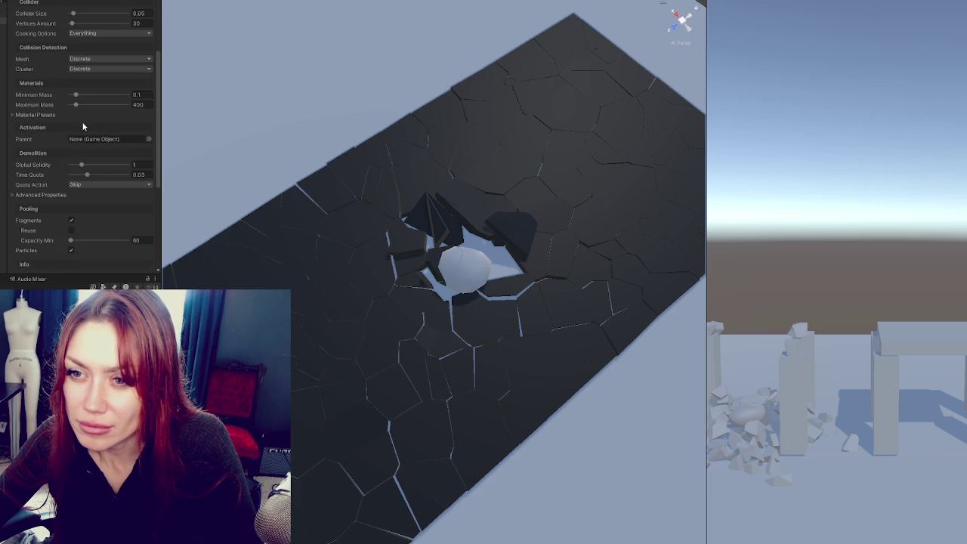
{"action": "scroll", "coordinate": [83, 126], "scroll_direction": "down", "scroll_amount": 5}
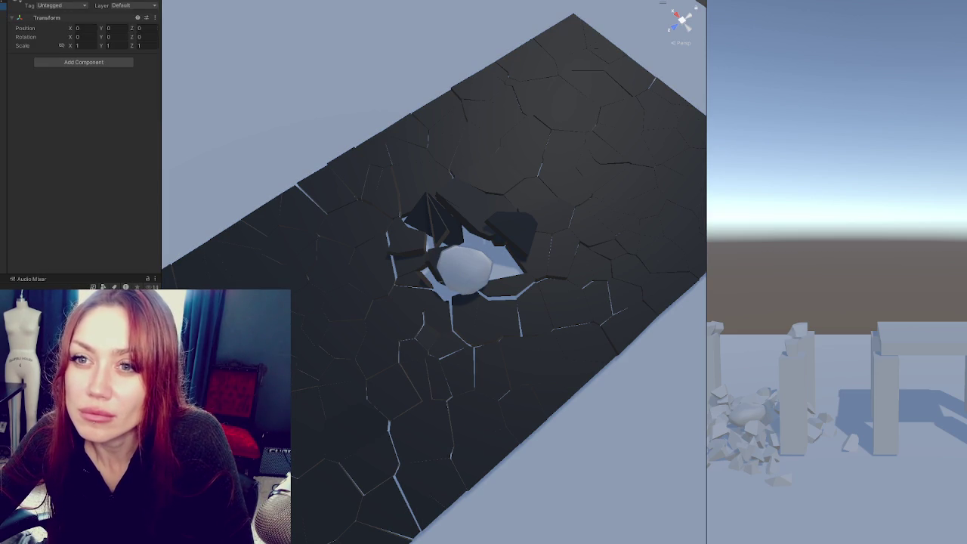
Step: Step through scene objects back to the RayFire manager and stop the test
{"action": "key", "text": "Down"}
{"action": "key", "text": "Down"}
{"action": "key", "text": "Down"}
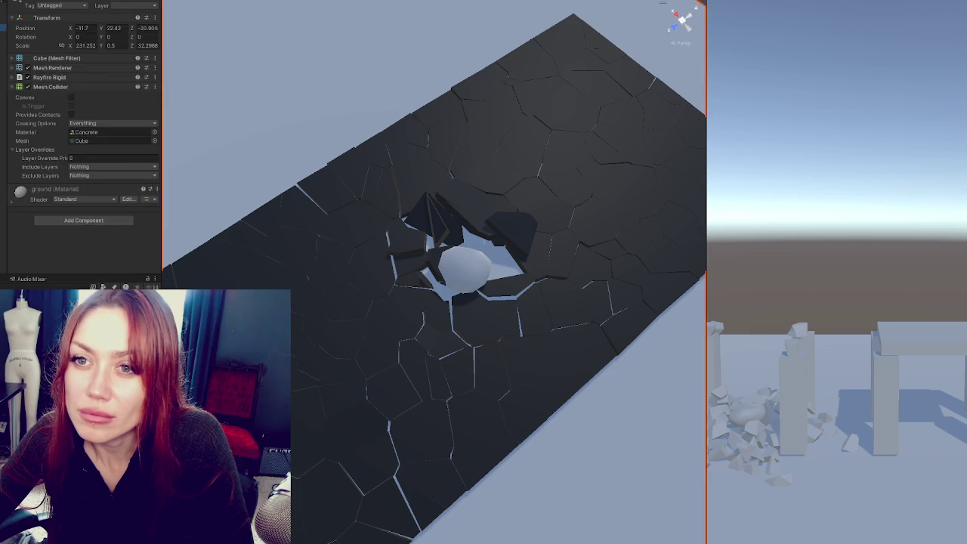
{"action": "left_click", "coordinate": [3, 158]}
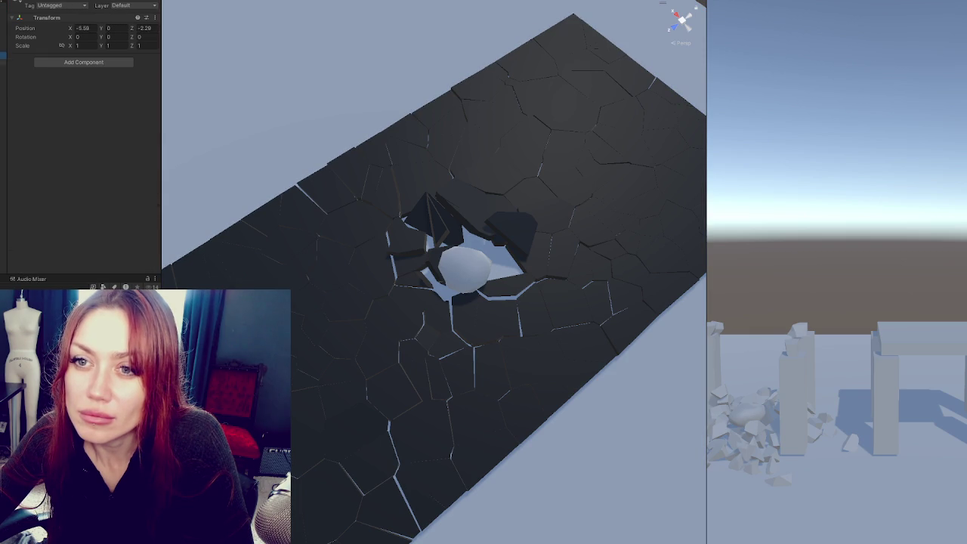
{"action": "key", "text": "Down"}
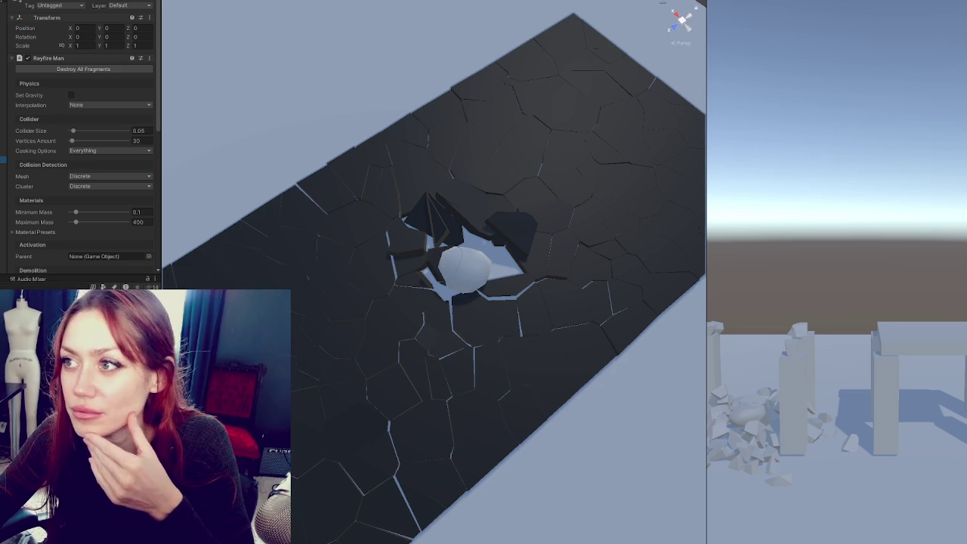
{"action": "key", "text": "ctrl+p"}
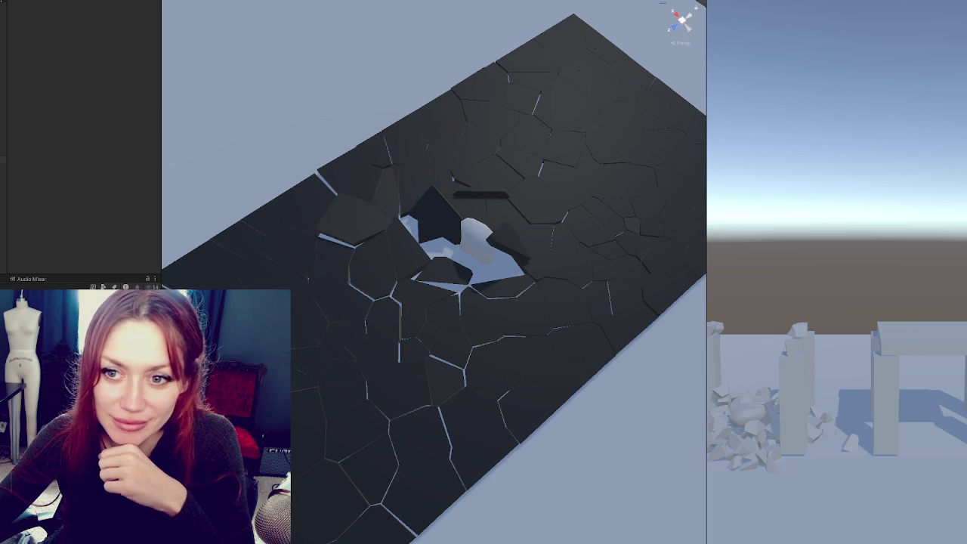
{"action": "scroll", "coordinate": [83, 136], "scroll_direction": "up", "scroll_amount": 3}
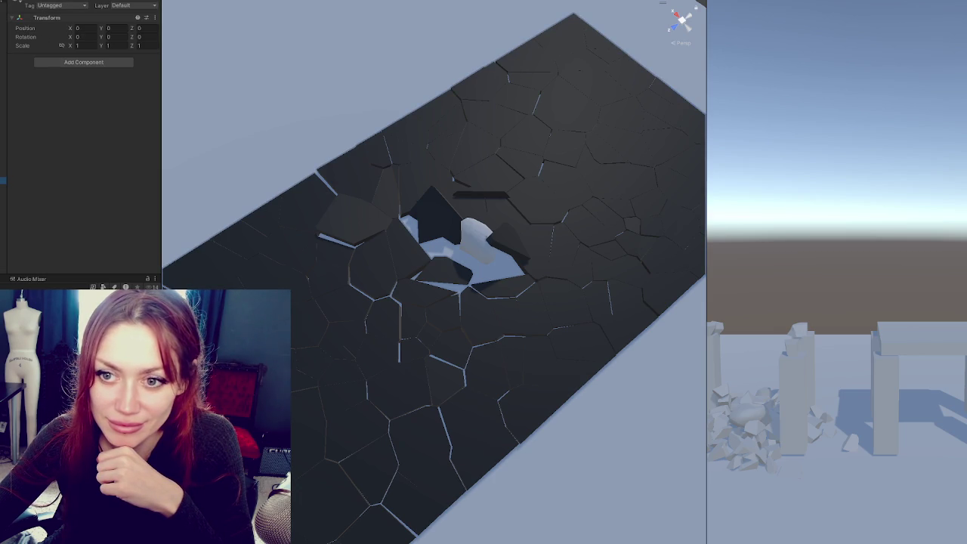
{"action": "left_click", "coordinate": [423, 227]}
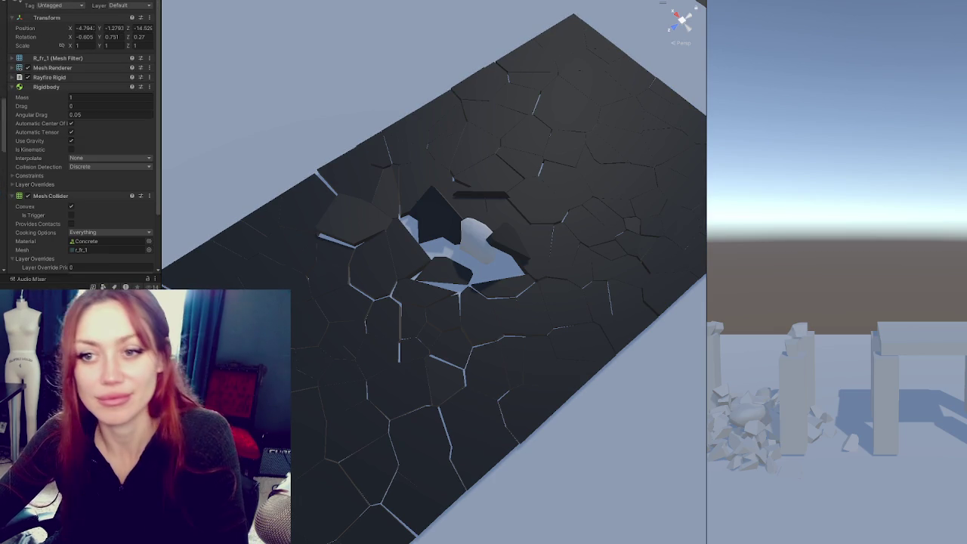
{"action": "key", "text": "ctrl+a"}
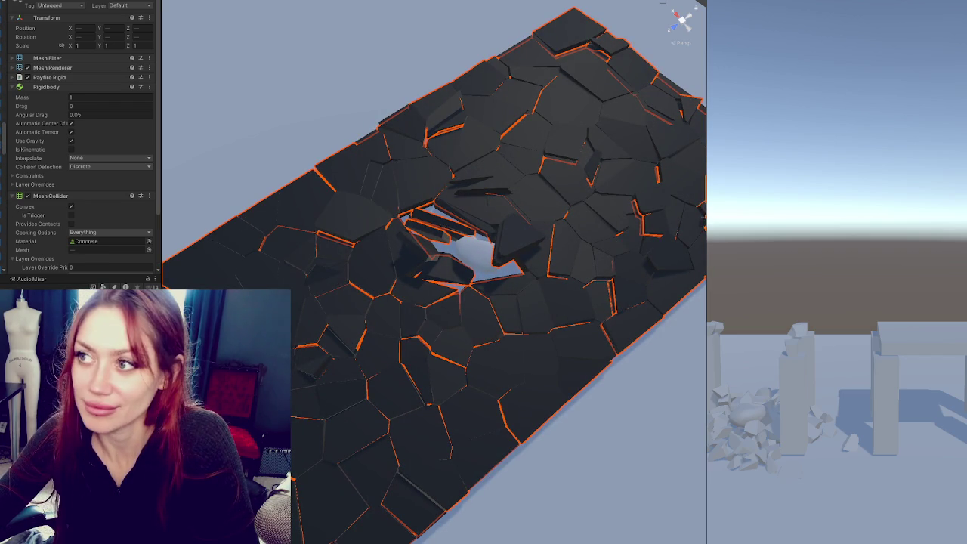
{"action": "key", "text": "ctrl+p"}
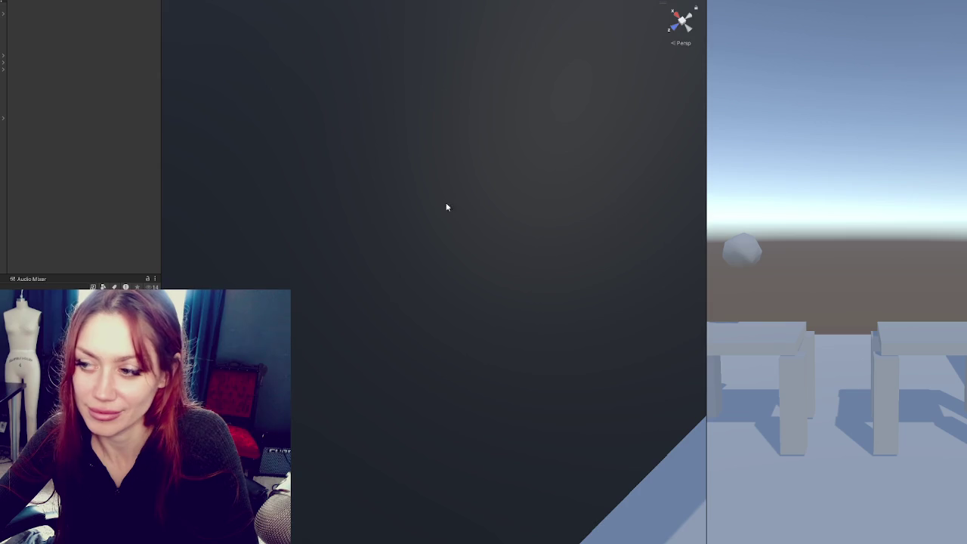
Step: Add a Rigidbody to the dark road slab via the 'rigi' component search
{"action": "scroll", "coordinate": [446, 199], "scroll_direction": "up", "scroll_amount": 5}
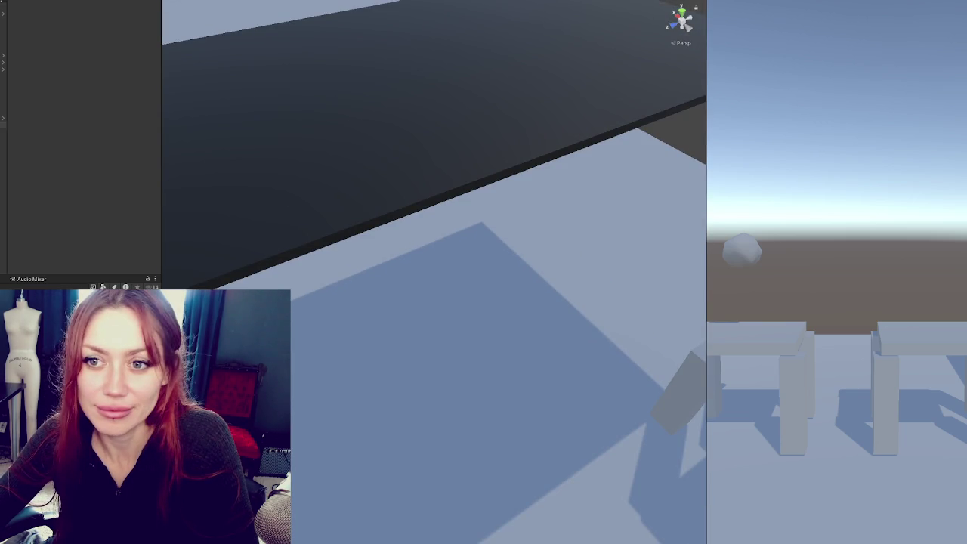
{"action": "left_click", "coordinate": [302, 113]}
{"action": "left_click", "coordinate": [83, 129]}
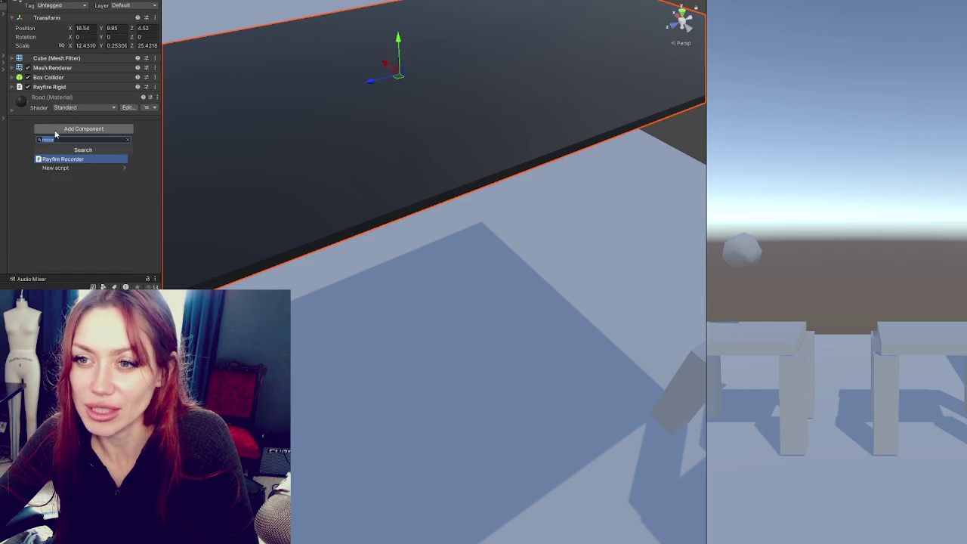
{"action": "type", "text": "rigi"}
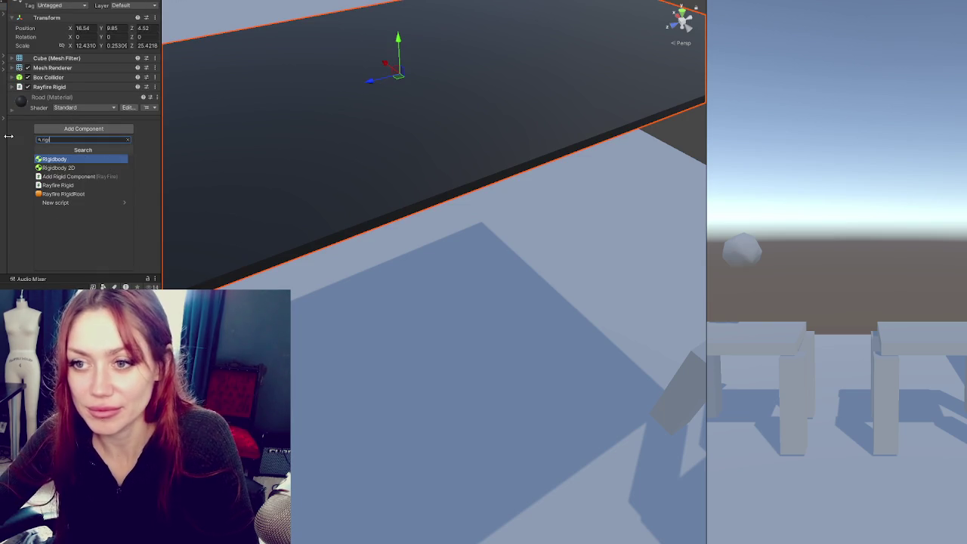
{"action": "left_click", "coordinate": [58, 159]}
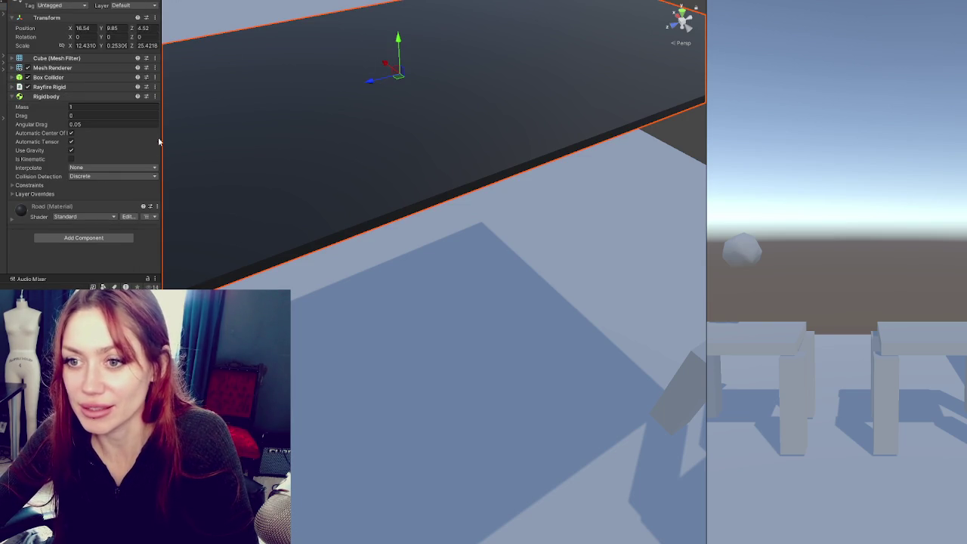
Step: Set the Rigidbody's Collision Detection to Continuous and run the scene
{"action": "left_click", "coordinate": [29, 185]}
{"action": "left_click", "coordinate": [136, 177]}
{"action": "left_click", "coordinate": [113, 194]}
{"action": "key", "text": "ctrl+p"}
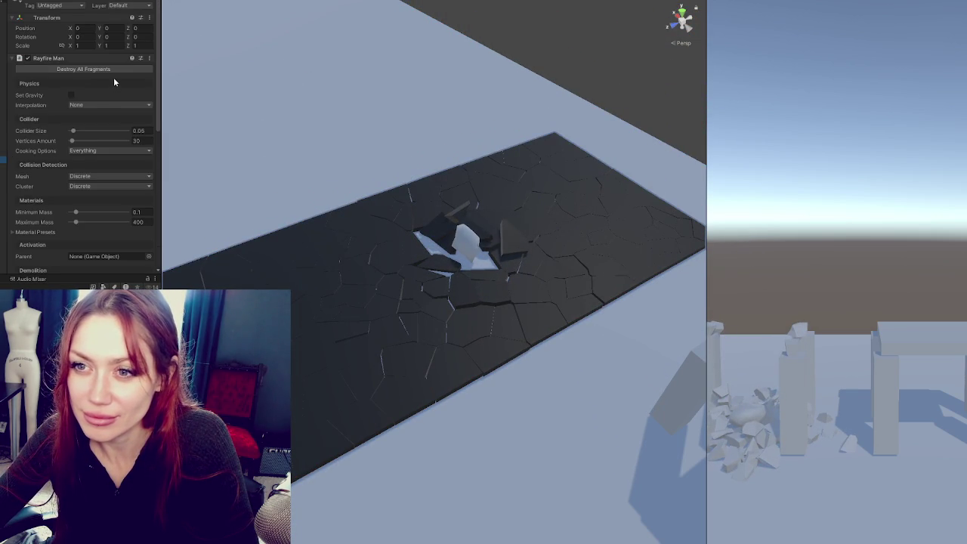
Step: Check Reuse in Rayfire Man's Pooling section, then reselect the road slab
{"action": "scroll", "coordinate": [114, 83], "scroll_direction": "down", "scroll_amount": 4}
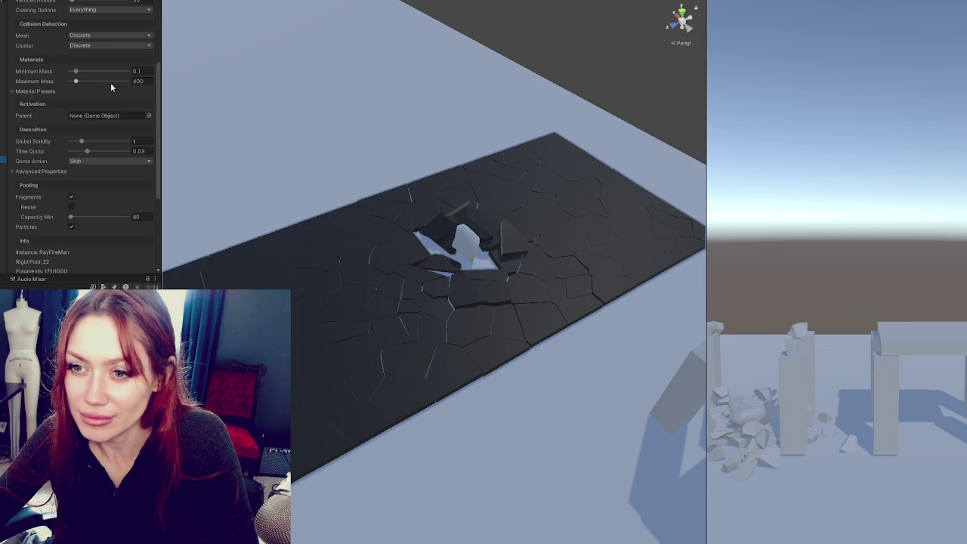
{"action": "scroll", "coordinate": [110, 88], "scroll_direction": "down", "scroll_amount": 3}
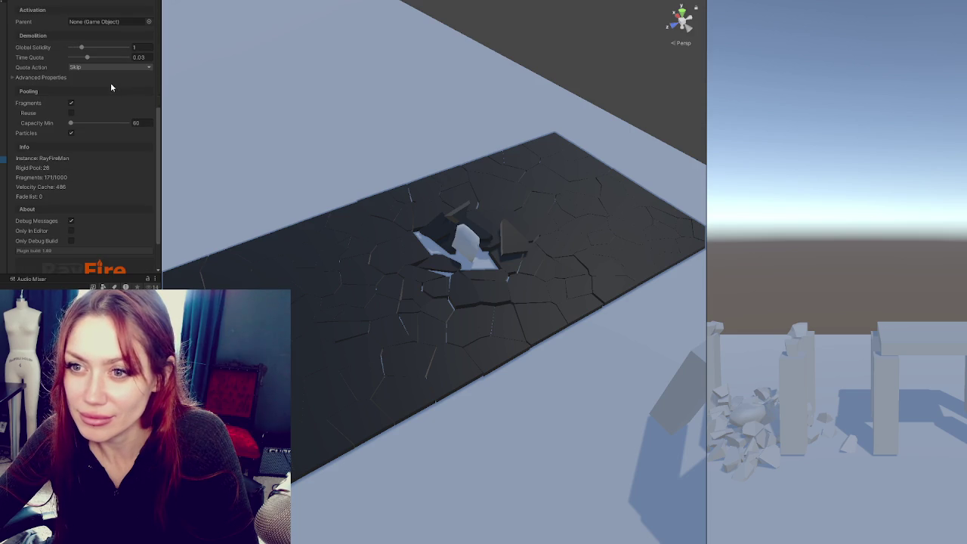
{"action": "left_click", "coordinate": [71, 113]}
{"action": "scroll", "coordinate": [137, 110], "scroll_direction": "down", "scroll_amount": 2}
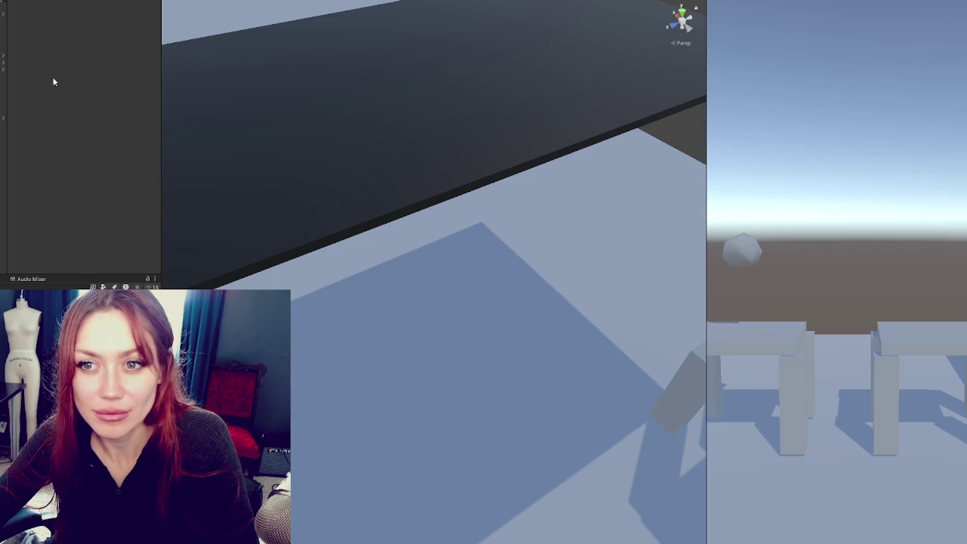
{"action": "left_click", "coordinate": [3, 7]}
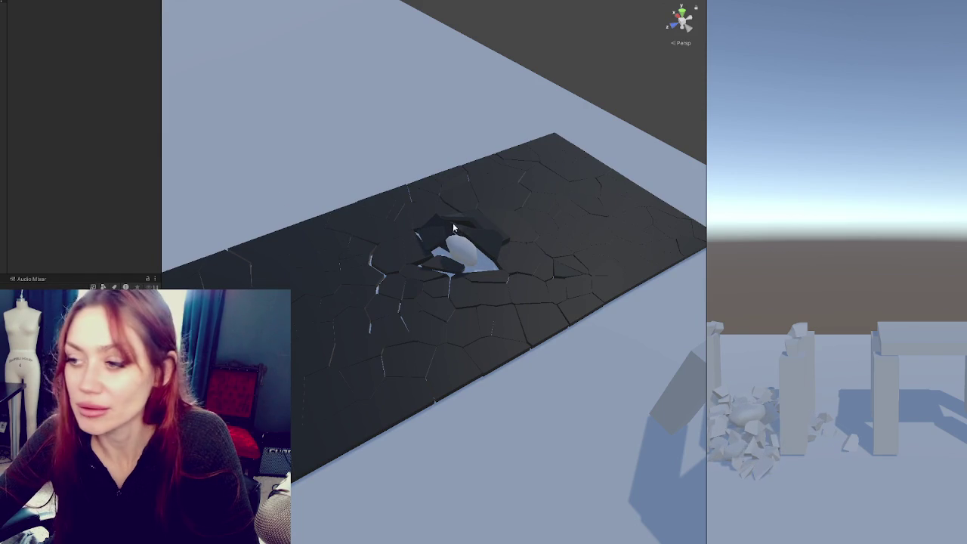
Step: Select individual fragments around the slab's hole one by one
{"action": "left_click", "coordinate": [528, 227]}
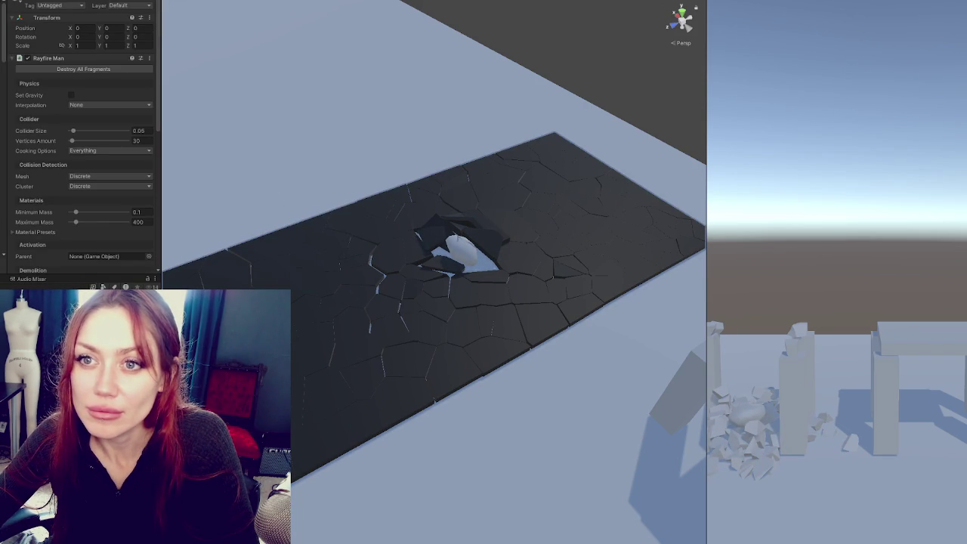
{"action": "left_click", "coordinate": [691, 232]}
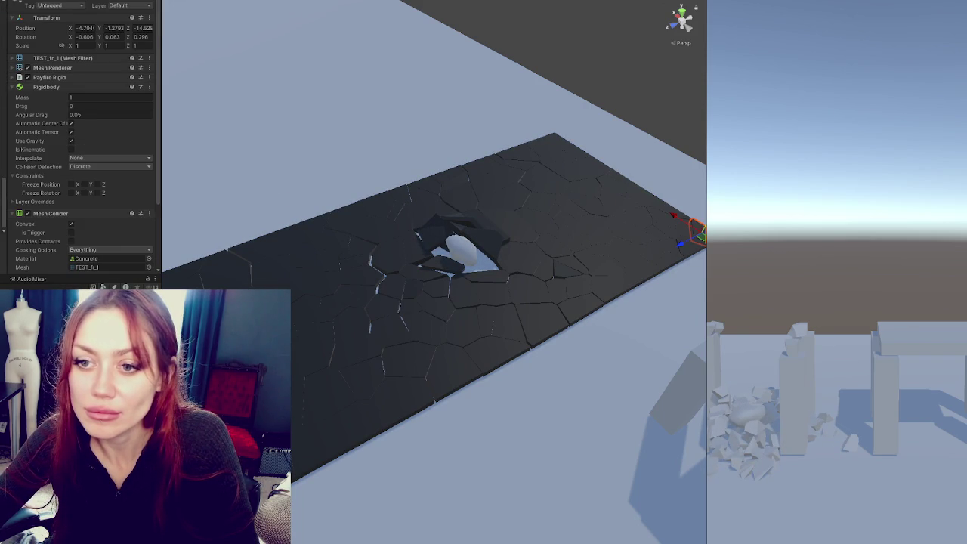
{"action": "left_click", "coordinate": [412, 260]}
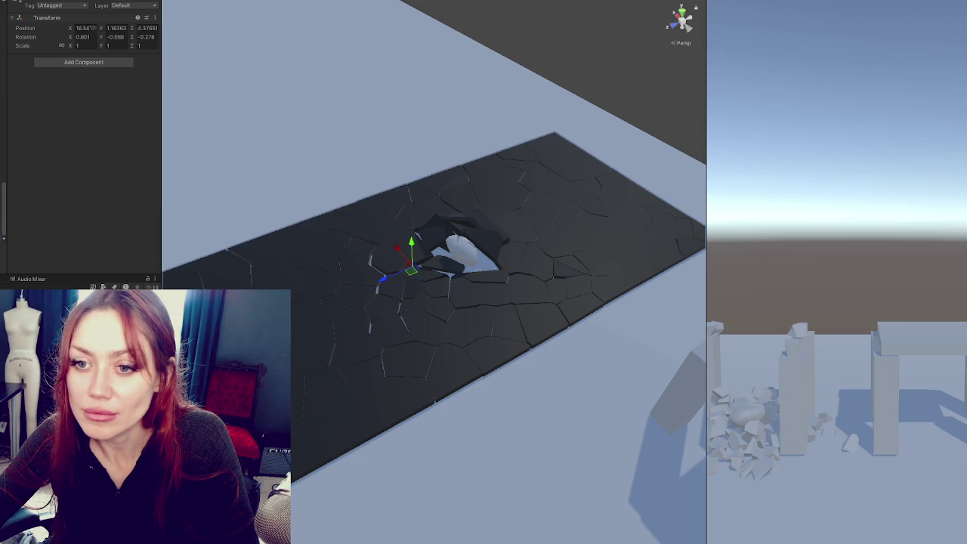
{"action": "left_click", "coordinate": [378, 231]}
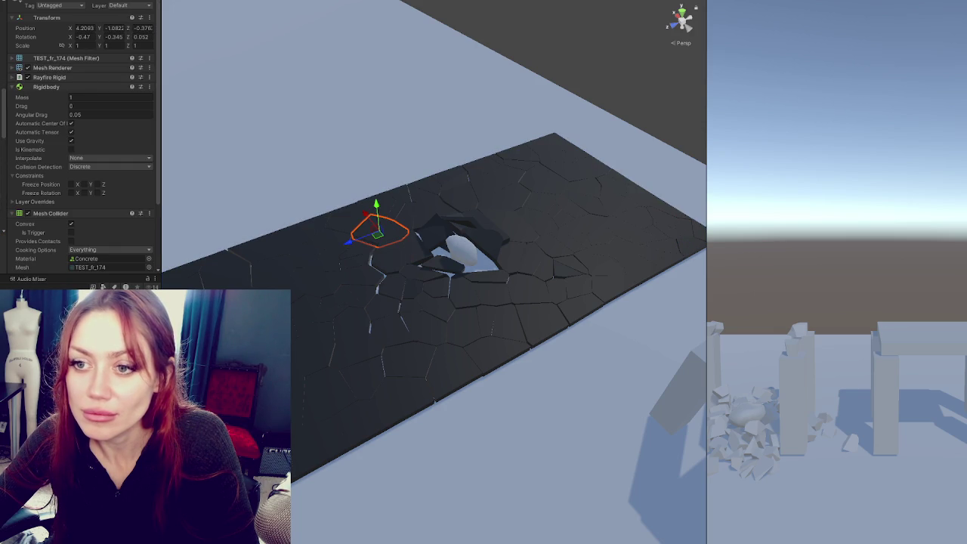
{"action": "scroll", "coordinate": [53, 121], "scroll_direction": "down", "scroll_amount": 5}
{"action": "scroll", "coordinate": [51, 128], "scroll_direction": "up", "scroll_amount": 4}
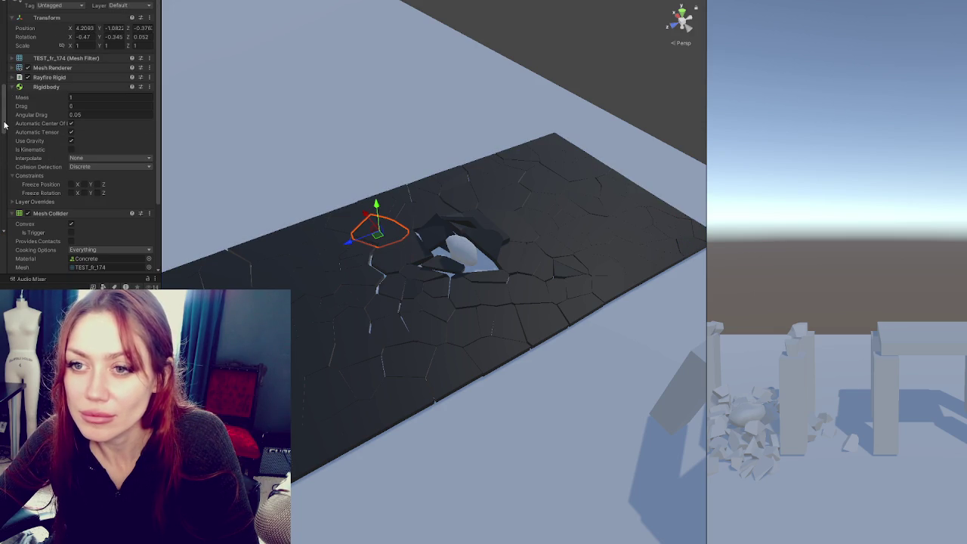
Step: Select all fragments, expand their Rayfire Rigid settings, and reset the slab intact
{"action": "key", "text": "ctrl+a"}
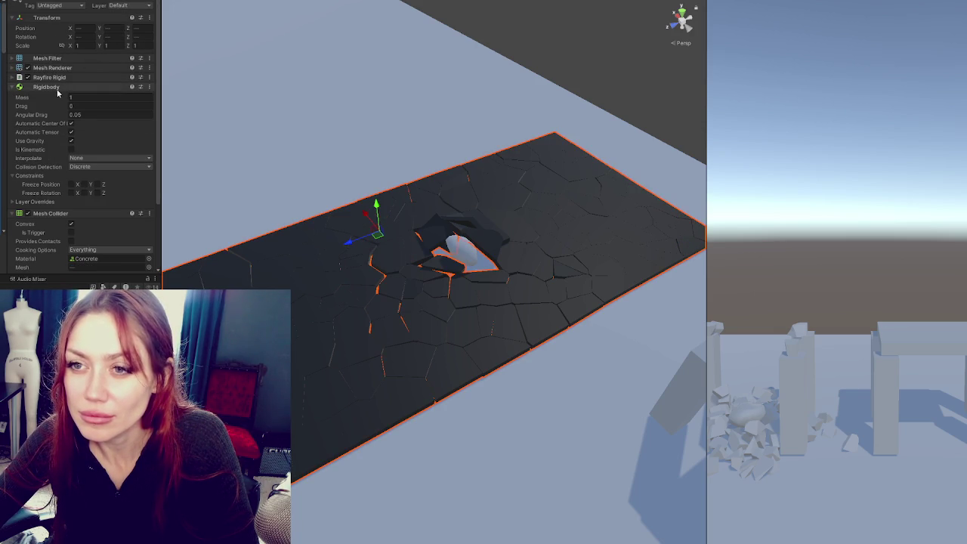
{"action": "left_click", "coordinate": [50, 78]}
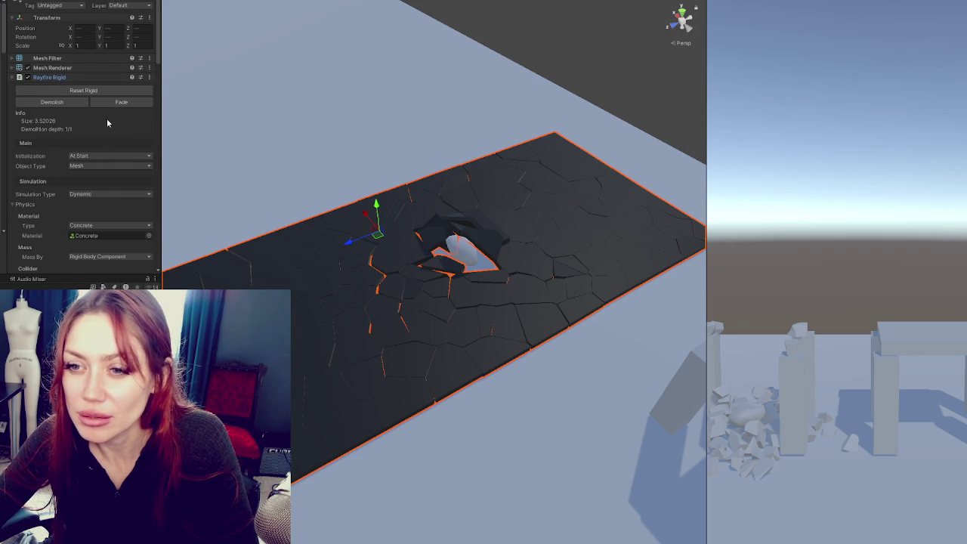
{"action": "scroll", "coordinate": [107, 118], "scroll_direction": "down", "scroll_amount": 2}
{"action": "scroll", "coordinate": [105, 121], "scroll_direction": "down", "scroll_amount": 15}
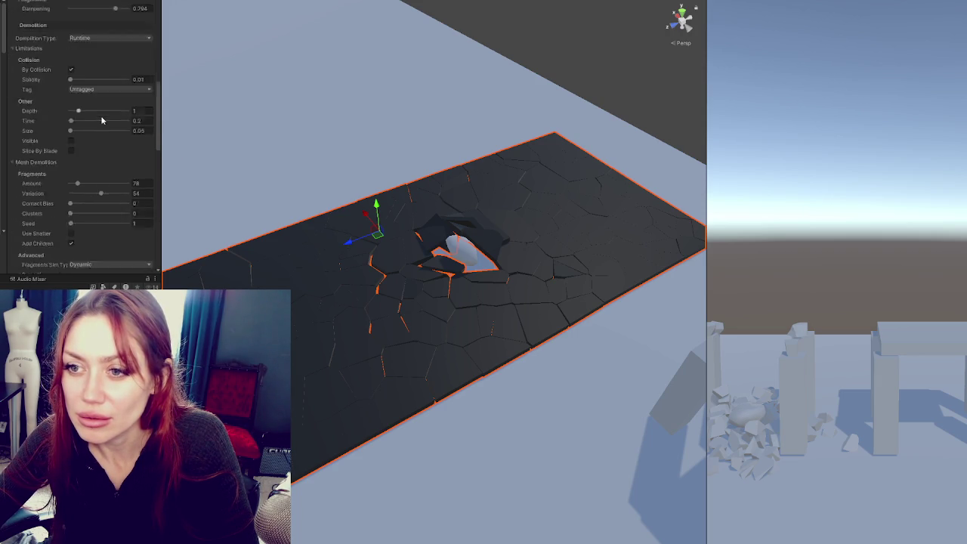
{"action": "scroll", "coordinate": [104, 133], "scroll_direction": "down", "scroll_amount": 10}
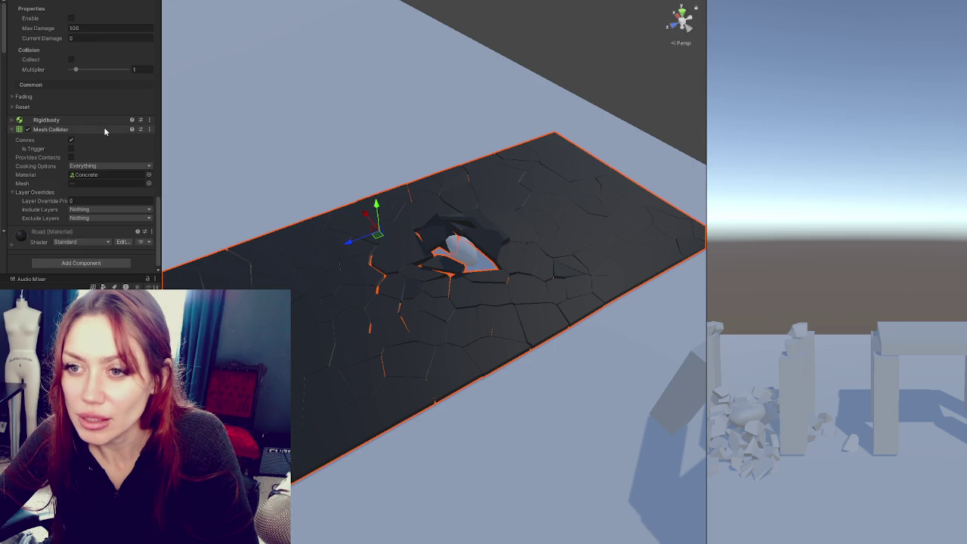
{"action": "scroll", "coordinate": [105, 132], "scroll_direction": "up", "scroll_amount": 3}
{"action": "scroll", "coordinate": [83, 164], "scroll_direction": "up", "scroll_amount": 10}
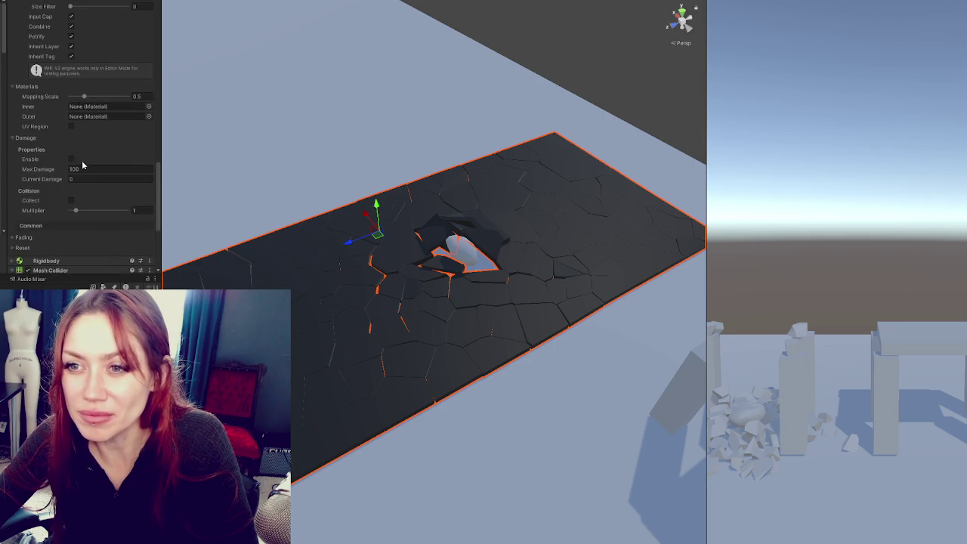
{"action": "scroll", "coordinate": [83, 164], "scroll_direction": "up", "scroll_amount": 5}
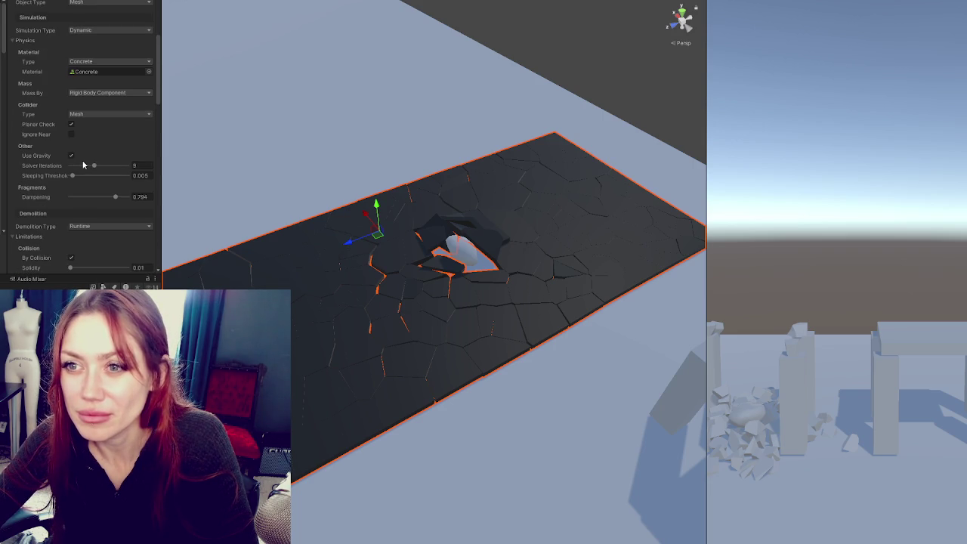
{"action": "scroll", "coordinate": [83, 164], "scroll_direction": "up", "scroll_amount": 6}
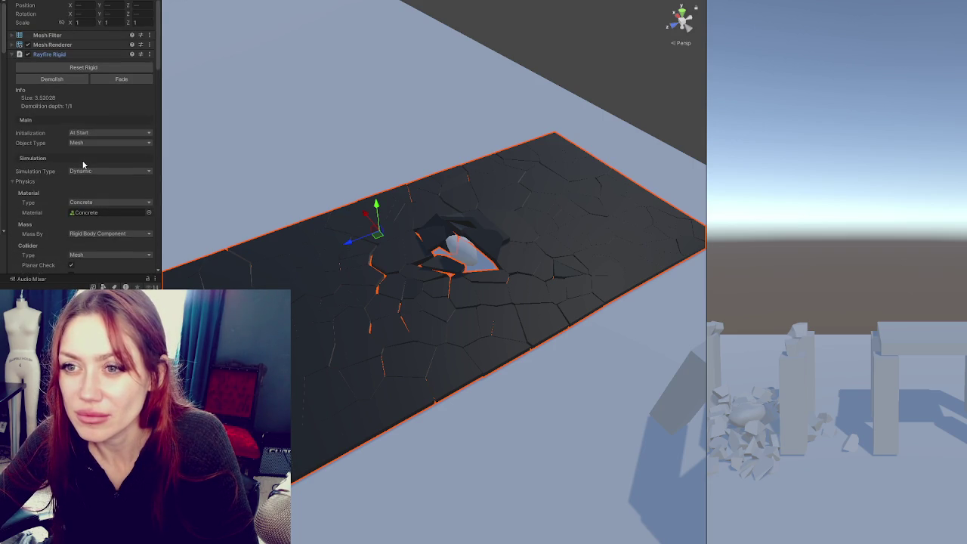
{"action": "left_click", "coordinate": [107, 68]}
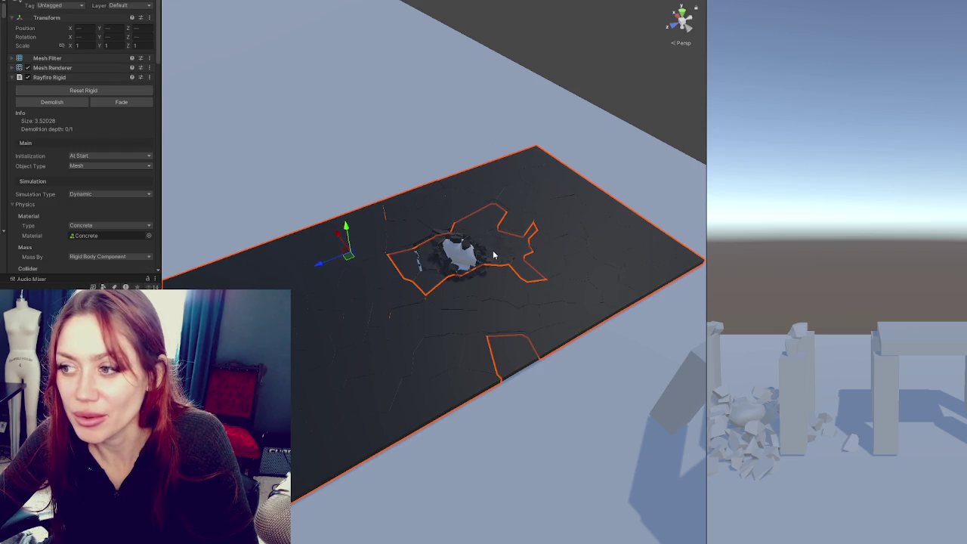
Step: Reset Rigid twice to re-simulate the slab's fracture
{"action": "scroll", "coordinate": [524, 278], "scroll_direction": "up", "scroll_amount": 2}
{"action": "scroll", "coordinate": [523, 278], "scroll_direction": "up", "scroll_amount": 3}
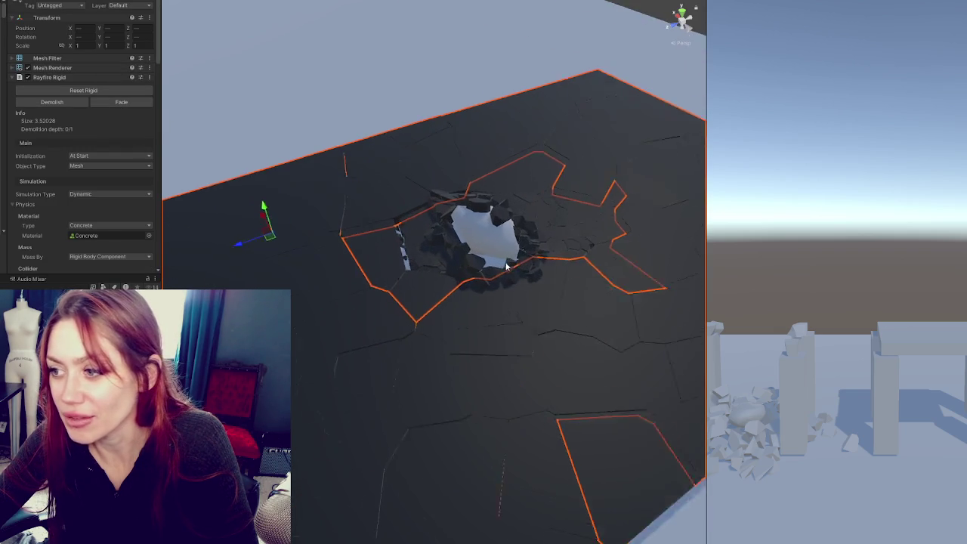
{"action": "scroll", "coordinate": [378, 218], "scroll_direction": "down", "scroll_amount": 5}
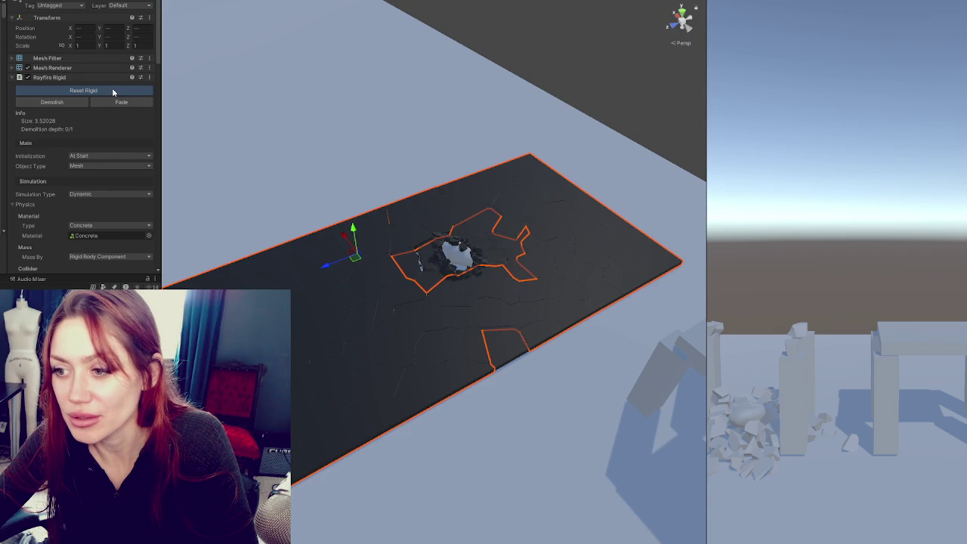
{"action": "left_click", "coordinate": [111, 89]}
{"action": "scroll", "coordinate": [391, 229], "scroll_direction": "up", "scroll_amount": 3}
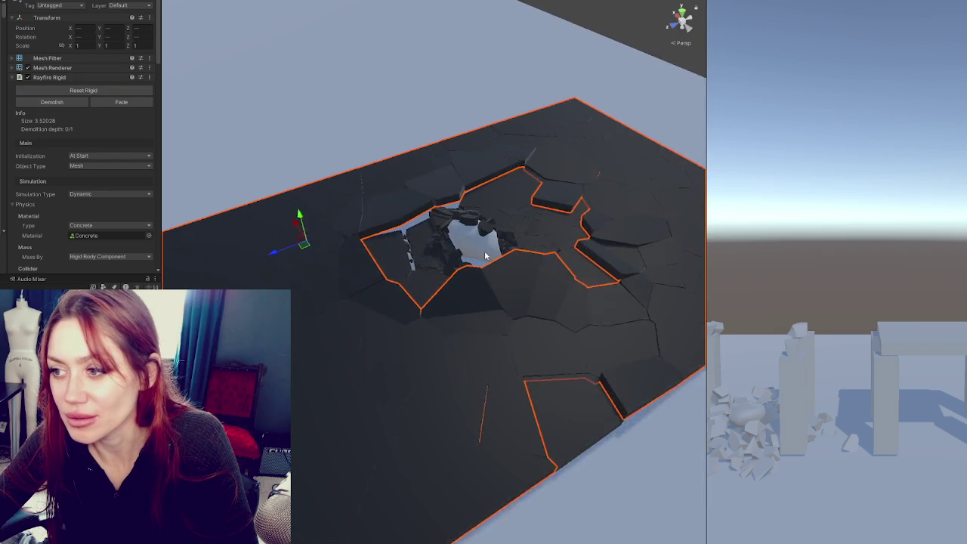
{"action": "left_click", "coordinate": [83, 91]}
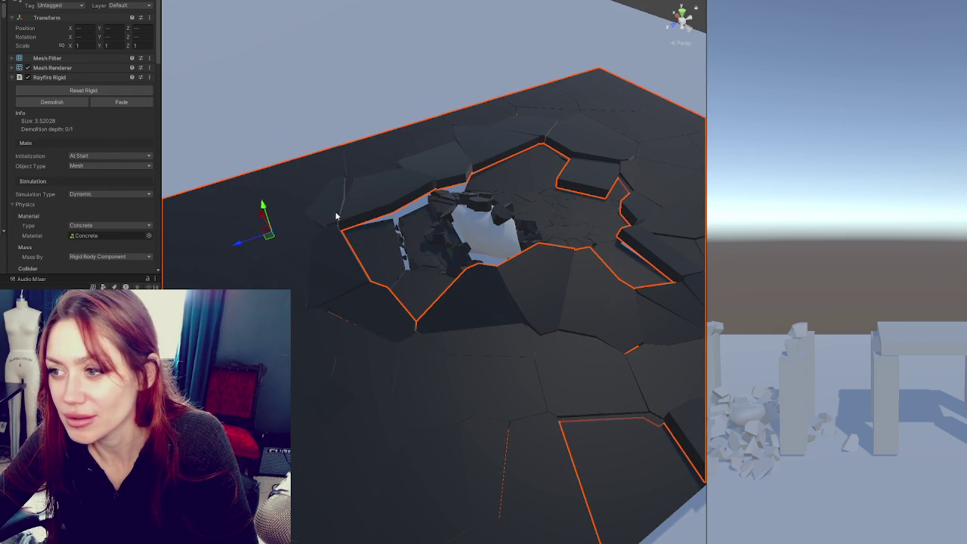
Step: Reset the fracture once more, then demolish the slab into 82 fragments
{"action": "scroll", "coordinate": [398, 201], "scroll_direction": "down", "scroll_amount": 5}
{"action": "scroll", "coordinate": [395, 201], "scroll_direction": "down", "scroll_amount": 3}
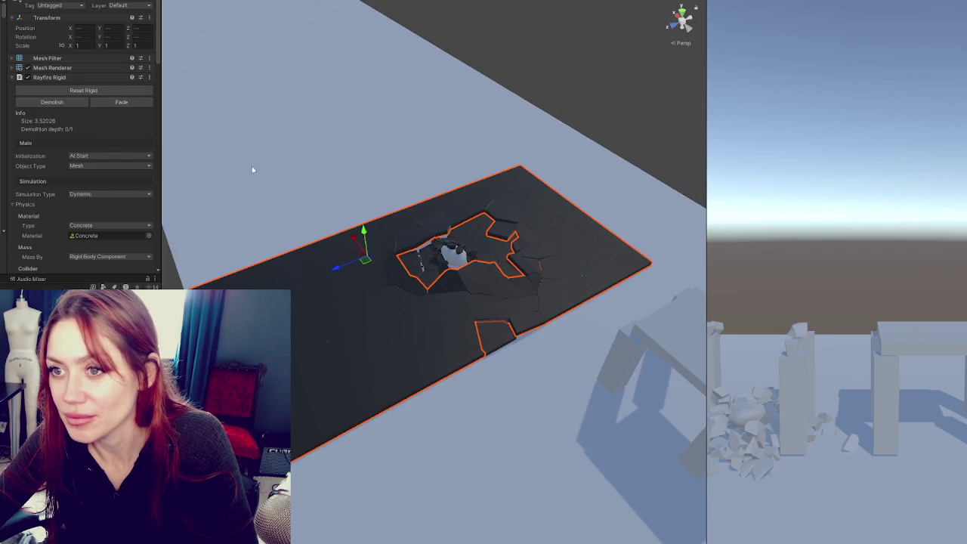
{"action": "left_click", "coordinate": [91, 91]}
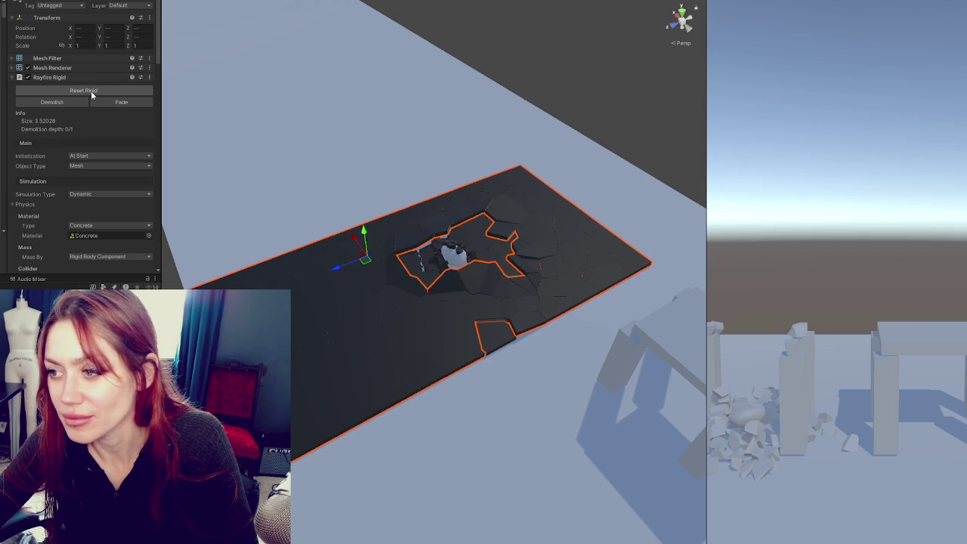
{"action": "left_click", "coordinate": [77, 104]}
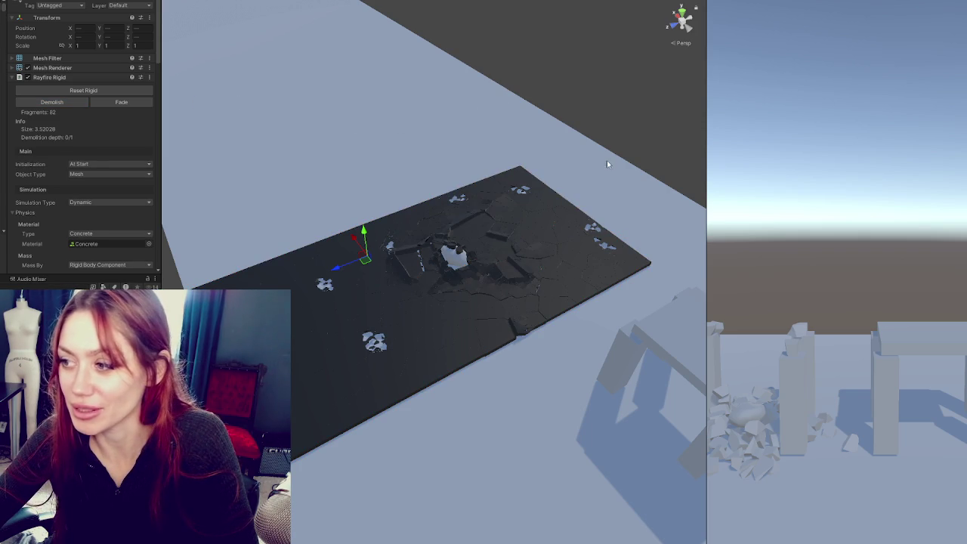
{"action": "left_click", "coordinate": [631, 138]}
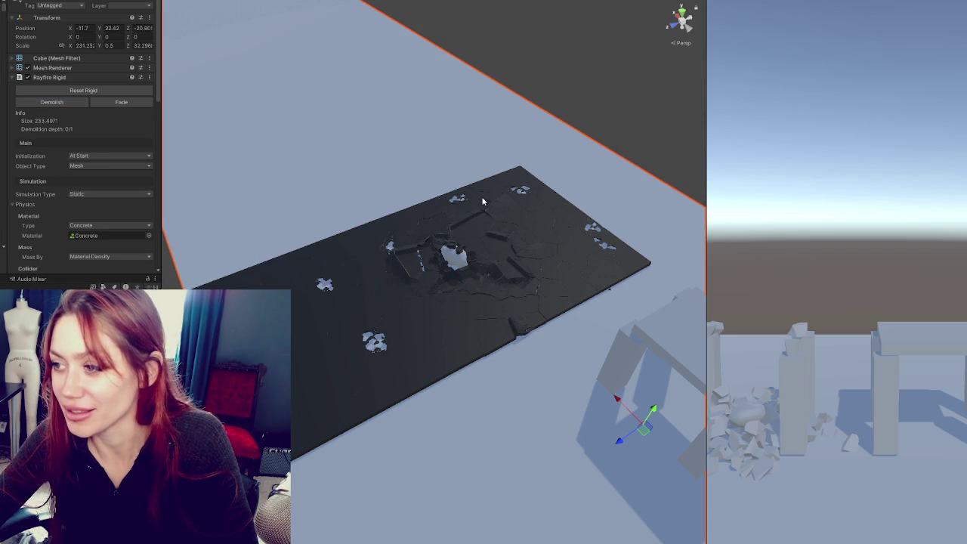
Step: Frame one slab fragment and orbit to a lower, wider view of the cracked slab
{"action": "left_click", "coordinate": [319, 190]}
{"action": "scroll", "coordinate": [319, 190], "scroll_direction": "down", "scroll_amount": 3}
{"action": "scroll", "coordinate": [320, 191], "scroll_direction": "up", "scroll_amount": 4}
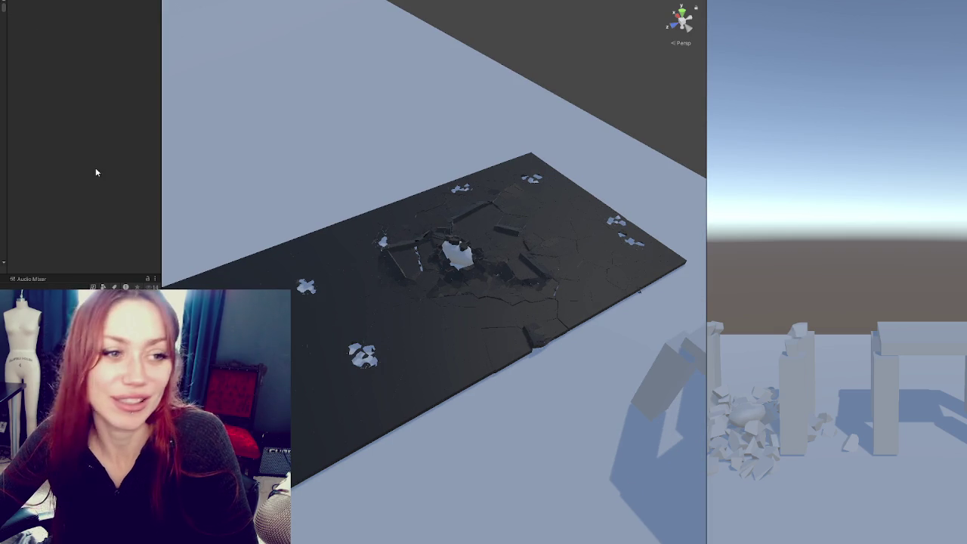
{"action": "scroll", "coordinate": [298, 288], "scroll_direction": "up", "scroll_amount": 2}
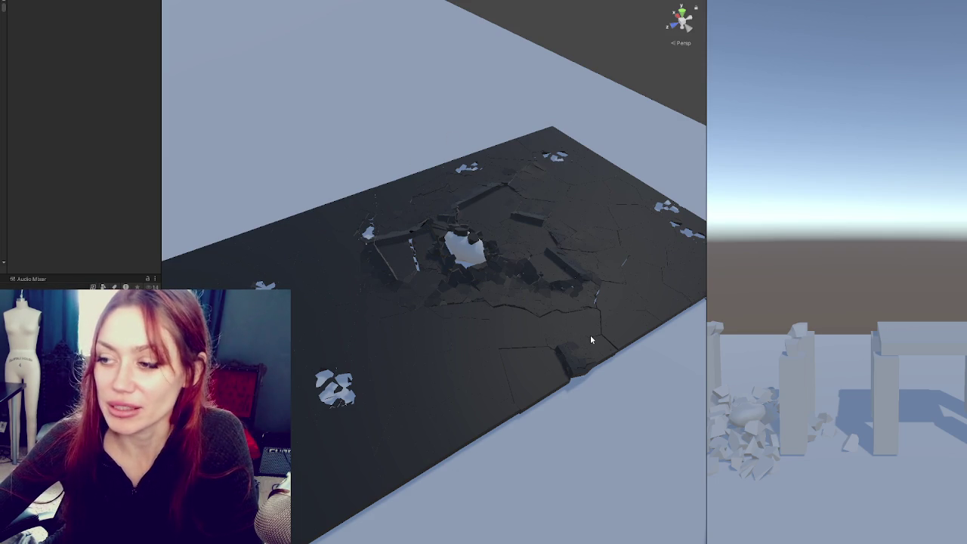
{"action": "left_click", "coordinate": [535, 279]}
{"action": "key", "text": "f"}
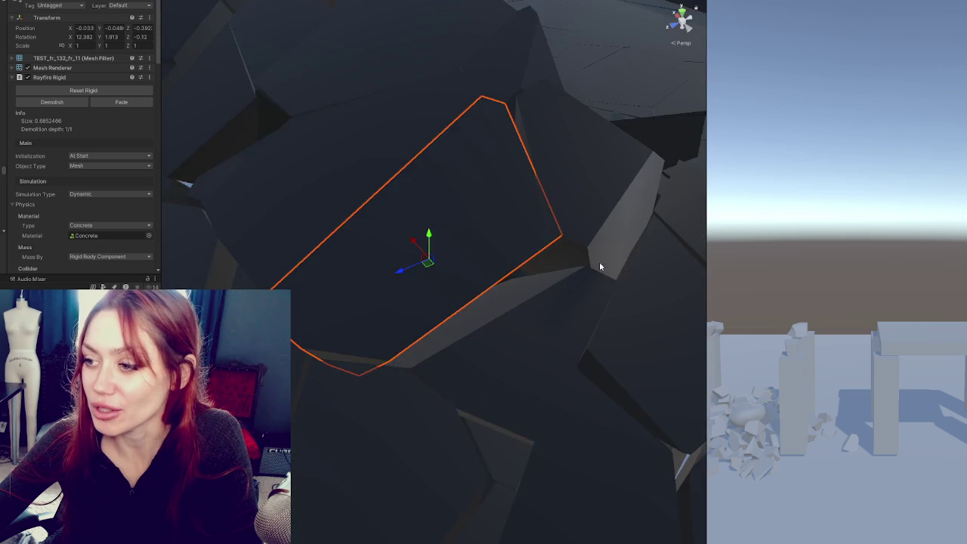
{"action": "scroll", "coordinate": [484, 221], "scroll_direction": "down", "scroll_amount": 5}
{"action": "mouse_move", "coordinate": [478, 216]}
{"action": "left_mouse_down"}
{"action": "mouse_move", "coordinate": [592, 274]}
{"action": "mouse_move", "coordinate": [572, 257]}
{"action": "mouse_move", "coordinate": [378, 272]}
{"action": "mouse_move", "coordinate": [151, 241]}
{"action": "left_mouse_up"}
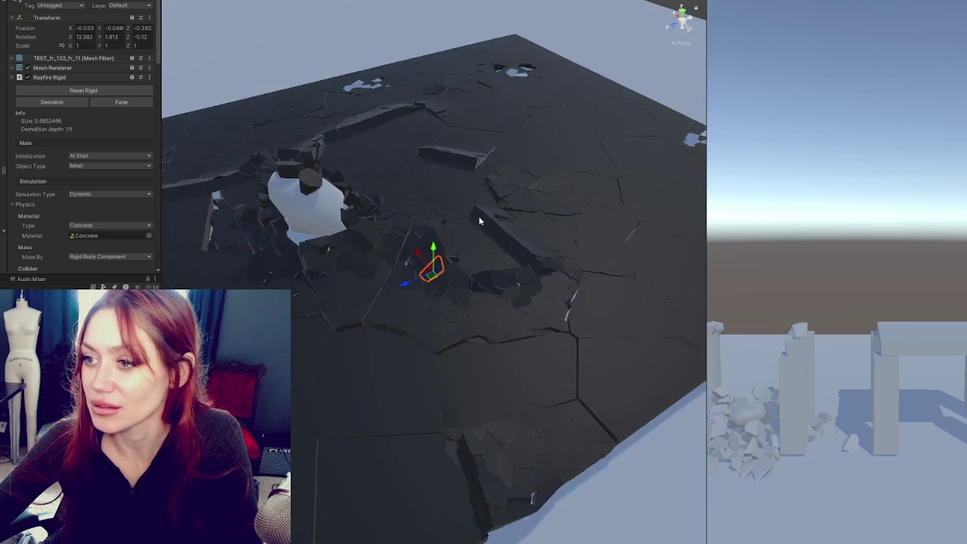
{"action": "mouse_move", "coordinate": [372, 269]}
{"action": "left_mouse_down"}
{"action": "mouse_move", "coordinate": [327, 236]}
{"action": "mouse_move", "coordinate": [307, 240]}
{"action": "mouse_move", "coordinate": [401, 211]}
{"action": "mouse_move", "coordinate": [553, 210]}
{"action": "mouse_move", "coordinate": [541, 294]}
{"action": "mouse_move", "coordinate": [556, 326]}
{"action": "mouse_move", "coordinate": [546, 380]}
{"action": "mouse_move", "coordinate": [400, 319]}
{"action": "mouse_move", "coordinate": [344, 250]}
{"action": "mouse_move", "coordinate": [435, 235]}
{"action": "left_mouse_up"}
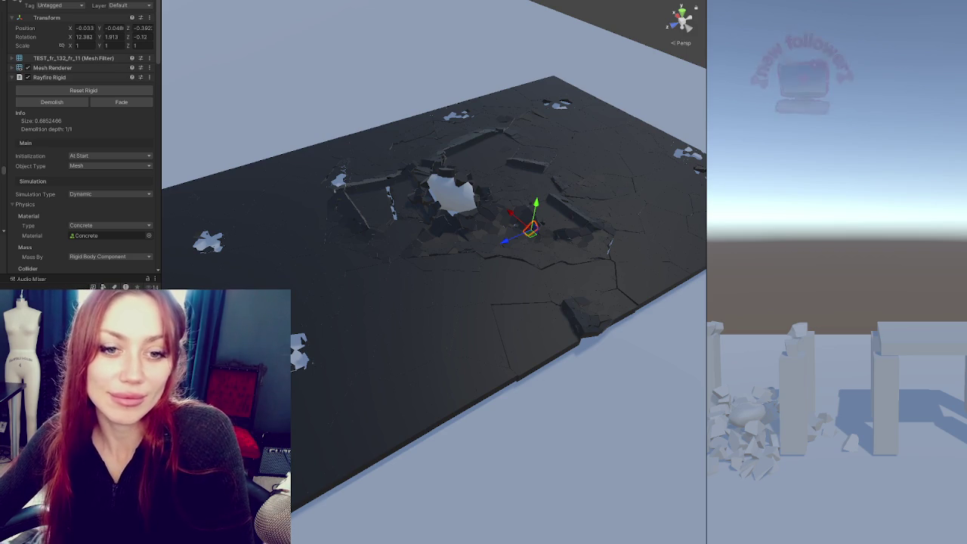
Step: Frame the debris chunk in the hole and orbit to a lower angle
{"action": "left_click", "coordinate": [450, 191]}
{"action": "key", "text": "f"}
{"action": "mouse_move", "coordinate": [433, 244]}
{"action": "left_mouse_down"}
{"action": "mouse_move", "coordinate": [436, 204]}
{"action": "mouse_move", "coordinate": [546, 151]}
{"action": "mouse_move", "coordinate": [331, 241]}
{"action": "mouse_move", "coordinate": [363, 302]}
{"action": "mouse_move", "coordinate": [318, 230]}
{"action": "mouse_move", "coordinate": [452, 343]}
{"action": "left_mouse_up"}
{"action": "scroll", "coordinate": [434, 226], "scroll_direction": "up", "scroll_amount": 3}
{"action": "scroll", "coordinate": [436, 199], "scroll_direction": "down", "scroll_amount": 3}
Step: Select fragments near the crater, select all, then pick a single fragment
{"action": "left_click", "coordinate": [451, 344]}
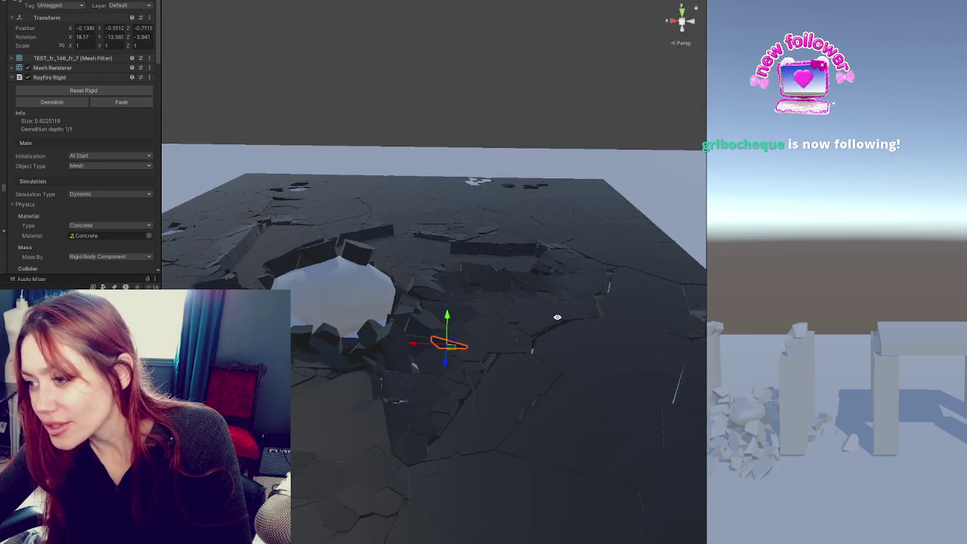
{"action": "left_click_drag", "start_coordinate": [557, 321], "coordinate": [528, 326]}
{"action": "key", "text": "Down"}
{"action": "key", "text": "Down"}
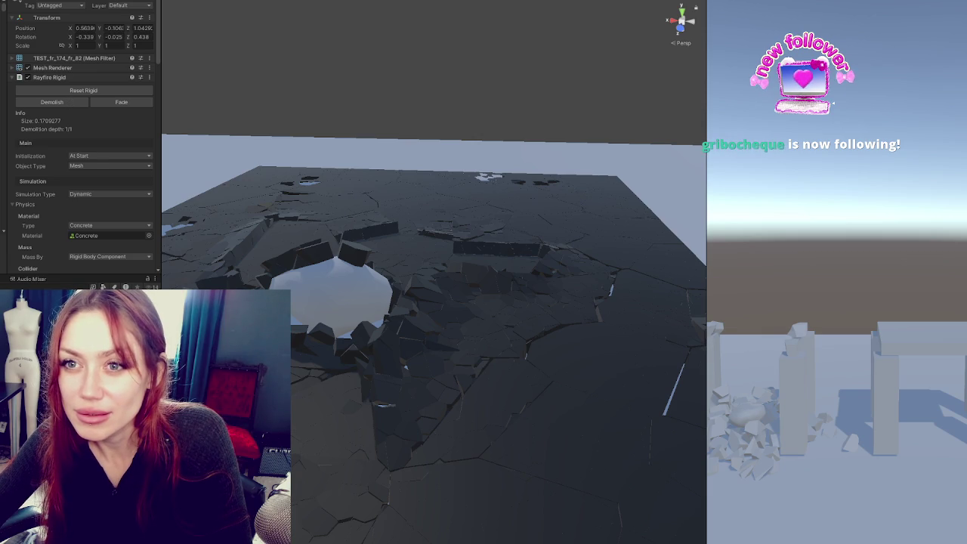
{"action": "key", "text": "ctrl+a"}
{"action": "left_click", "coordinate": [602, 176]}
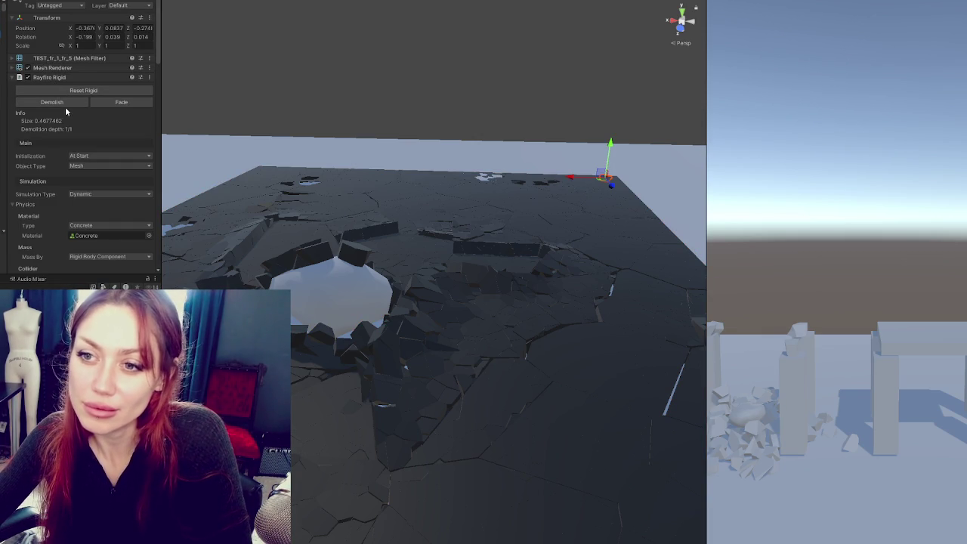
Step: Keep the fragment's Initialization At Start, Object Type Mesh and Simulation Type Dynamic
{"action": "left_click", "coordinate": [102, 155]}
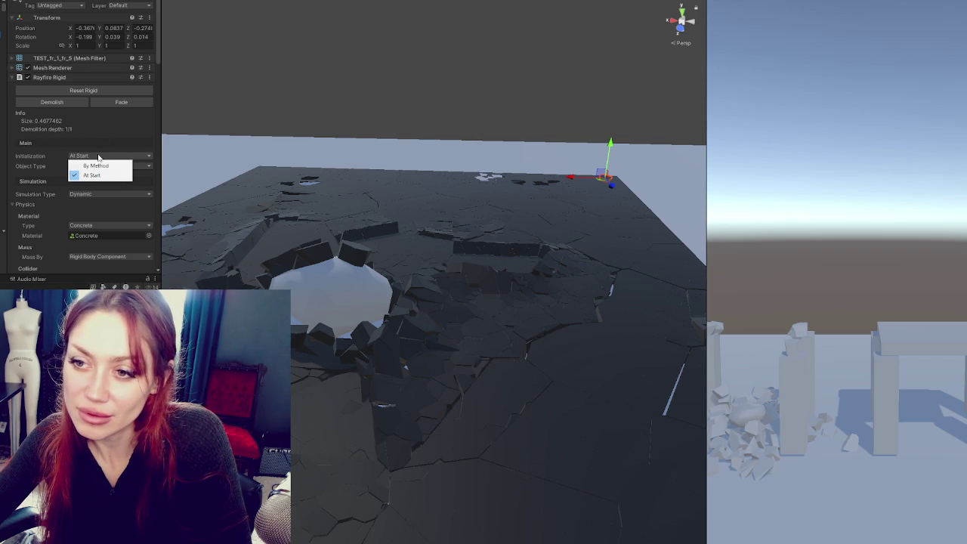
{"action": "left_click", "coordinate": [103, 154]}
{"action": "left_click", "coordinate": [102, 166]}
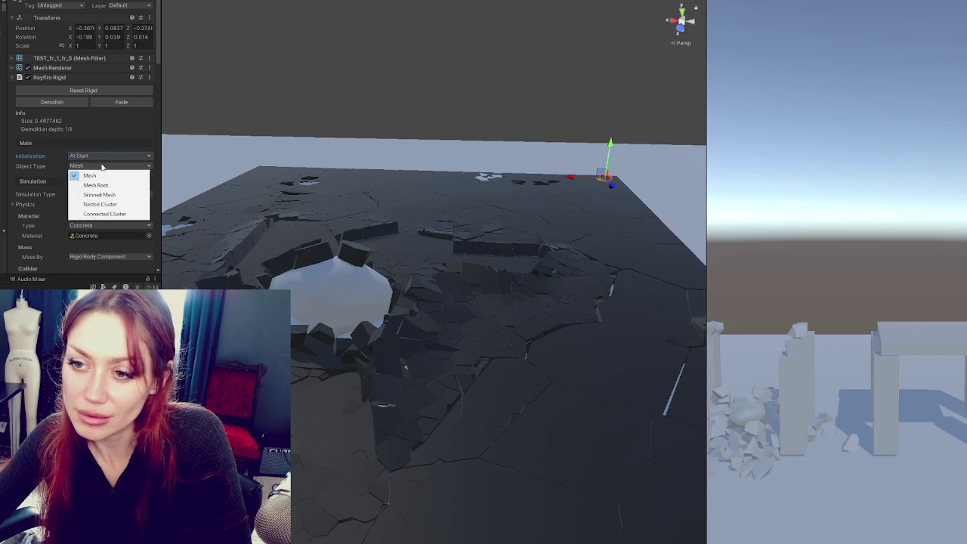
{"action": "left_click", "coordinate": [36, 159]}
{"action": "left_click", "coordinate": [98, 193]}
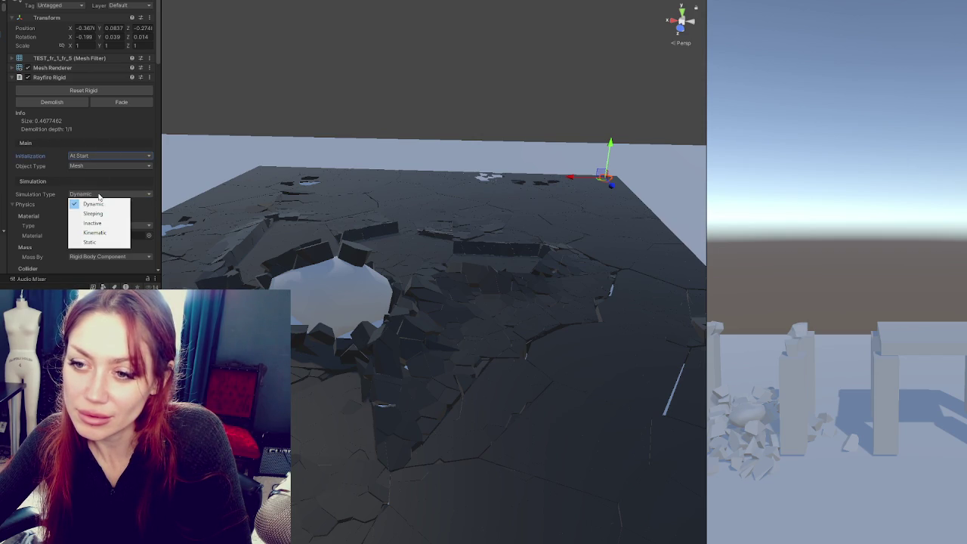
{"action": "left_click", "coordinate": [29, 157]}
{"action": "scroll", "coordinate": [29, 157], "scroll_direction": "down", "scroll_amount": 3}
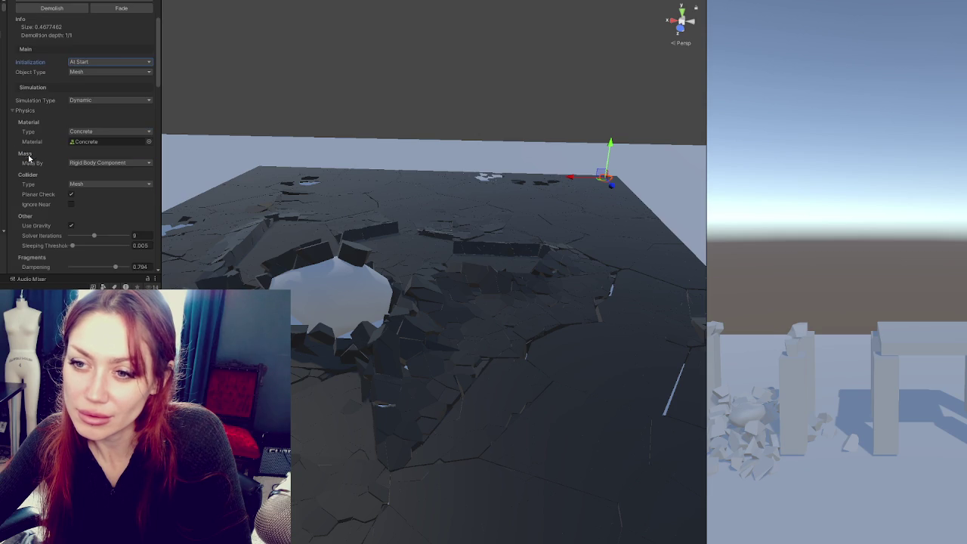
{"action": "left_click", "coordinate": [83, 100]}
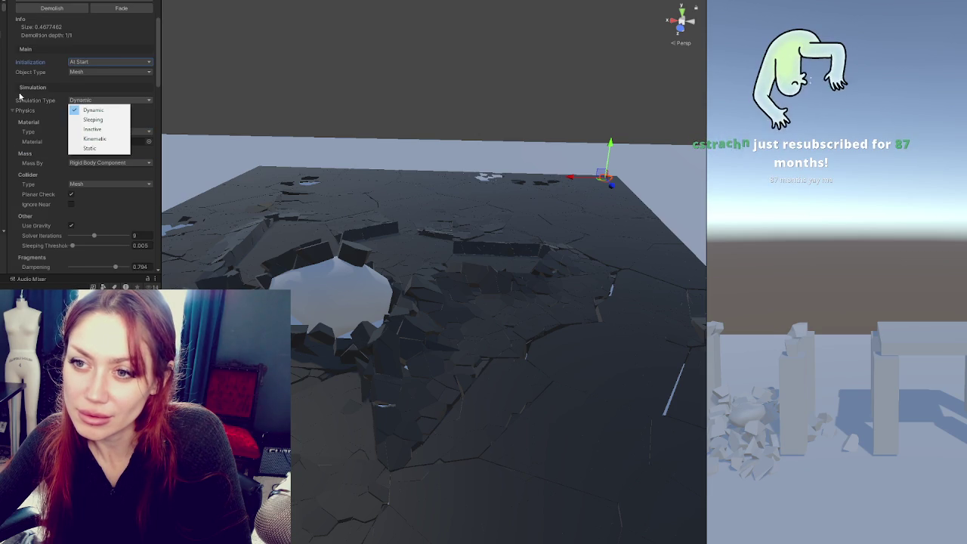
{"action": "left_click", "coordinate": [45, 86]}
{"action": "scroll", "coordinate": [35, 84], "scroll_direction": "down", "scroll_amount": 3}
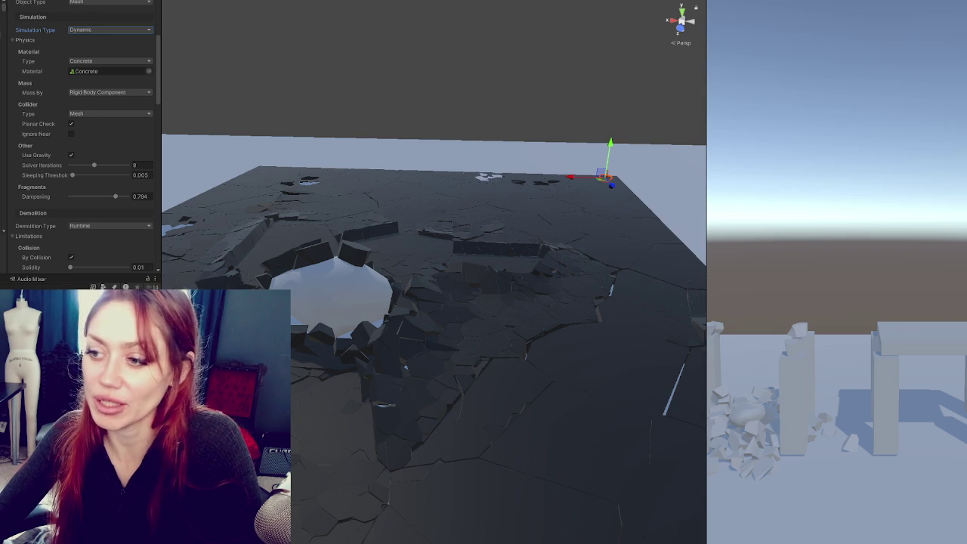
Step: Exit Play mode so the road slab is whole again
{"action": "left_click", "coordinate": [480, 139]}
{"action": "key", "text": "ctrl+p"}
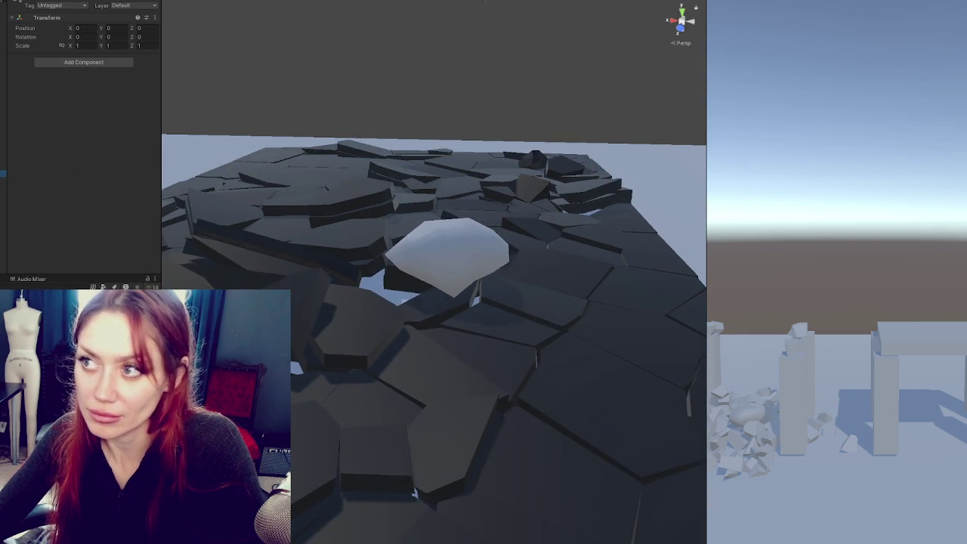
{"action": "key", "text": "ctrl+p"}
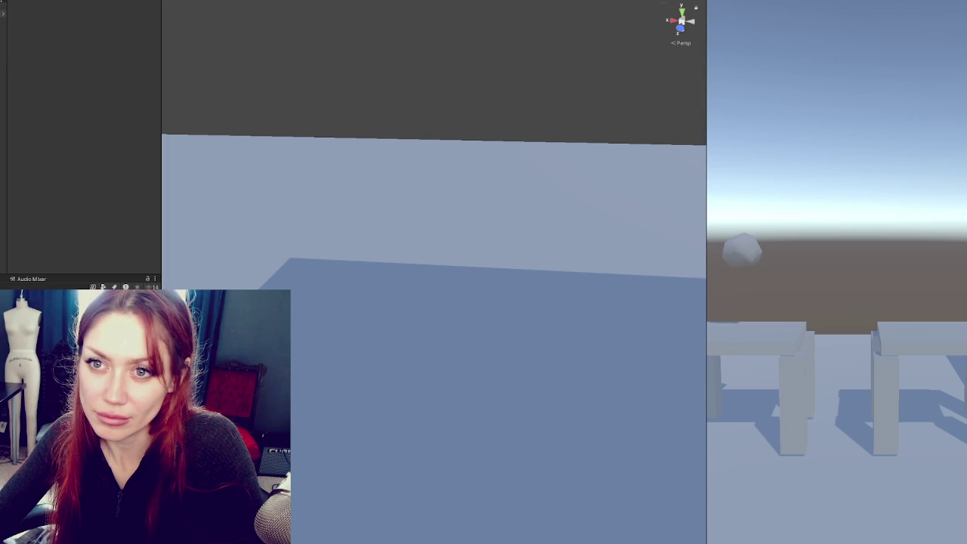
Step: Keep the cube's Rayfire Rigid object type as Mesh and set its simulation type to Static
{"action": "left_click", "coordinate": [3, 13]}
{"action": "left_click", "coordinate": [89, 154]}
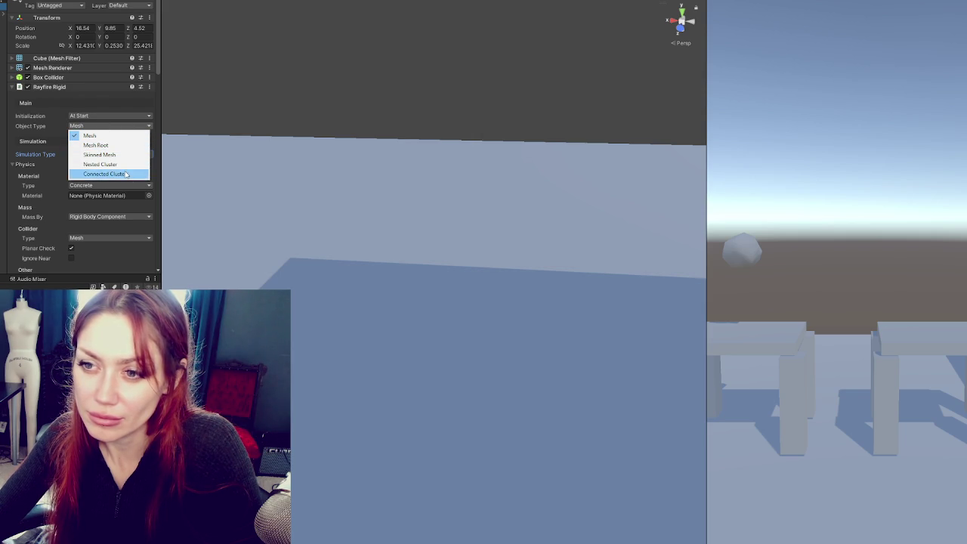
{"action": "left_click", "coordinate": [39, 144]}
{"action": "left_click", "coordinate": [80, 154]}
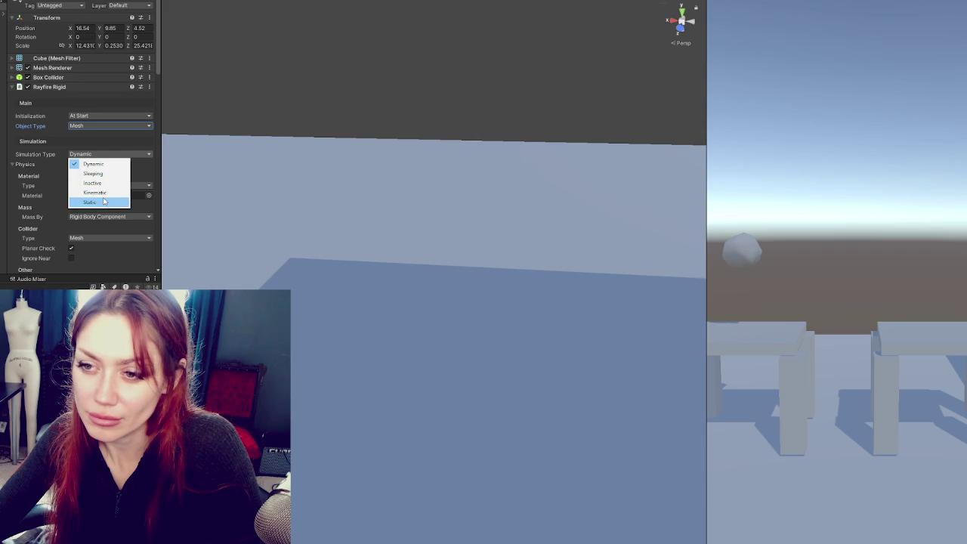
{"action": "left_click", "coordinate": [105, 200]}
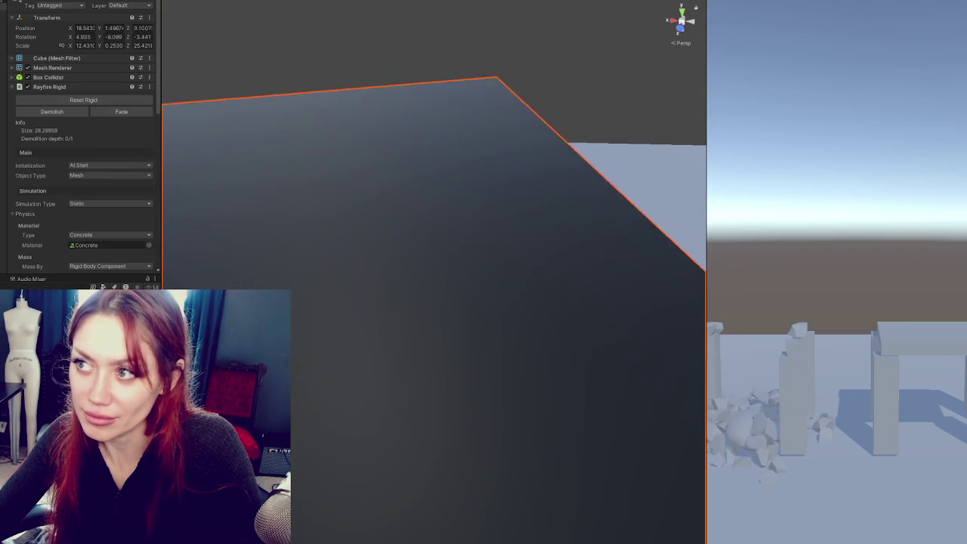
Step: Exit play mode, switch the slab's simulation type back to Dynamic, and play the scene again
{"action": "key", "text": "ctrl+p"}
{"action": "left_click", "coordinate": [106, 154]}
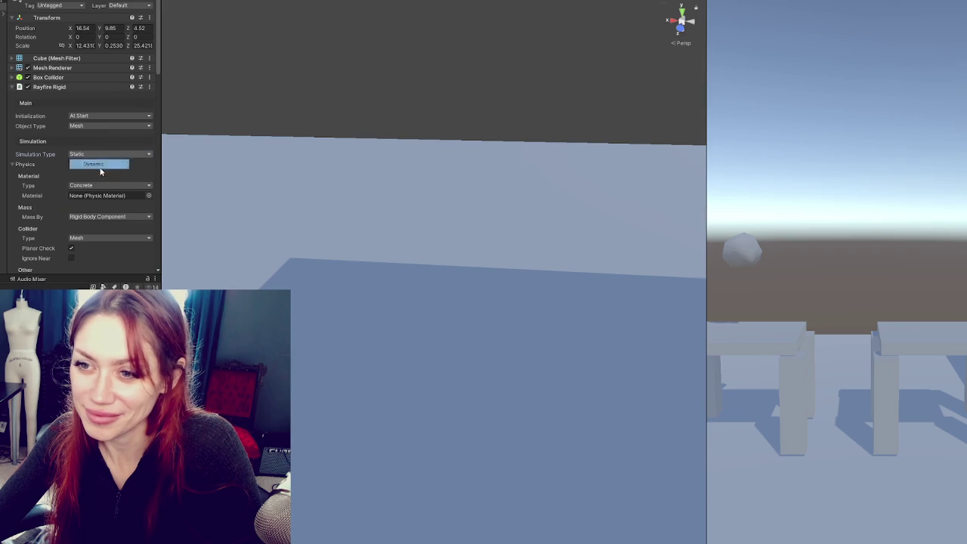
{"action": "left_click", "coordinate": [83, 172]}
{"action": "key", "text": "ctrl+p"}
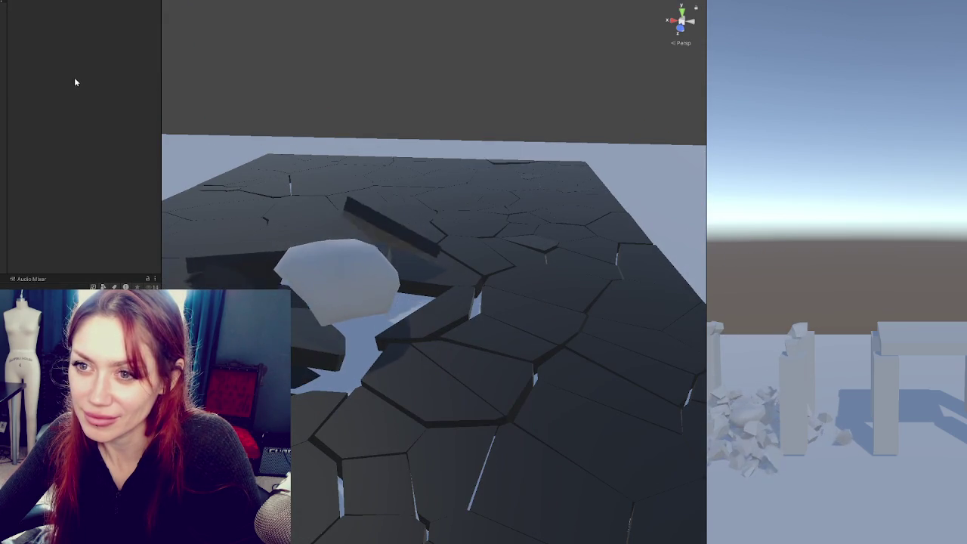
Step: Demolish the central slab piece, then shatter one of its newly created fragments
{"action": "left_click", "coordinate": [305, 180]}
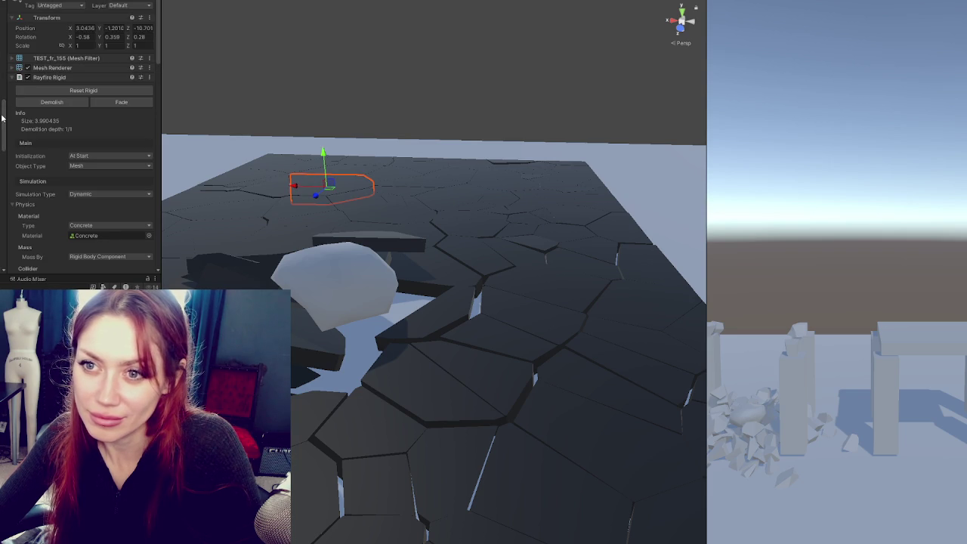
{"action": "key", "text": "ctrl+z"}
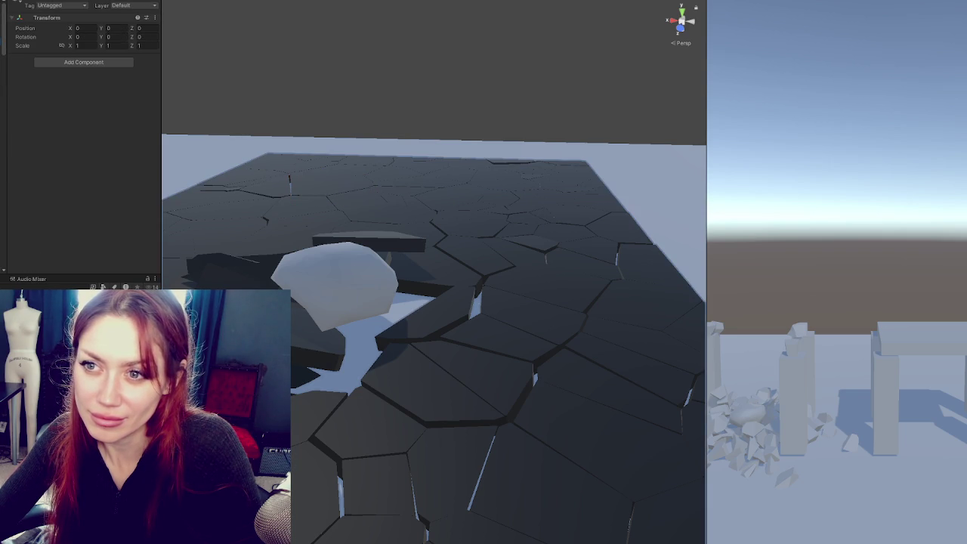
{"action": "key", "text": "ctrl+z"}
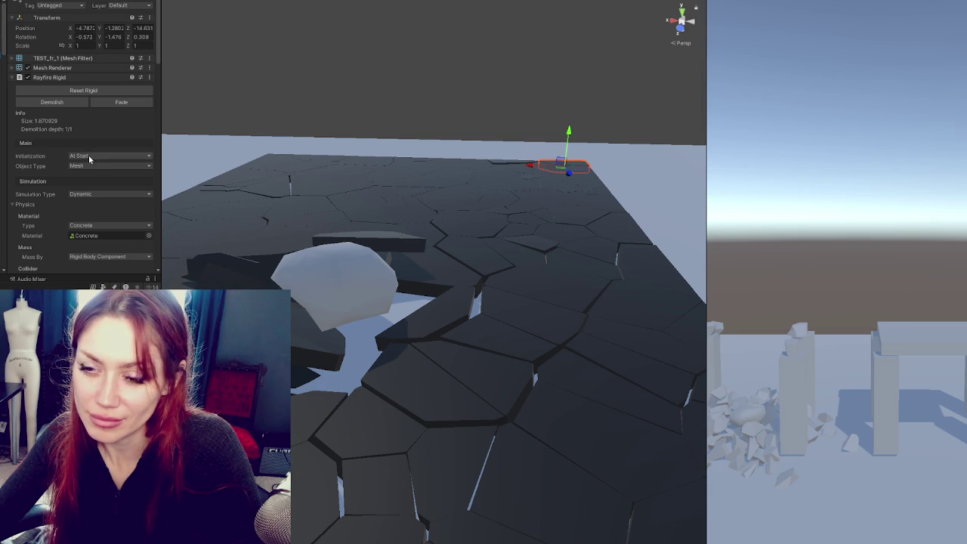
{"action": "left_click", "coordinate": [358, 229]}
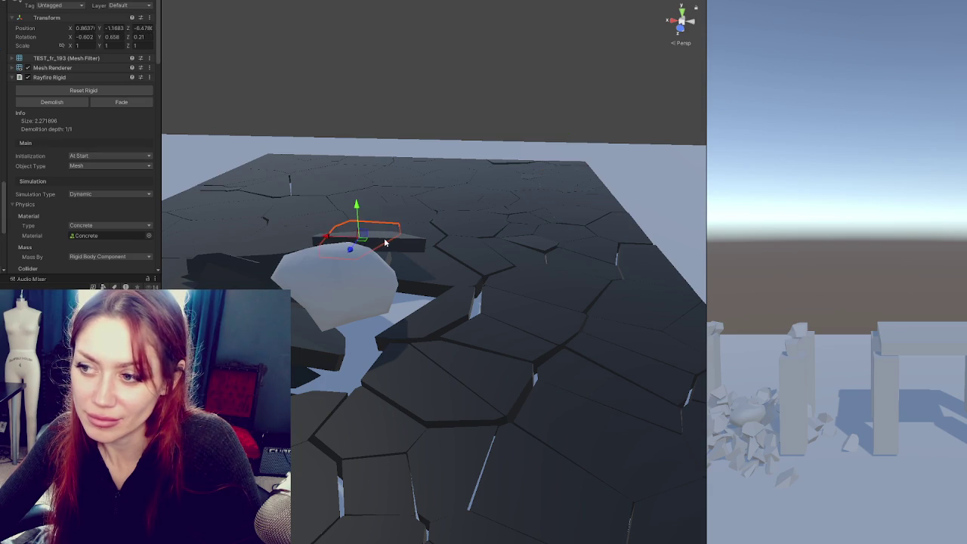
{"action": "left_click", "coordinate": [67, 107]}
{"action": "left_click", "coordinate": [246, 253]}
{"action": "left_click", "coordinate": [79, 103]}
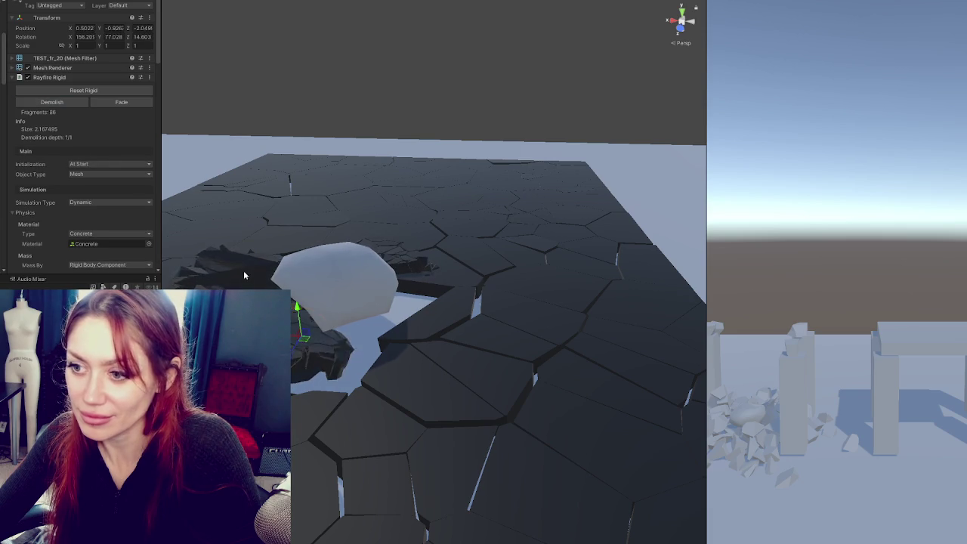
Step: Demolish fragments TEST_fr_223 and TEST_fr_211, plus two fragments beside the rock
{"action": "left_click", "coordinate": [244, 272]}
{"action": "left_click", "coordinate": [66, 106]}
{"action": "left_click", "coordinate": [253, 261]}
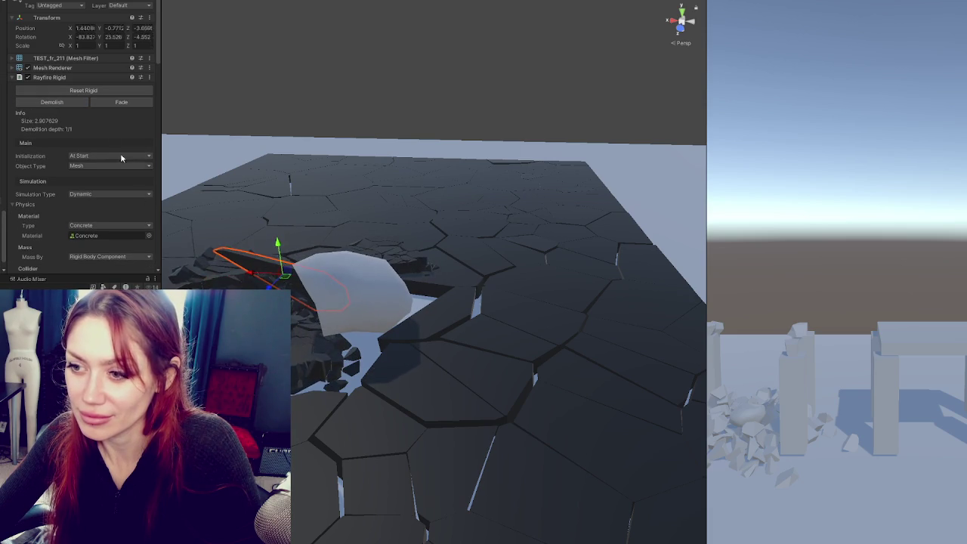
{"action": "left_click", "coordinate": [51, 102]}
{"action": "left_click", "coordinate": [444, 314]}
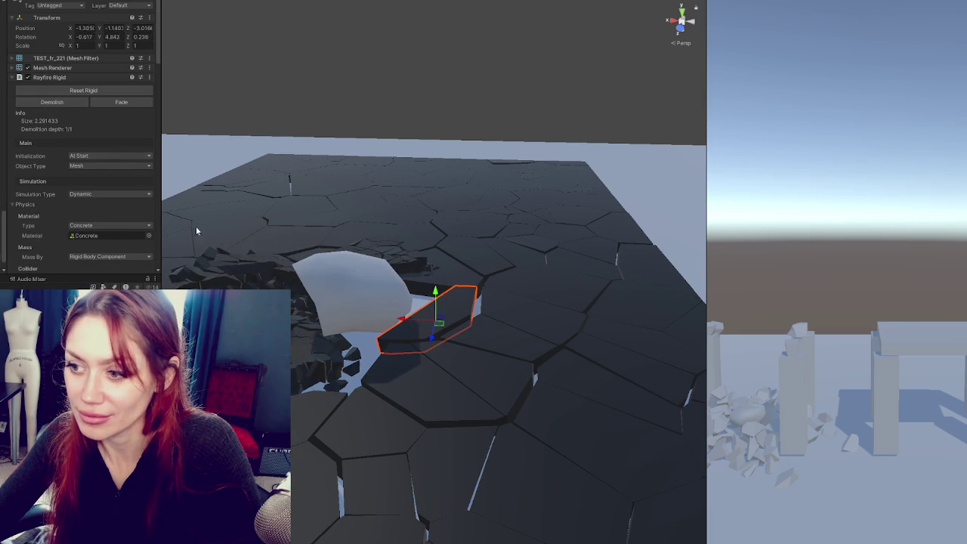
{"action": "left_click", "coordinate": [72, 102]}
{"action": "left_click", "coordinate": [466, 287]}
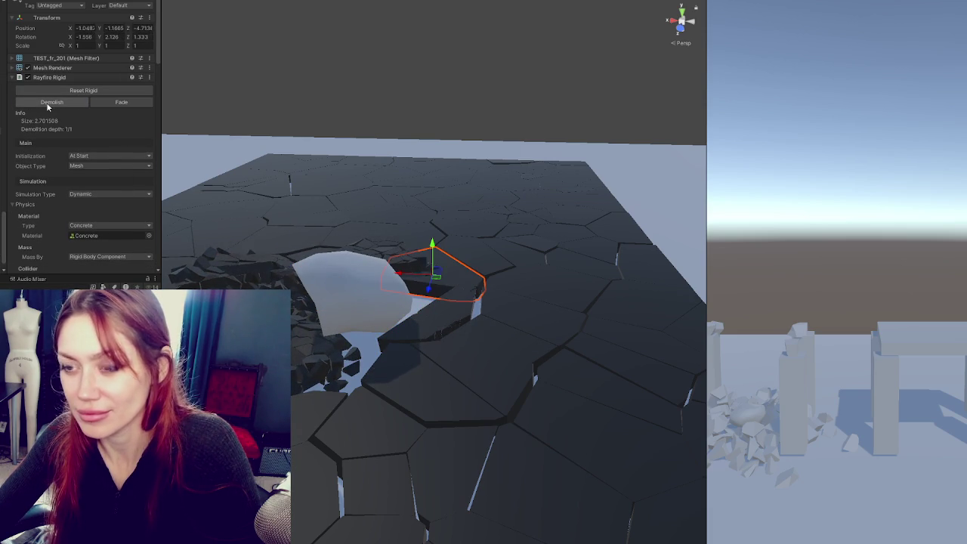
{"action": "left_click", "coordinate": [51, 102]}
Step: Inspect fragments TEST_fr_203, TEST_fr_7 and TEST_fr_21, then nudge the ground cube down slightly
{"action": "left_click_drag", "start_coordinate": [452, 260], "coordinate": [355, 317]}
{"action": "left_click", "coordinate": [397, 215]}
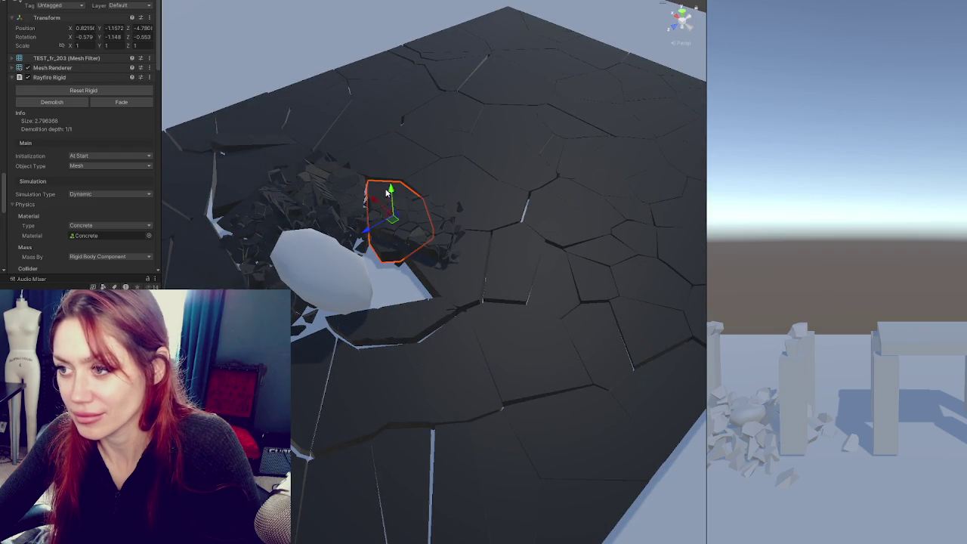
{"action": "left_click", "coordinate": [240, 195]}
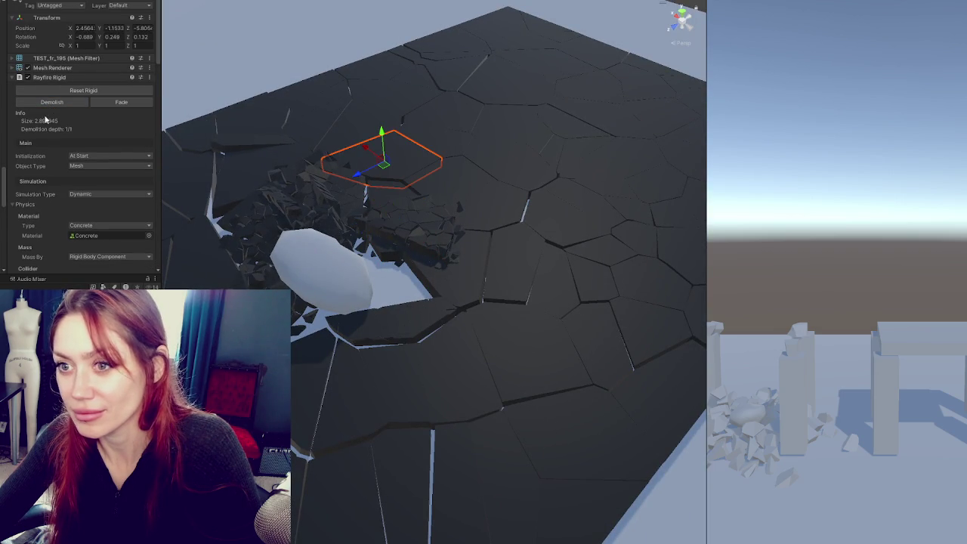
{"action": "left_click", "coordinate": [238, 191]}
{"action": "left_click", "coordinate": [187, 259]}
{"action": "scroll", "coordinate": [453, 264], "scroll_direction": "down", "scroll_amount": 5}
{"action": "left_click", "coordinate": [641, 272]}
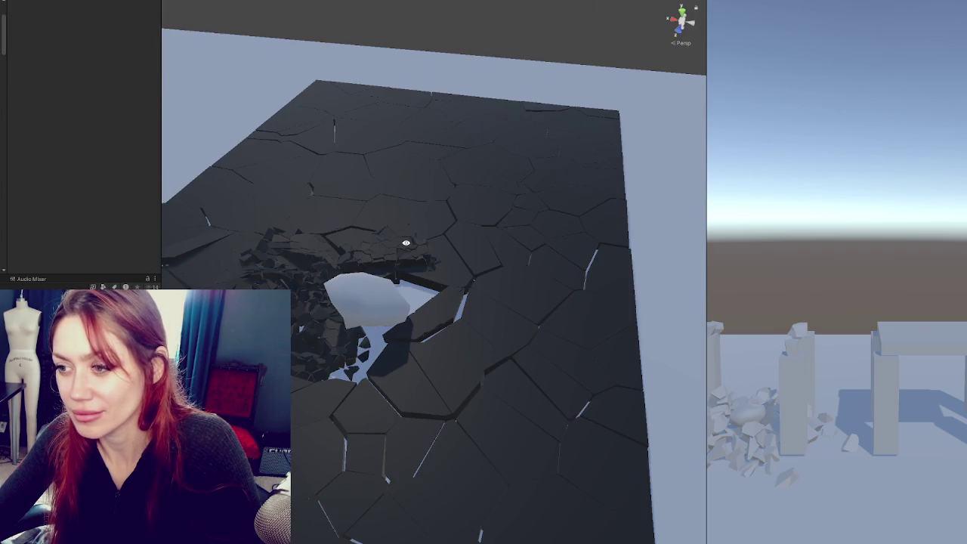
{"action": "mouse_move", "coordinate": [611, 287]}
{"action": "left_mouse_down"}
{"action": "mouse_move", "coordinate": [613, 280]}
{"action": "mouse_move", "coordinate": [597, 321]}
{"action": "left_mouse_up"}
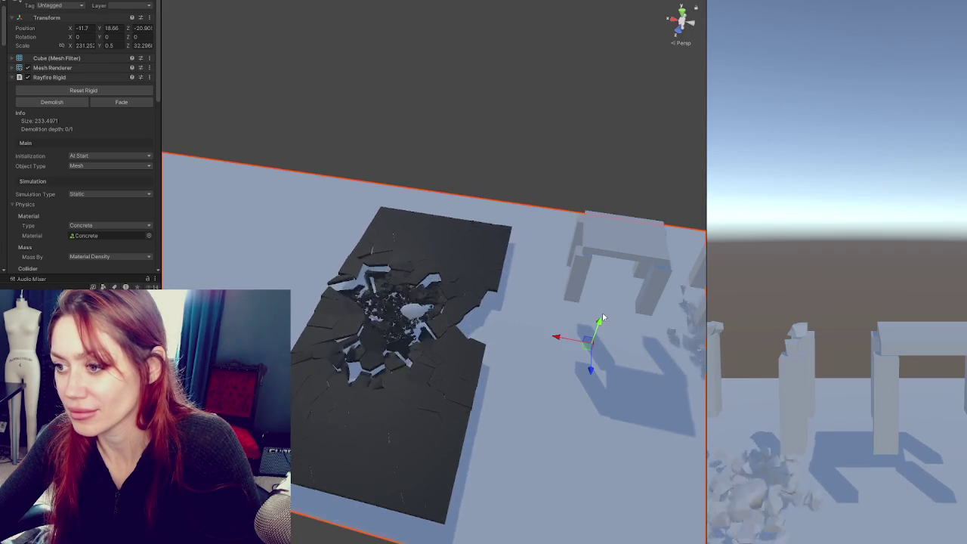
Step: Demolish fragment TEST_fr_31 near the crater, then select the ground plane
{"action": "scroll", "coordinate": [434, 322], "scroll_direction": "up", "scroll_amount": 3}
{"action": "scroll", "coordinate": [435, 322], "scroll_direction": "up", "scroll_amount": 3}
{"action": "left_click", "coordinate": [354, 330]}
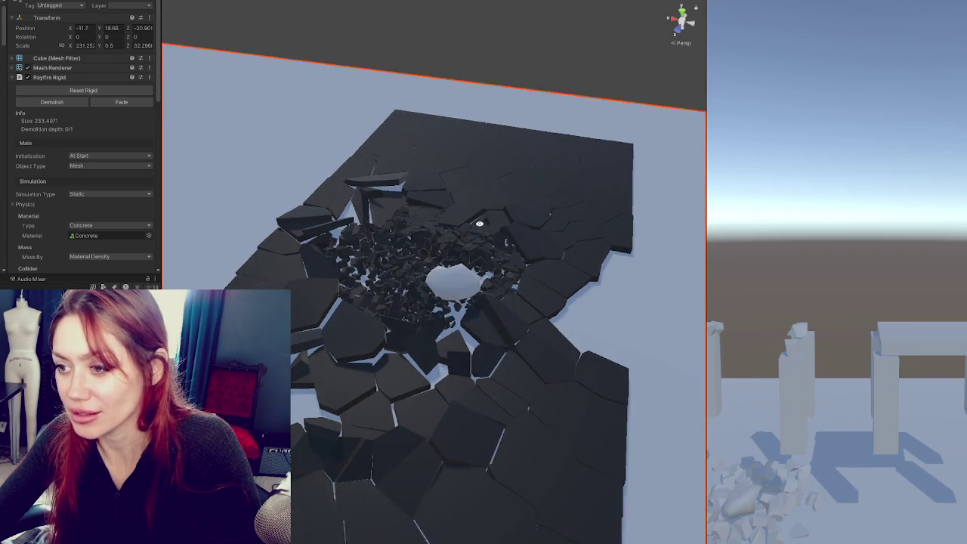
{"action": "left_click", "coordinate": [48, 102]}
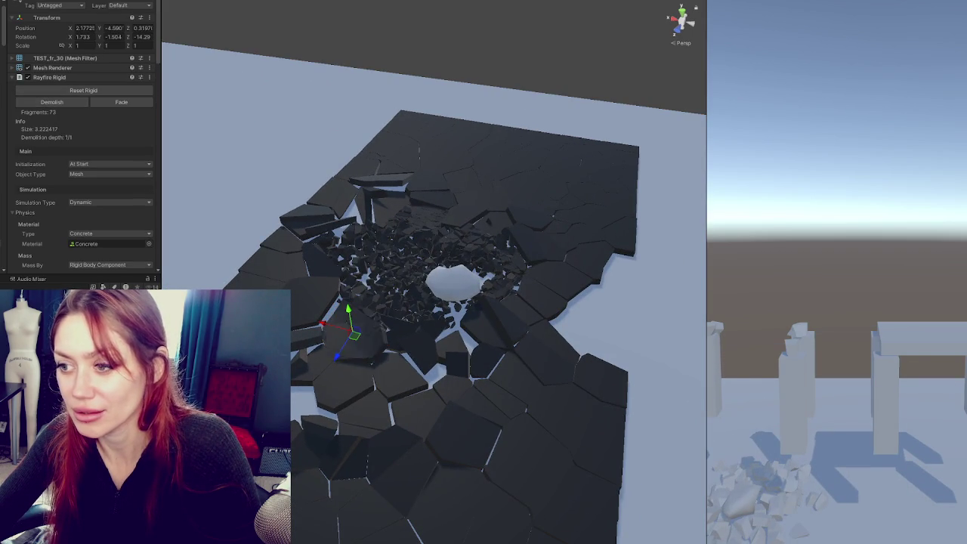
{"action": "scroll", "coordinate": [365, 300], "scroll_direction": "down", "scroll_amount": 5}
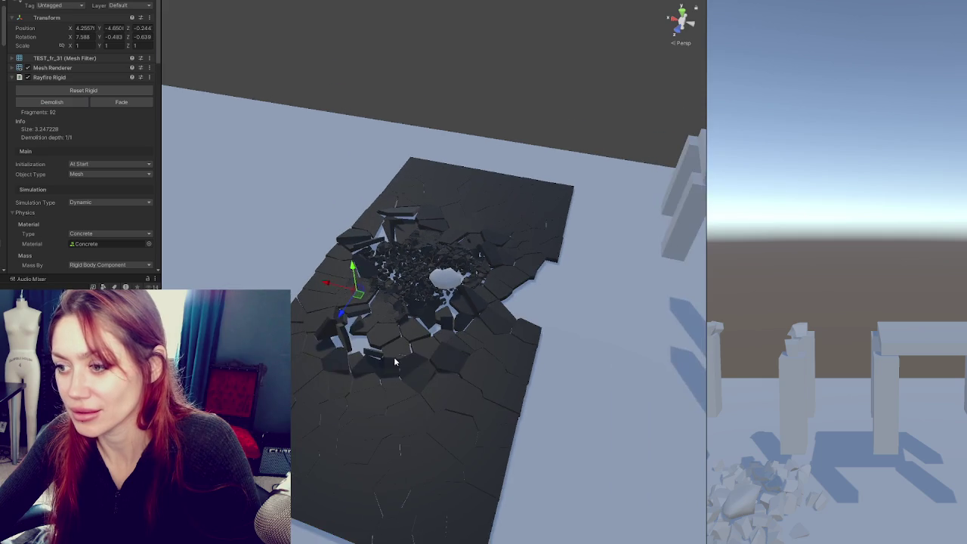
{"action": "scroll", "coordinate": [472, 387], "scroll_direction": "down", "scroll_amount": 2}
{"action": "left_click", "coordinate": [566, 277]}
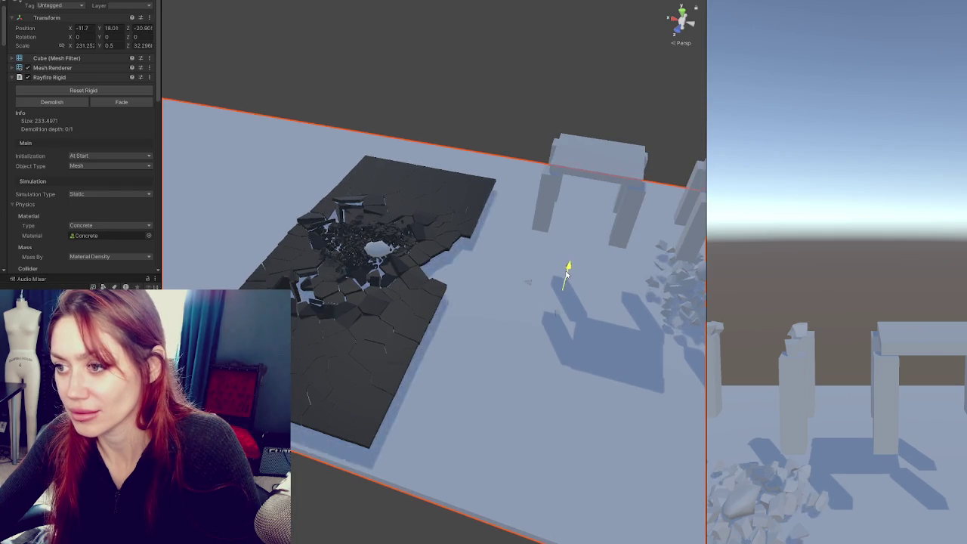
{"action": "scroll", "coordinate": [565, 276], "scroll_direction": "up", "scroll_amount": 5}
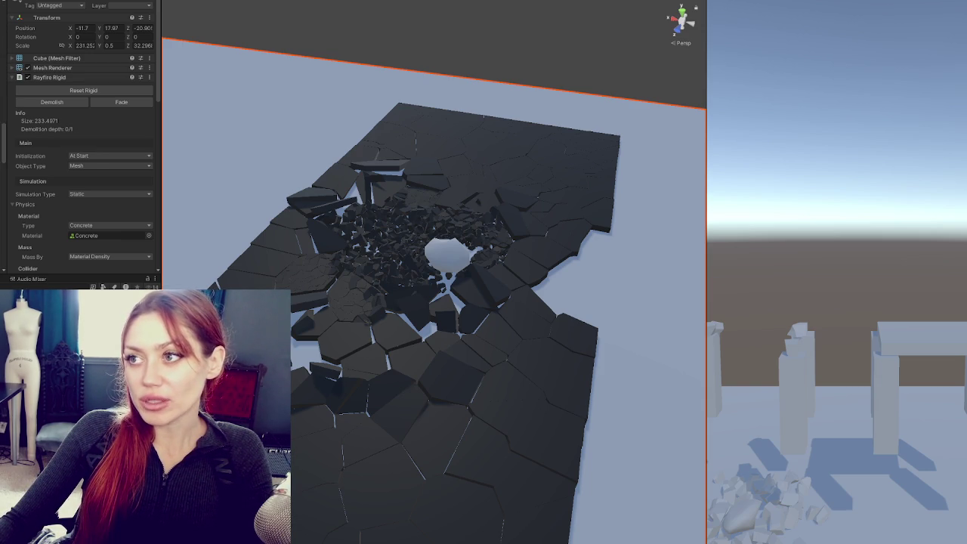
Step: Stop the simulation, discard the scene changes without saving, and switch over to Maya's cube
{"action": "key", "text": "ctrl+p"}
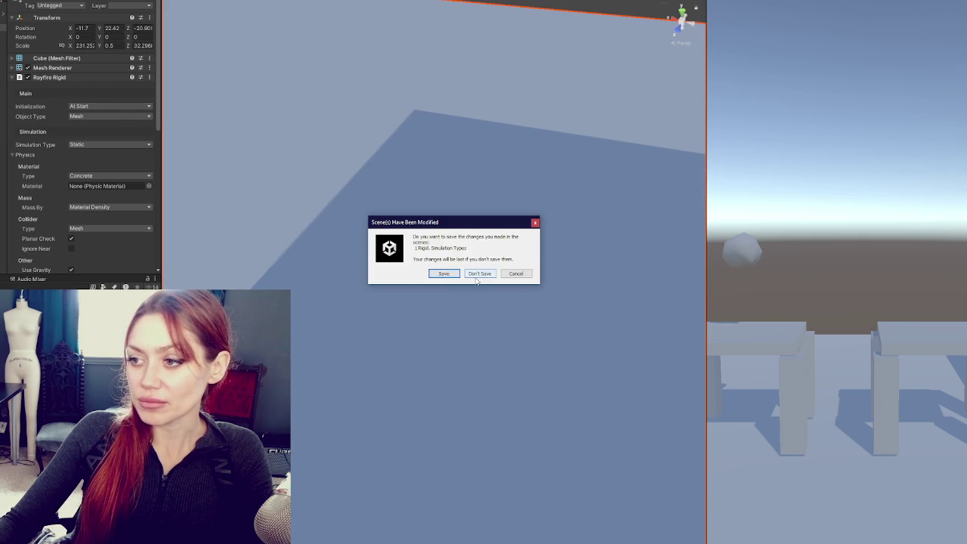
{"action": "left_click", "coordinate": [475, 277]}
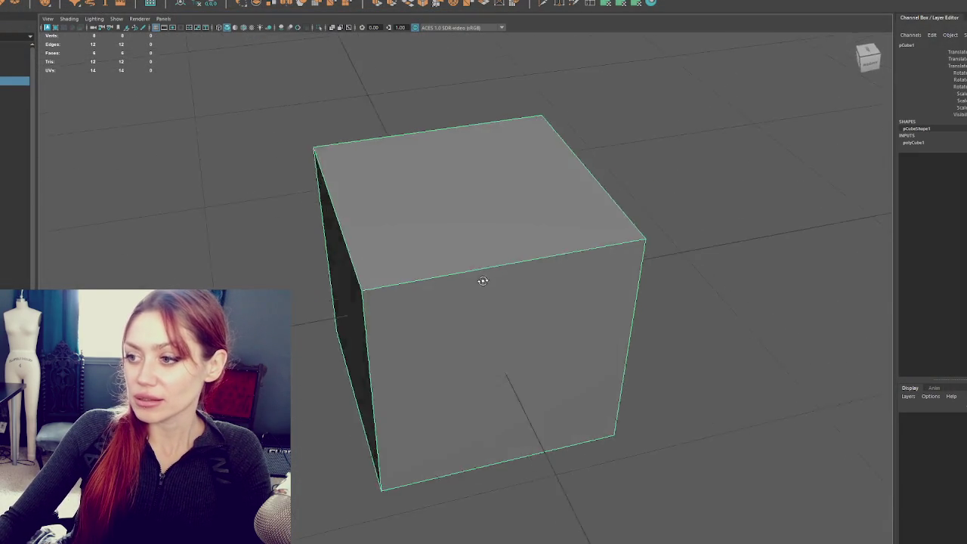
{"action": "left_click", "coordinate": [586, 4]}
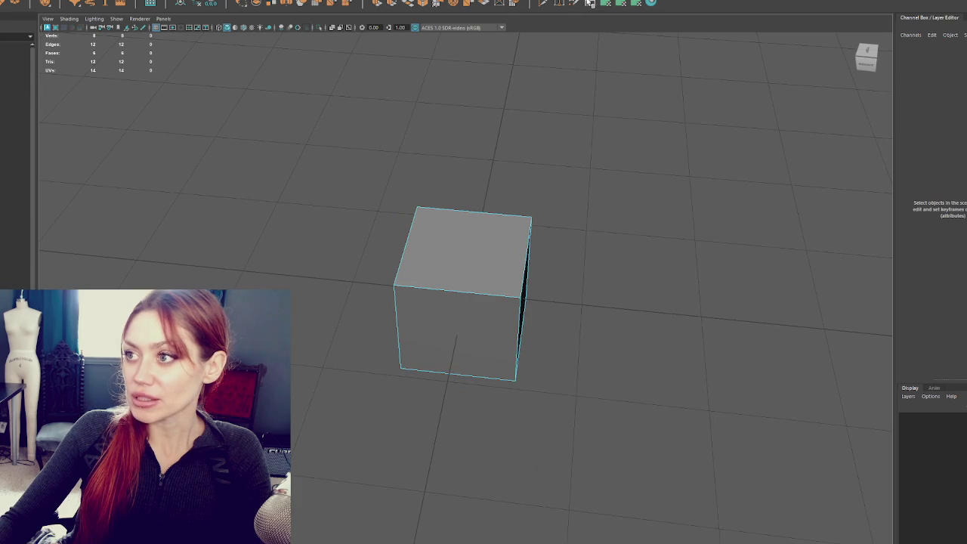
Step: Insert two edge loops across the cube using default Insert Edge Loop settings
{"action": "key", "text": "ctrl+r"}
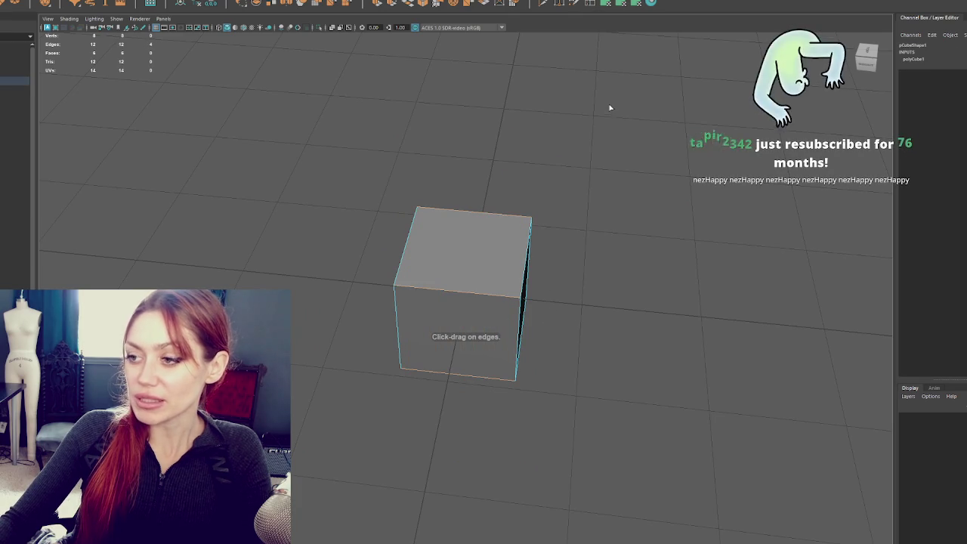
{"action": "left_click", "coordinate": [599, 7]}
{"action": "left_click", "coordinate": [803, 191]}
{"action": "left_click", "coordinate": [464, 293]}
{"action": "left_click", "coordinate": [864, 175]}
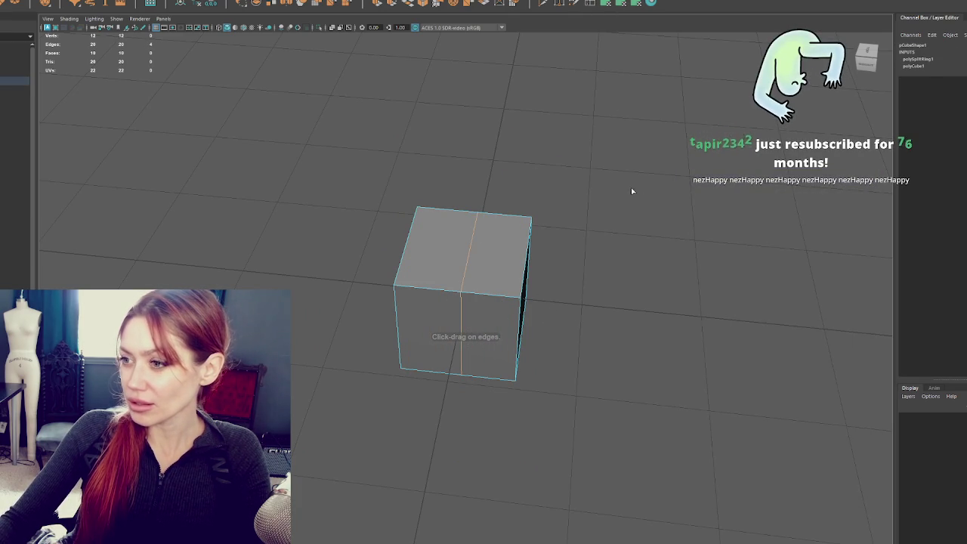
{"action": "left_click_drag", "start_coordinate": [559, 173], "coordinate": [643, 154]}
{"action": "right_click", "coordinate": [611, 196]}
{"action": "left_click", "coordinate": [597, 6]}
{"action": "left_click", "coordinate": [467, 253]}
Step: Raise the cube's bottom vertices to flatten it into a thin slab, then pull in a corner
{"action": "right_click", "coordinate": [573, 203]}
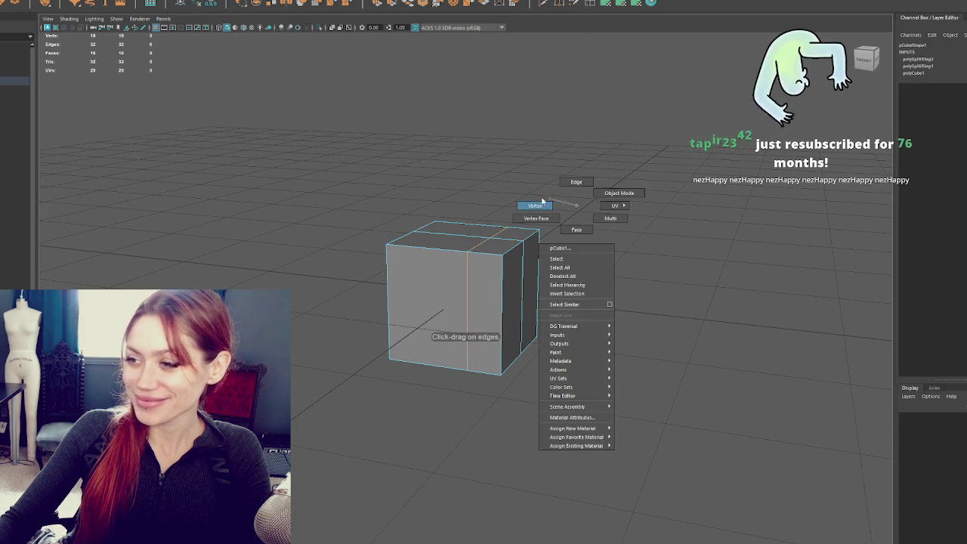
{"action": "left_click", "coordinate": [528, 262]}
{"action": "key", "text": "w"}
{"action": "mouse_move", "coordinate": [598, 319]}
{"action": "left_mouse_down"}
{"action": "mouse_move", "coordinate": [318, 432]}
{"action": "mouse_move", "coordinate": [454, 373]}
{"action": "left_mouse_up"}
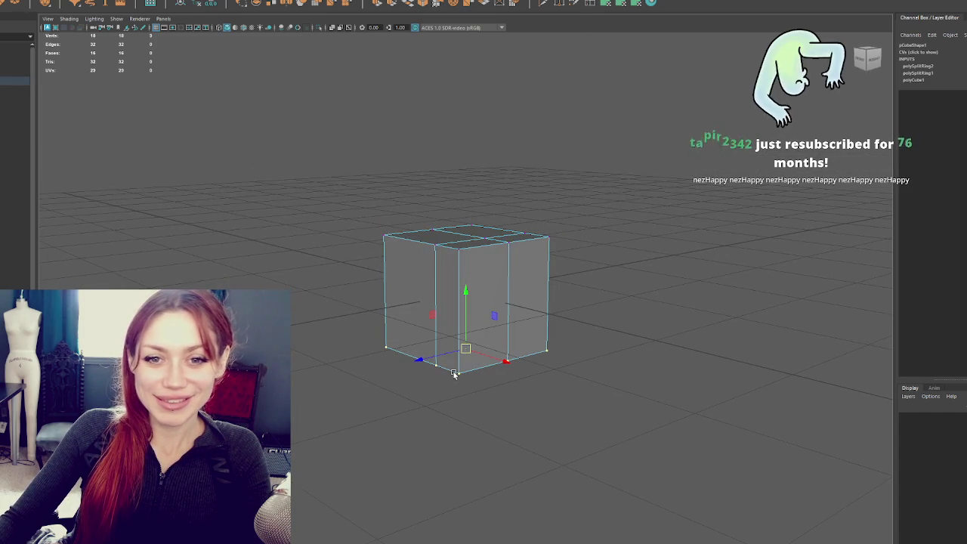
{"action": "mouse_move", "coordinate": [477, 311]}
{"action": "left_mouse_down"}
{"action": "mouse_move", "coordinate": [470, 191]}
{"action": "mouse_move", "coordinate": [408, 301]}
{"action": "mouse_move", "coordinate": [324, 244]}
{"action": "mouse_move", "coordinate": [347, 308]}
{"action": "mouse_move", "coordinate": [336, 287]}
{"action": "mouse_move", "coordinate": [349, 298]}
{"action": "left_mouse_up"}
{"action": "left_click_drag", "start_coordinate": [472, 182], "coordinate": [392, 247]}
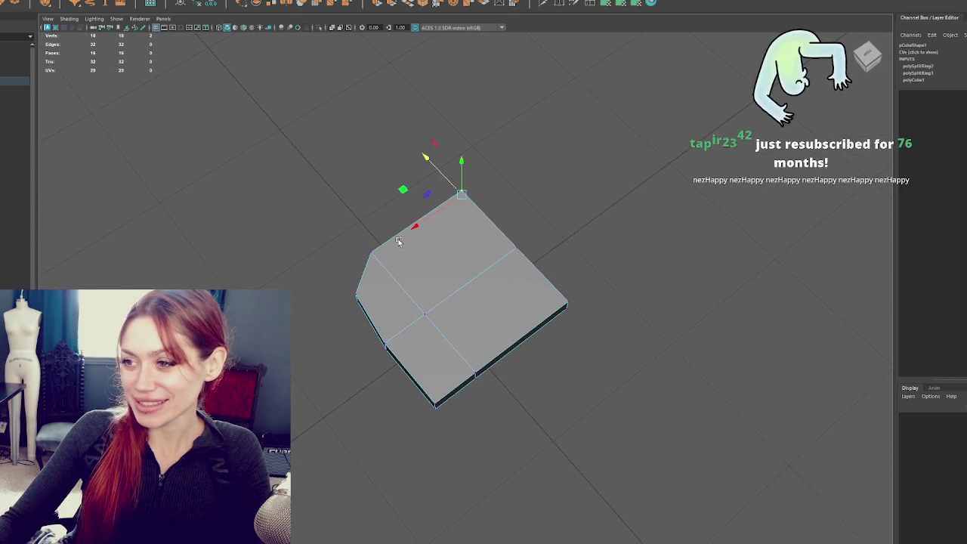
Step: Move the slab's top, right and bottom corner vertices into an irregular fragment outline
{"action": "left_click_drag", "start_coordinate": [442, 207], "coordinate": [414, 227]}
{"action": "left_click_drag", "start_coordinate": [408, 192], "coordinate": [425, 205]}
{"action": "mouse_move", "coordinate": [566, 304]}
{"action": "left_mouse_down"}
{"action": "mouse_move", "coordinate": [540, 323]}
{"action": "mouse_move", "coordinate": [533, 314]}
{"action": "left_mouse_up"}
{"action": "left_click_drag", "start_coordinate": [452, 381], "coordinate": [401, 439]}
{"action": "mouse_move", "coordinate": [434, 404]}
{"action": "left_mouse_down"}
{"action": "mouse_move", "coordinate": [421, 389]}
{"action": "mouse_move", "coordinate": [440, 376]}
{"action": "left_mouse_up"}
Step: Duplicate the whole fragment and move the copy beside the original
{"action": "key", "text": "F8"}
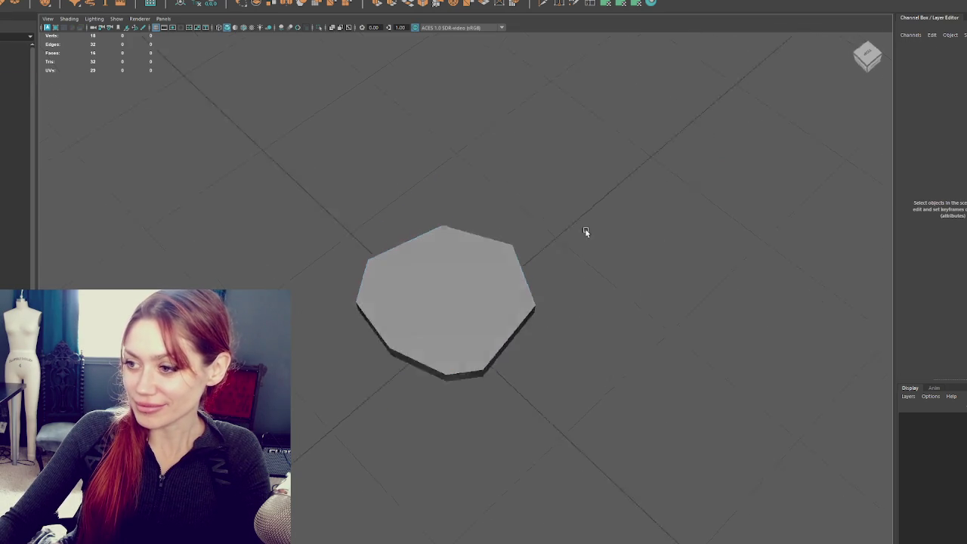
{"action": "left_click", "coordinate": [479, 317]}
{"action": "left_click_drag", "start_coordinate": [479, 317], "coordinate": [509, 330]}
{"action": "mouse_move", "coordinate": [421, 304]}
{"action": "left_mouse_down"}
{"action": "mouse_move", "coordinate": [462, 313]}
{"action": "mouse_move", "coordinate": [521, 301]}
{"action": "left_mouse_up"}
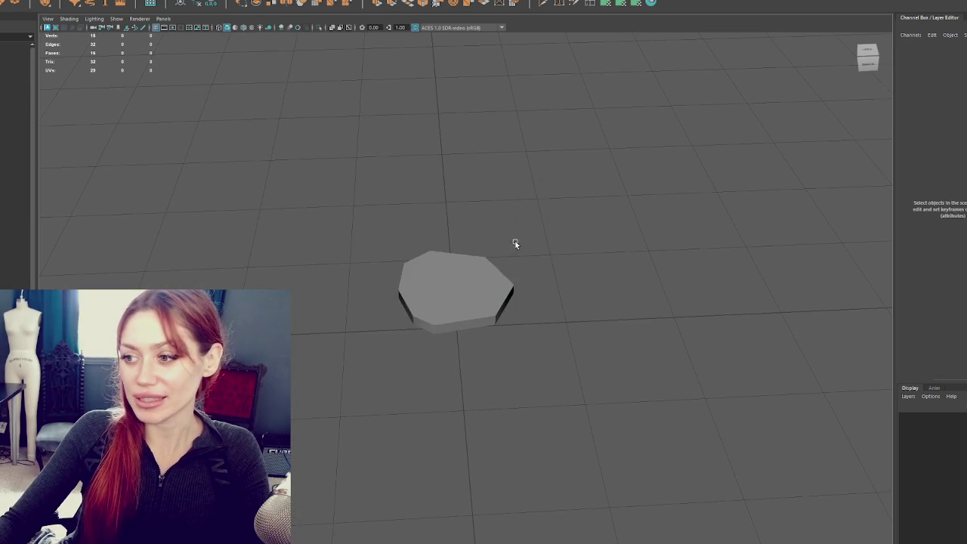
{"action": "key", "text": "ctrl+d"}
{"action": "mouse_move", "coordinate": [454, 291]}
{"action": "left_mouse_down"}
{"action": "mouse_move", "coordinate": [461, 399]}
{"action": "mouse_move", "coordinate": [441, 272]}
{"action": "left_mouse_up"}
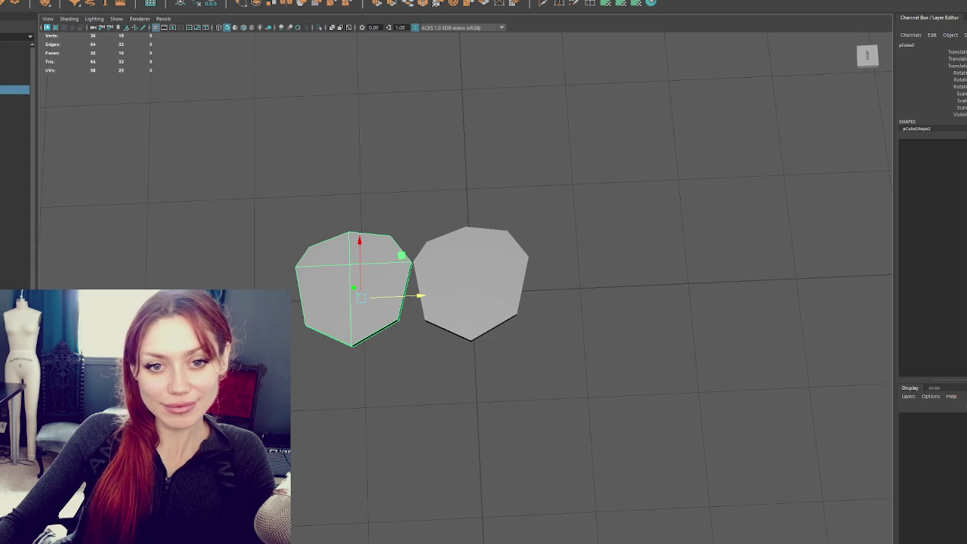
Step: Move the left piece's seam, bottom and left-edge vertices right to close the gap
{"action": "mouse_move", "coordinate": [347, 240]}
{"action": "left_mouse_down"}
{"action": "mouse_move", "coordinate": [352, 225]}
{"action": "mouse_move", "coordinate": [380, 231]}
{"action": "mouse_move", "coordinate": [369, 222]}
{"action": "mouse_move", "coordinate": [500, 148]}
{"action": "left_mouse_up"}
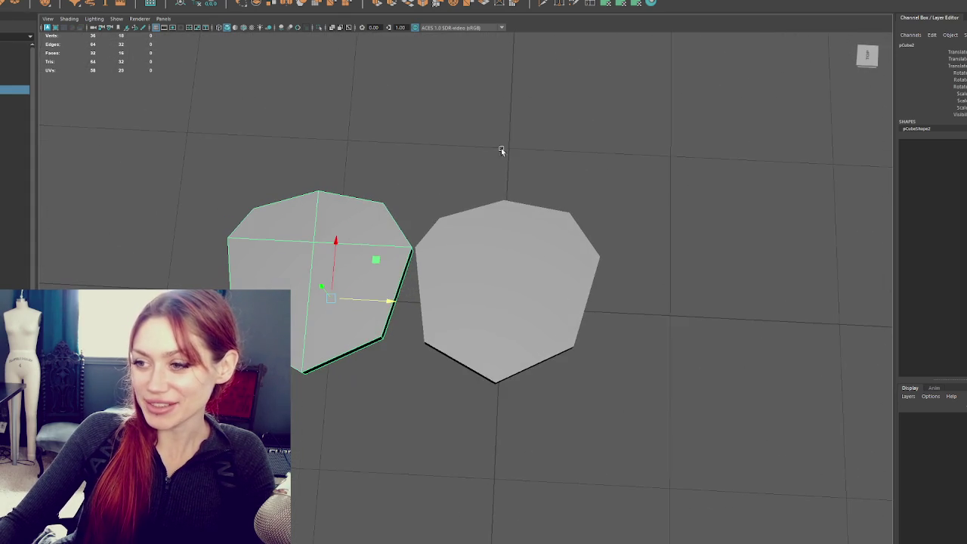
{"action": "right_click", "coordinate": [491, 149]}
{"action": "mouse_move", "coordinate": [421, 162]}
{"action": "left_mouse_down"}
{"action": "mouse_move", "coordinate": [343, 200]}
{"action": "mouse_move", "coordinate": [434, 203]}
{"action": "mouse_move", "coordinate": [464, 192]}
{"action": "mouse_move", "coordinate": [442, 187]}
{"action": "mouse_move", "coordinate": [476, 218]}
{"action": "mouse_move", "coordinate": [496, 222]}
{"action": "left_mouse_up"}
{"action": "left_click", "coordinate": [404, 348]}
{"action": "left_click_drag", "start_coordinate": [405, 350], "coordinate": [449, 348]}
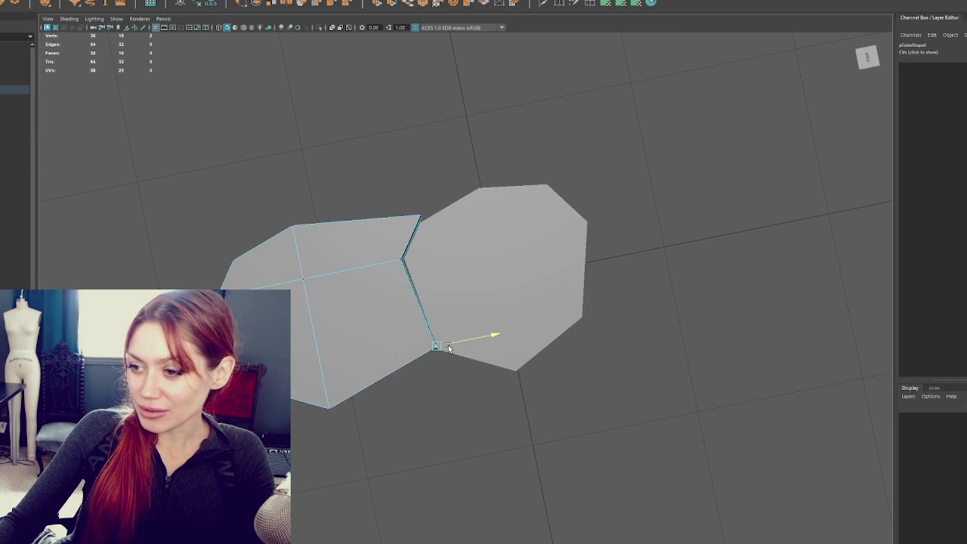
{"action": "left_click", "coordinate": [329, 408]}
{"action": "mouse_move", "coordinate": [368, 401]}
{"action": "left_mouse_down"}
{"action": "mouse_move", "coordinate": [521, 364]}
{"action": "mouse_move", "coordinate": [470, 380]}
{"action": "left_mouse_up"}
{"action": "left_click", "coordinate": [299, 252]}
{"action": "left_click_drag", "start_coordinate": [334, 248], "coordinate": [391, 237]}
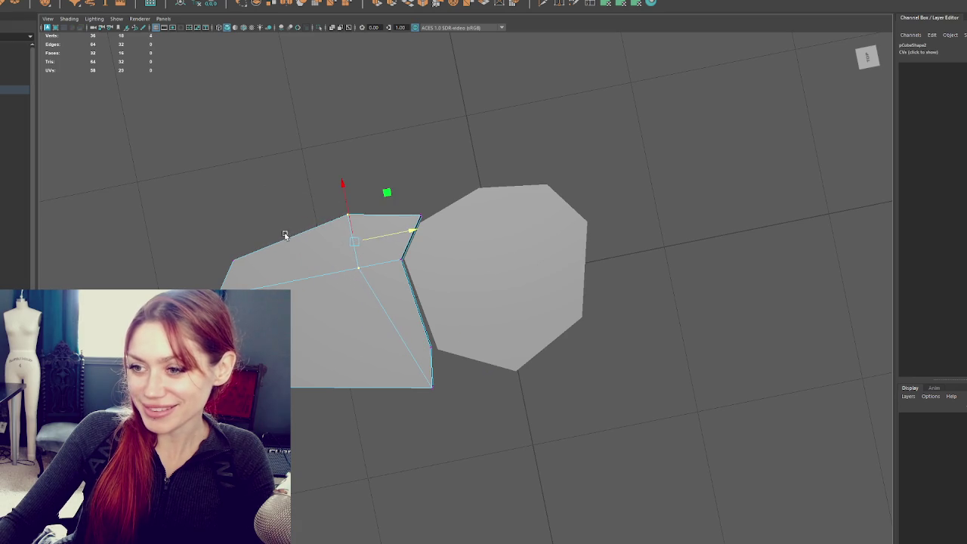
{"action": "left_click", "coordinate": [233, 261]}
{"action": "left_click_drag", "start_coordinate": [296, 319], "coordinate": [380, 304]}
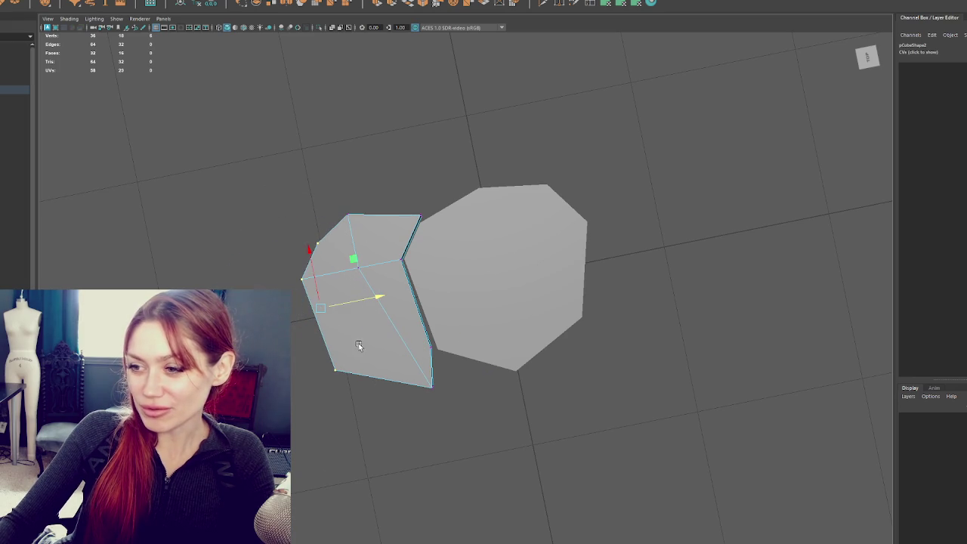
Step: Adjust the left piece's bottom-left, outer-edge and top-right corners so it sits flush along the seam
{"action": "left_click", "coordinate": [335, 369]}
{"action": "mouse_move", "coordinate": [362, 362]}
{"action": "left_mouse_down"}
{"action": "mouse_move", "coordinate": [434, 351]}
{"action": "mouse_move", "coordinate": [393, 355]}
{"action": "left_mouse_up"}
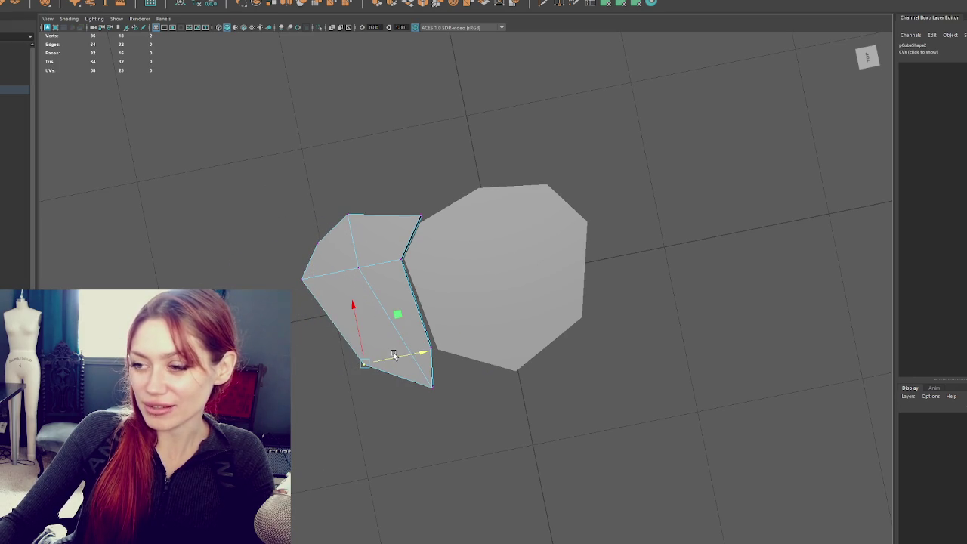
{"action": "left_click", "coordinate": [304, 276]}
{"action": "mouse_move", "coordinate": [304, 276]}
{"action": "left_mouse_down"}
{"action": "mouse_move", "coordinate": [312, 302]}
{"action": "mouse_move", "coordinate": [363, 303]}
{"action": "mouse_move", "coordinate": [354, 304]}
{"action": "left_mouse_up"}
{"action": "left_click", "coordinate": [420, 216]}
{"action": "mouse_move", "coordinate": [446, 212]}
{"action": "left_mouse_down"}
{"action": "mouse_move", "coordinate": [406, 185]}
{"action": "mouse_move", "coordinate": [429, 221]}
{"action": "mouse_move", "coordinate": [414, 209]}
{"action": "left_mouse_up"}
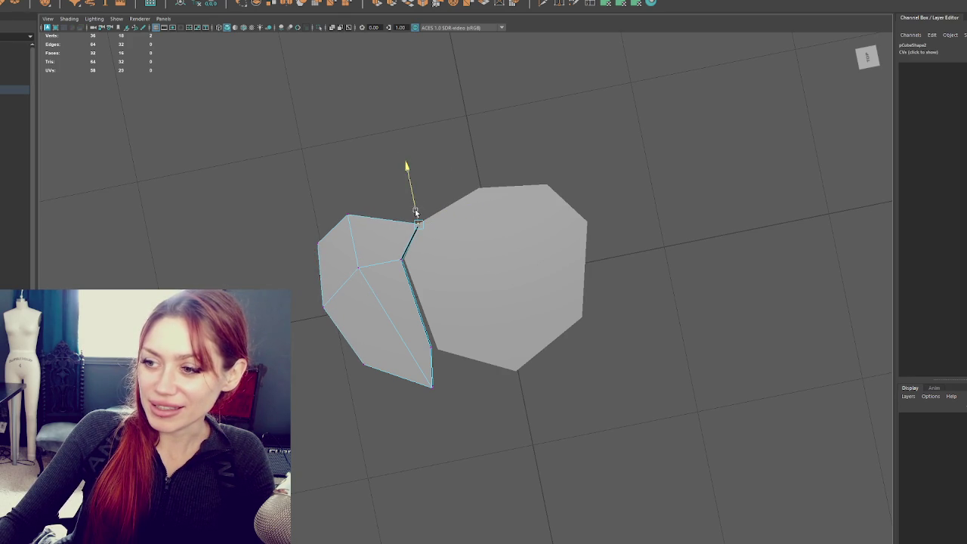
{"action": "left_click", "coordinate": [432, 346]}
{"action": "mouse_move", "coordinate": [450, 344]}
{"action": "left_mouse_down", "text": "alt"}
{"action": "mouse_move", "coordinate": [501, 288]}
{"action": "mouse_move", "coordinate": [608, 278]}
{"action": "left_mouse_up", "text": "alt"}
Step: Duplicate the left piece and place the copy above the other two pieces
{"action": "right_click", "coordinate": [618, 225]}
{"action": "left_click", "coordinate": [661, 211]}
{"action": "left_click", "coordinate": [460, 282]}
{"action": "key", "text": "ctrl+d"}
{"action": "left_click_drag", "start_coordinate": [433, 346], "coordinate": [291, 446]}
{"action": "mouse_move", "coordinate": [309, 364]}
{"action": "left_mouse_down"}
{"action": "mouse_move", "coordinate": [332, 400]}
{"action": "mouse_move", "coordinate": [472, 325]}
{"action": "left_mouse_up"}
{"action": "key", "text": "F9"}
{"action": "left_click", "coordinate": [453, 279]}
Step: Nudge the top piece's bottom, right and left vertices and pull its upper vertices down to shorten it
{"action": "left_click_drag", "start_coordinate": [464, 256], "coordinate": [464, 259]}
{"action": "left_click", "coordinate": [526, 259]}
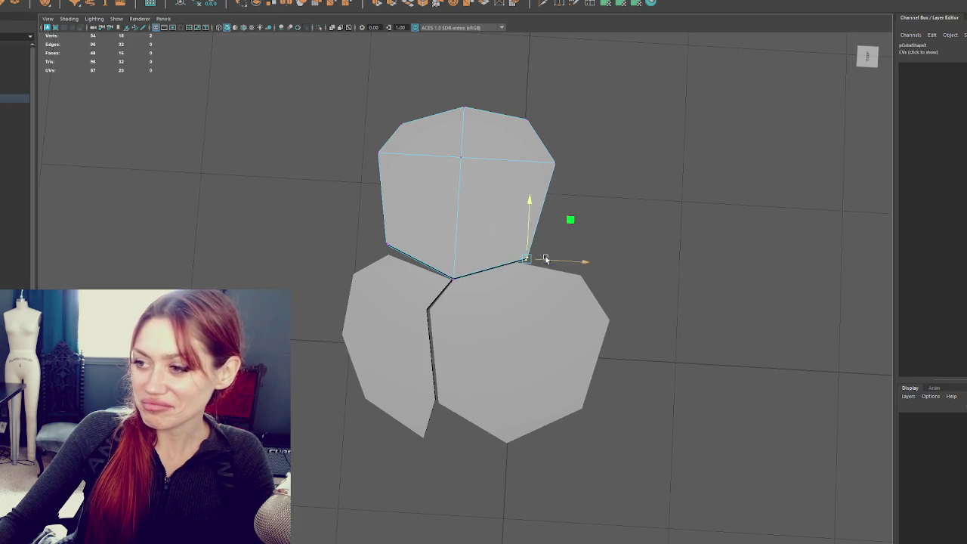
{"action": "left_click_drag", "start_coordinate": [561, 261], "coordinate": [550, 262]}
{"action": "left_click", "coordinate": [388, 245]}
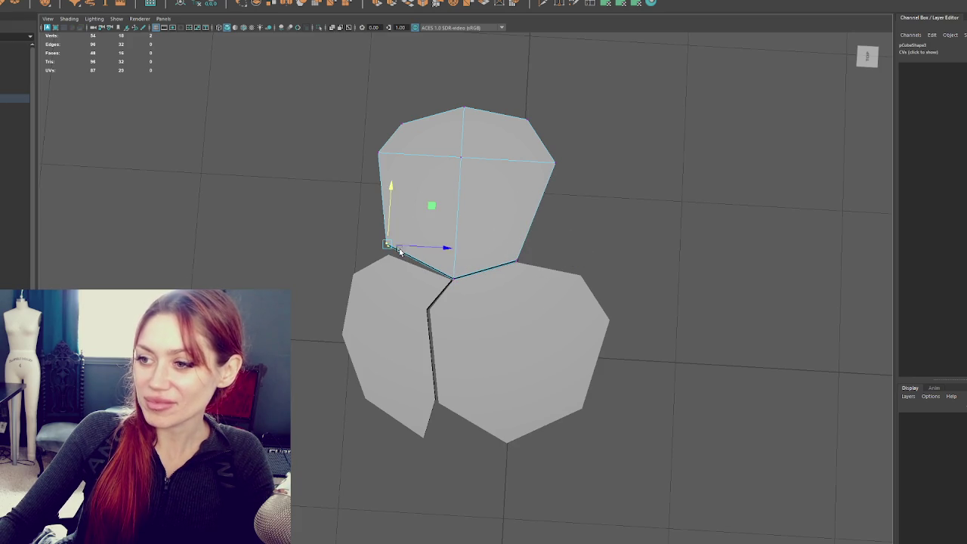
{"action": "left_click_drag", "start_coordinate": [398, 222], "coordinate": [392, 234]}
{"action": "mouse_move", "coordinate": [272, 35]}
{"action": "left_mouse_down"}
{"action": "mouse_move", "coordinate": [335, 104]}
{"action": "mouse_move", "coordinate": [643, 207]}
{"action": "left_mouse_up"}
{"action": "left_click_drag", "start_coordinate": [470, 94], "coordinate": [458, 143]}
Step: Shift the top piece's right-side vertices left and lower its centre and left vertices
{"action": "left_click_drag", "start_coordinate": [580, 188], "coordinate": [521, 236]}
{"action": "left_click_drag", "start_coordinate": [615, 141], "coordinate": [503, 237]}
{"action": "left_click_drag", "start_coordinate": [590, 189], "coordinate": [583, 190]}
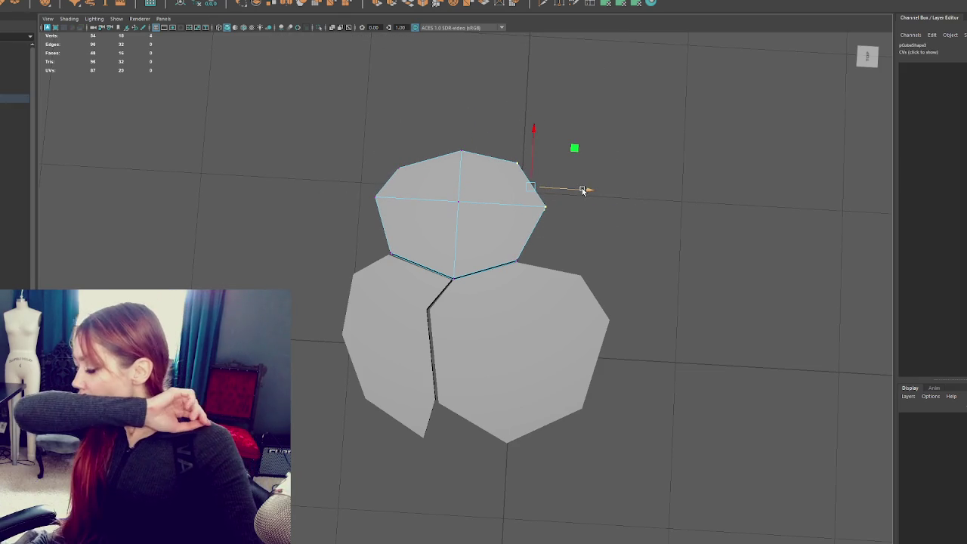
{"action": "mouse_move", "coordinate": [586, 237]}
{"action": "left_mouse_down"}
{"action": "mouse_move", "coordinate": [519, 188]}
{"action": "mouse_move", "coordinate": [539, 200]}
{"action": "left_mouse_up"}
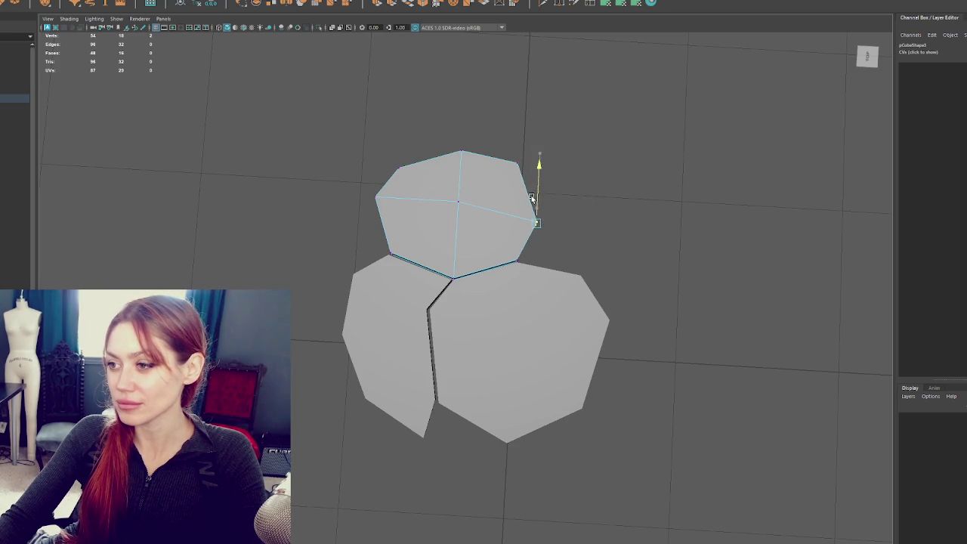
{"action": "left_click", "coordinate": [450, 196]}
{"action": "left_click_drag", "start_coordinate": [457, 195], "coordinate": [458, 213]}
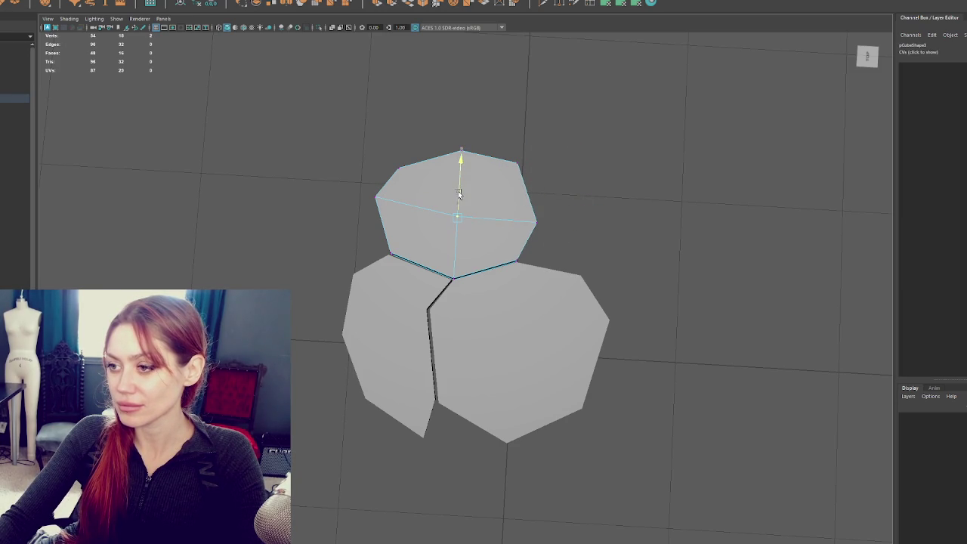
{"action": "left_click", "coordinate": [381, 207]}
{"action": "left_click_drag", "start_coordinate": [426, 160], "coordinate": [430, 176]}
{"action": "left_click", "coordinate": [545, 187]}
{"action": "left_click_drag", "start_coordinate": [545, 186], "coordinate": [624, 188]}
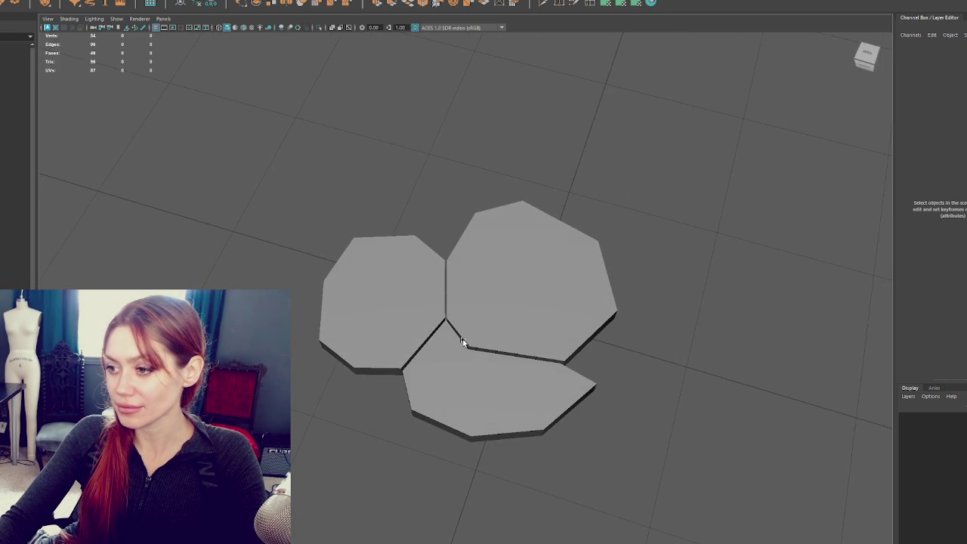
Step: Move the top piece aside and duplicate it with Ctrl+D into a fourth fragment
{"action": "left_click", "coordinate": [392, 302]}
{"action": "mouse_move", "coordinate": [393, 302]}
{"action": "left_mouse_down"}
{"action": "mouse_move", "coordinate": [562, 333]}
{"action": "mouse_move", "coordinate": [501, 323]}
{"action": "left_mouse_up"}
{"action": "scroll", "coordinate": [500, 324], "scroll_direction": "down", "scroll_amount": 1}
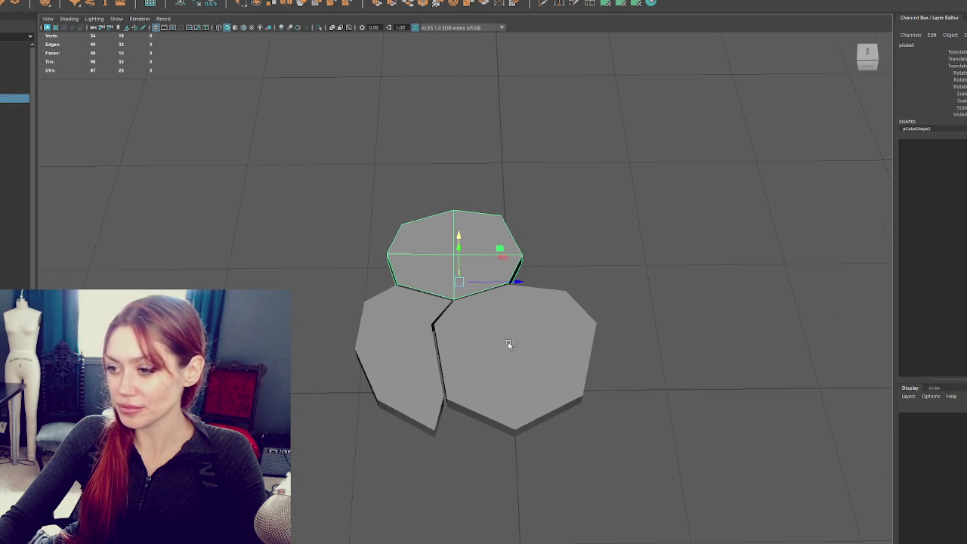
{"action": "left_click", "coordinate": [440, 338]}
{"action": "left_click", "coordinate": [453, 281]}
{"action": "left_click", "coordinate": [504, 337]}
{"action": "left_click", "coordinate": [464, 277]}
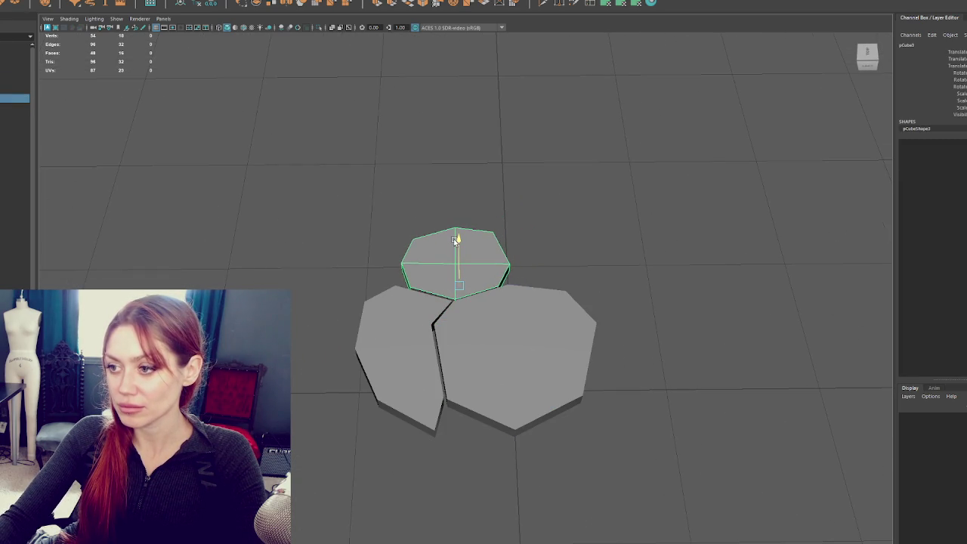
{"action": "mouse_move", "coordinate": [440, 291]}
{"action": "left_mouse_down"}
{"action": "mouse_move", "coordinate": [486, 284]}
{"action": "mouse_move", "coordinate": [393, 276]}
{"action": "mouse_move", "coordinate": [666, 281]}
{"action": "mouse_move", "coordinate": [646, 284]}
{"action": "left_mouse_up"}
{"action": "key", "text": "ctrl+d"}
Step: Shrink the copy by pulling its right vertices left, top vertices down, and left vertices along X
{"action": "key", "text": "F9"}
{"action": "left_click_drag", "start_coordinate": [693, 209], "coordinate": [586, 342]}
{"action": "left_click_drag", "start_coordinate": [644, 299], "coordinate": [613, 297]}
{"action": "mouse_move", "coordinate": [647, 179]}
{"action": "left_mouse_down"}
{"action": "mouse_move", "coordinate": [524, 285]}
{"action": "mouse_move", "coordinate": [551, 277]}
{"action": "left_mouse_up"}
{"action": "left_click_drag", "start_coordinate": [640, 217], "coordinate": [532, 301]}
{"action": "left_click_drag", "start_coordinate": [590, 263], "coordinate": [567, 272]}
{"action": "left_click_drag", "start_coordinate": [481, 199], "coordinate": [554, 256]}
{"action": "left_click_drag", "start_coordinate": [537, 198], "coordinate": [536, 219]}
{"action": "left_click_drag", "start_coordinate": [466, 281], "coordinate": [500, 311]}
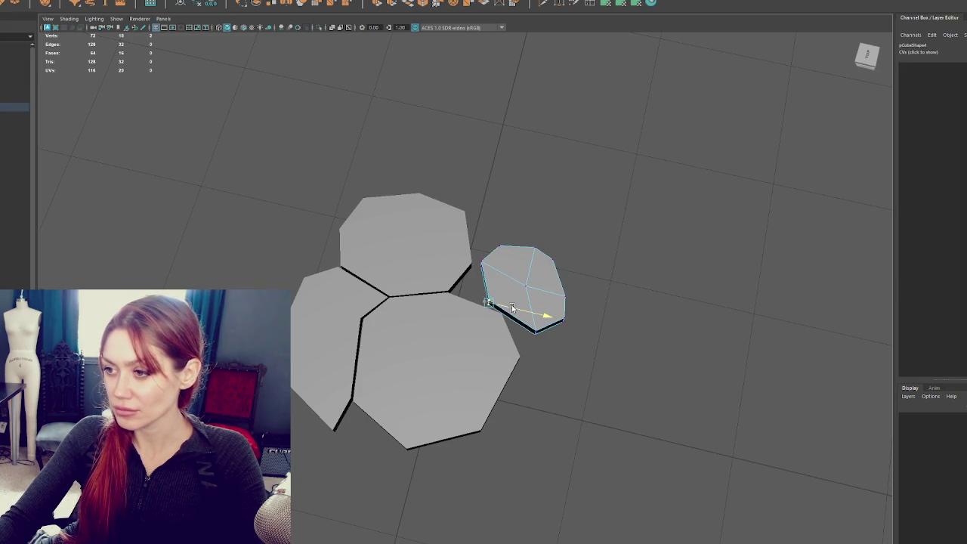
{"action": "mouse_move", "coordinate": [449, 234]}
{"action": "left_mouse_down"}
{"action": "mouse_move", "coordinate": [514, 309]}
{"action": "mouse_move", "coordinate": [530, 284]}
{"action": "left_mouse_up"}
Step: Raise the small piece's lower vertices and refine its lower-left and upper-left outline
{"action": "key", "text": "F8"}
{"action": "left_click", "coordinate": [535, 293]}
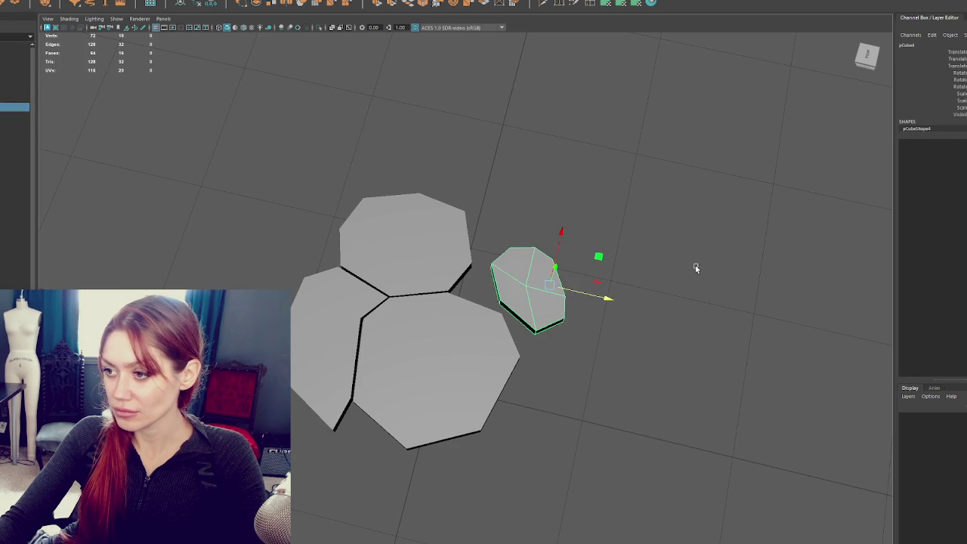
{"action": "right_click", "coordinate": [695, 267]}
{"action": "mouse_move", "coordinate": [592, 305]}
{"action": "left_mouse_down"}
{"action": "mouse_move", "coordinate": [535, 348]}
{"action": "mouse_move", "coordinate": [575, 314]}
{"action": "mouse_move", "coordinate": [559, 327]}
{"action": "left_mouse_up"}
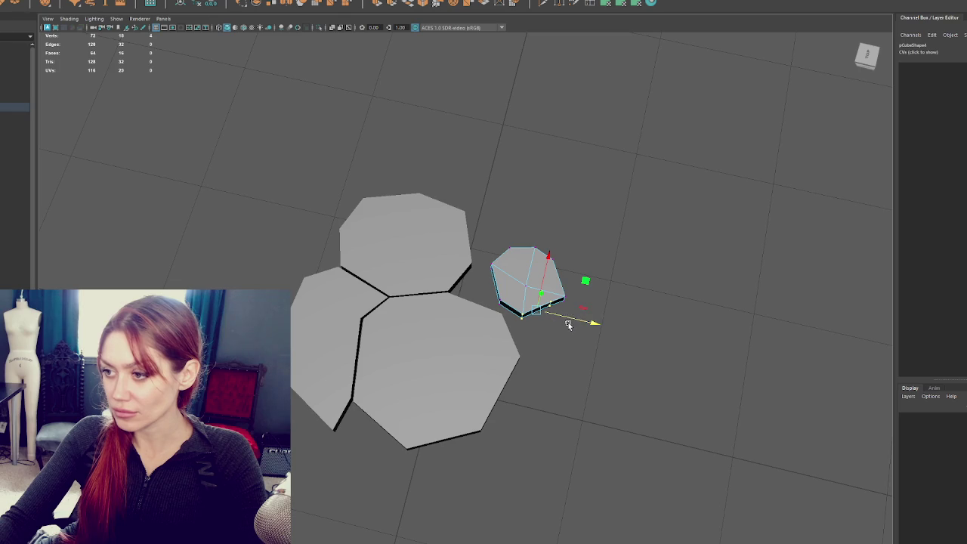
{"action": "left_click", "coordinate": [549, 326]}
{"action": "left_click_drag", "start_coordinate": [549, 302], "coordinate": [552, 316]}
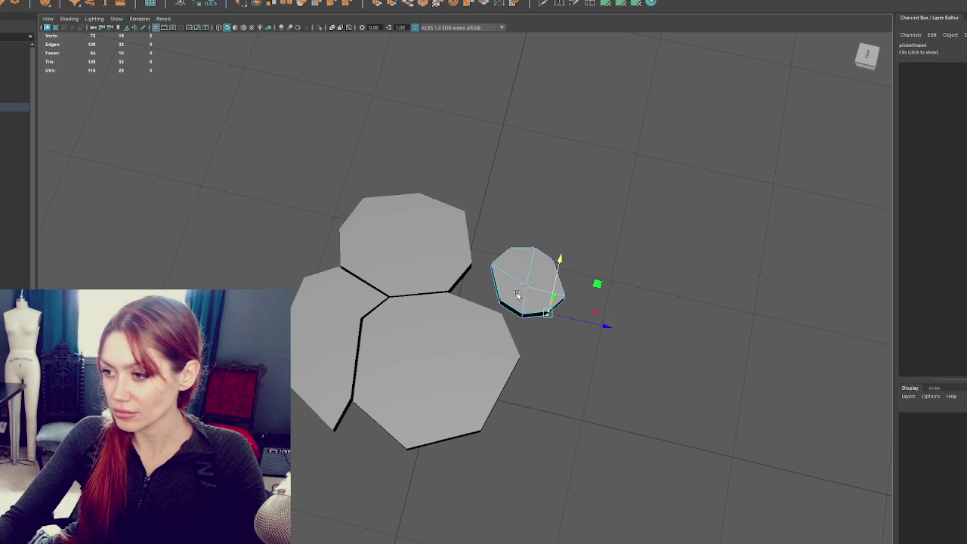
{"action": "mouse_move", "coordinate": [474, 320]}
{"action": "left_mouse_down"}
{"action": "mouse_move", "coordinate": [489, 269]}
{"action": "mouse_move", "coordinate": [504, 261]}
{"action": "left_mouse_up"}
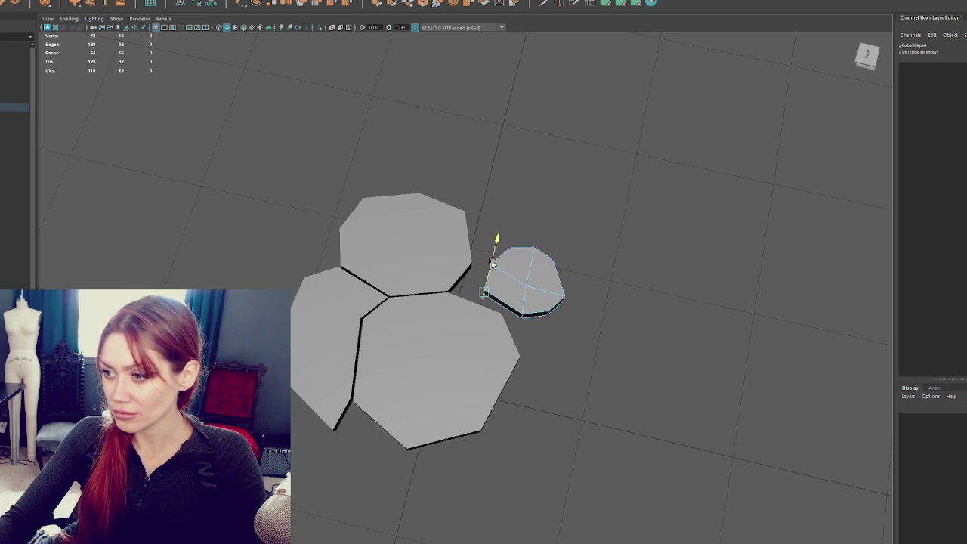
{"action": "left_click", "coordinate": [525, 278]}
{"action": "left_click", "coordinate": [506, 261]}
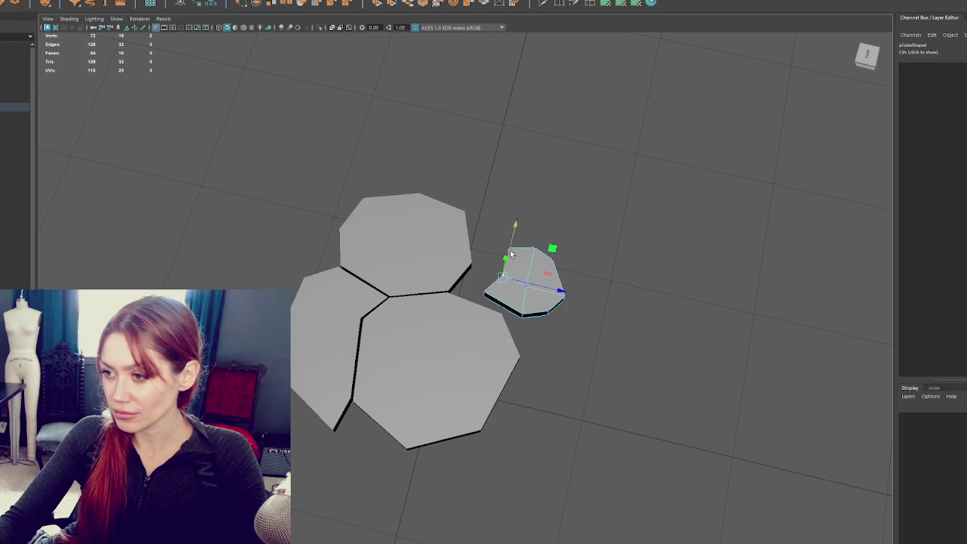
{"action": "left_click", "coordinate": [532, 268]}
{"action": "right_click", "coordinate": [544, 291]}
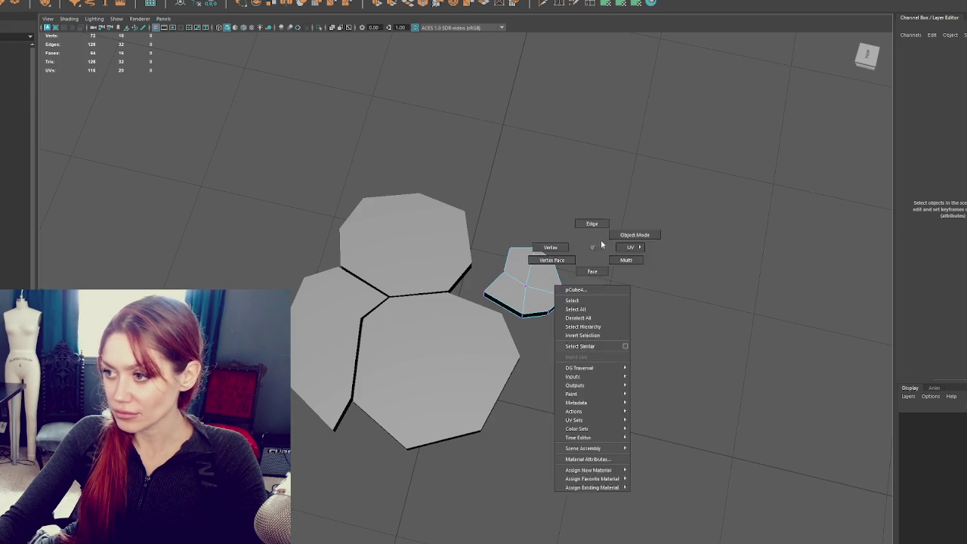
Step: In Object Mode, move the small piece into the gap between the larger pieces
{"action": "left_click", "coordinate": [635, 235]}
{"action": "mouse_move", "coordinate": [578, 295]}
{"action": "left_mouse_down"}
{"action": "mouse_move", "coordinate": [549, 285]}
{"action": "mouse_move", "coordinate": [550, 328]}
{"action": "left_mouse_up"}
{"action": "key", "text": "e"}
{"action": "key", "text": "w"}
{"action": "mouse_move", "coordinate": [548, 287]}
{"action": "left_mouse_down"}
{"action": "mouse_move", "coordinate": [470, 322]}
{"action": "mouse_move", "coordinate": [591, 227]}
{"action": "left_mouse_up"}
Step: Raise the small piece's upper vertices and shift its lower-left corner slightly left and down
{"action": "key", "text": "F9"}
{"action": "left_click_drag", "start_coordinate": [411, 151], "coordinate": [604, 252]}
{"action": "left_click_drag", "start_coordinate": [503, 193], "coordinate": [505, 183]}
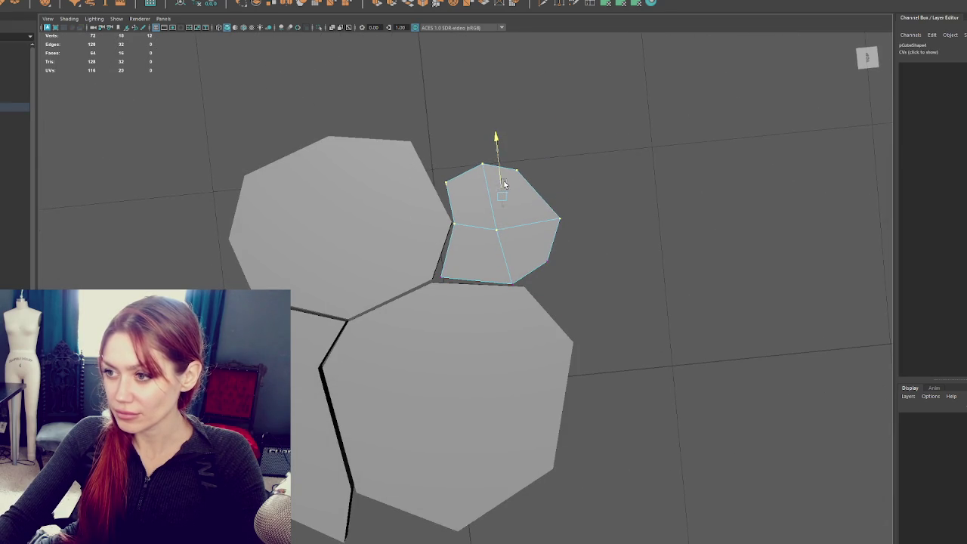
{"action": "left_click", "coordinate": [441, 278]}
{"action": "left_click_drag", "start_coordinate": [459, 274], "coordinate": [452, 279]}
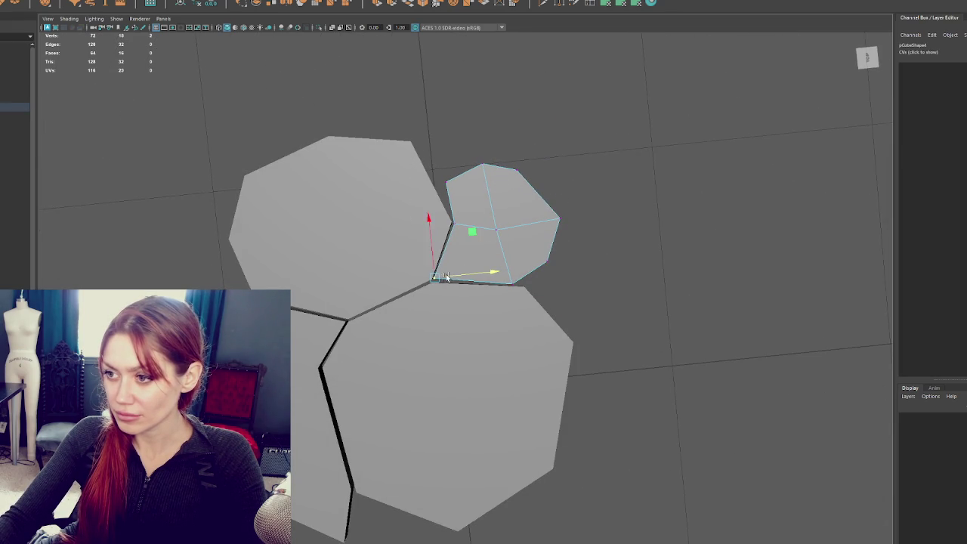
{"action": "left_click_drag", "start_coordinate": [430, 217], "coordinate": [447, 259]}
Step: Pull the right vertices inward and nudge the left, right and bottom vertices to match neighbouring edges
{"action": "left_click_drag", "start_coordinate": [491, 291], "coordinate": [523, 272]}
{"action": "mouse_move", "coordinate": [592, 130]}
{"action": "left_mouse_down"}
{"action": "mouse_move", "coordinate": [470, 177]}
{"action": "mouse_move", "coordinate": [507, 185]}
{"action": "left_mouse_up"}
{"action": "mouse_move", "coordinate": [625, 178]}
{"action": "left_mouse_down"}
{"action": "mouse_move", "coordinate": [522, 240]}
{"action": "mouse_move", "coordinate": [556, 224]}
{"action": "left_mouse_up"}
{"action": "left_click", "coordinate": [453, 226]}
{"action": "left_click_drag", "start_coordinate": [451, 201], "coordinate": [450, 198]}
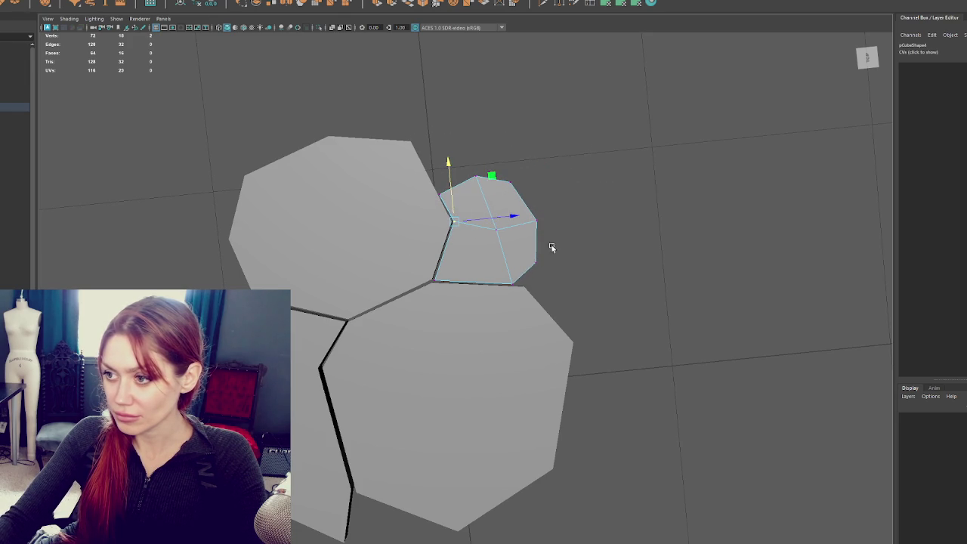
{"action": "left_click_drag", "start_coordinate": [523, 276], "coordinate": [523, 275]}
{"action": "left_click_drag", "start_coordinate": [530, 234], "coordinate": [529, 232]}
{"action": "left_click", "coordinate": [526, 285]}
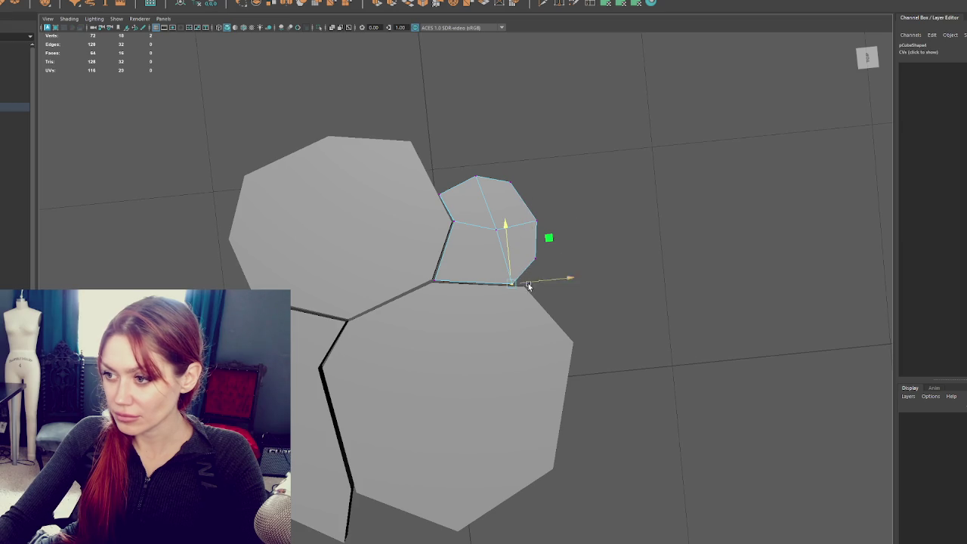
{"action": "mouse_move", "coordinate": [512, 281]}
{"action": "left_mouse_down"}
{"action": "mouse_move", "coordinate": [537, 277]}
{"action": "mouse_move", "coordinate": [460, 234]}
{"action": "mouse_move", "coordinate": [564, 236]}
{"action": "mouse_move", "coordinate": [596, 208]}
{"action": "mouse_move", "coordinate": [486, 231]}
{"action": "left_mouse_up"}
{"action": "left_click", "coordinate": [490, 283]}
{"action": "left_click", "coordinate": [553, 213]}
{"action": "left_click_drag", "start_coordinate": [553, 214], "coordinate": [547, 237], "text": "alt"}
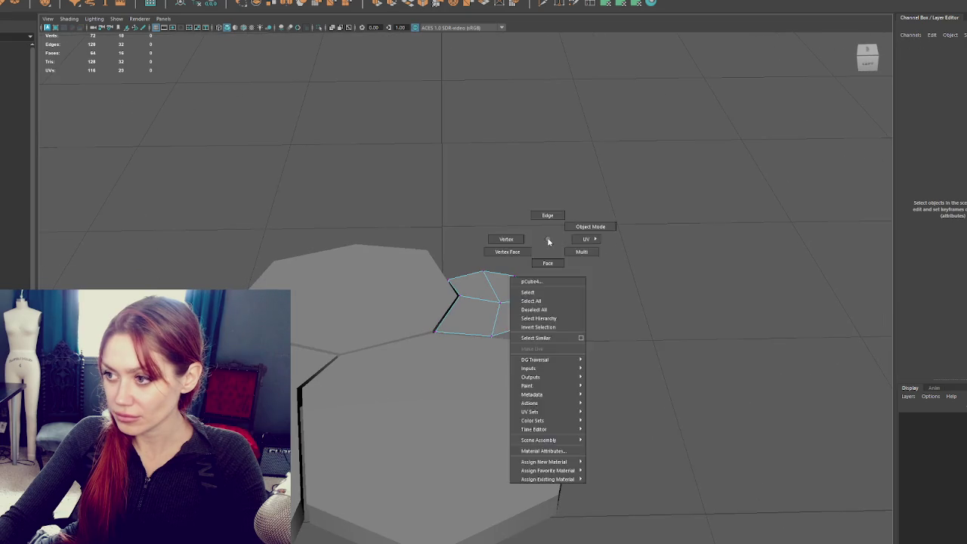
Step: Select the small fragment along with the large lower and upper pieces to compare their fit
{"action": "scroll", "coordinate": [579, 225], "scroll_direction": "up", "scroll_amount": 3}
{"action": "left_click", "coordinate": [518, 287]}
{"action": "key", "text": "bracketleft"}
{"action": "key", "text": "bracketright"}
{"action": "left_click", "coordinate": [436, 365], "text": "shift"}
{"action": "left_click", "coordinate": [397, 342], "text": "shift"}
{"action": "left_click_drag", "start_coordinate": [335, 352], "coordinate": [307, 244], "text": "alt"}
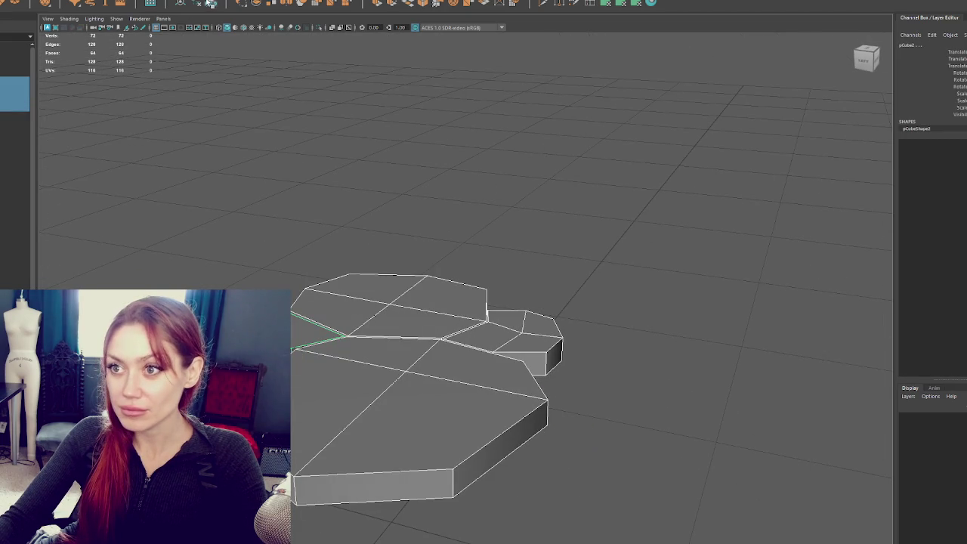
{"action": "left_click", "coordinate": [523, 302]}
{"action": "left_click_drag", "start_coordinate": [523, 302], "coordinate": [486, 291], "text": "alt"}
Step: Inspect the small fragment's edges in Edge mode, then return to selecting the left piece
{"action": "right_click", "coordinate": [604, 264]}
{"action": "left_click", "coordinate": [579, 216]}
{"action": "left_click", "coordinate": [517, 350]}
{"action": "left_click_drag", "start_coordinate": [517, 351], "coordinate": [481, 264], "text": "alt"}
{"action": "key", "text": "F8"}
{"action": "left_click", "coordinate": [399, 341]}
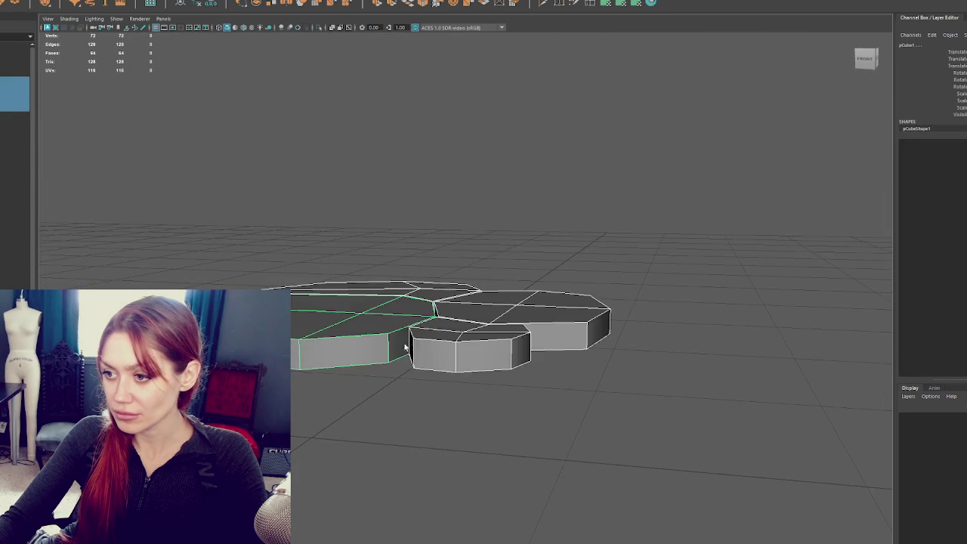
{"action": "left_click_drag", "start_coordinate": [400, 341], "coordinate": [447, 343], "text": "alt"}
{"action": "right_click", "coordinate": [642, 244]}
Step: Switch to wireframe, marquee-select all four fragments, and inspect them from several angles
{"action": "key", "text": "4"}
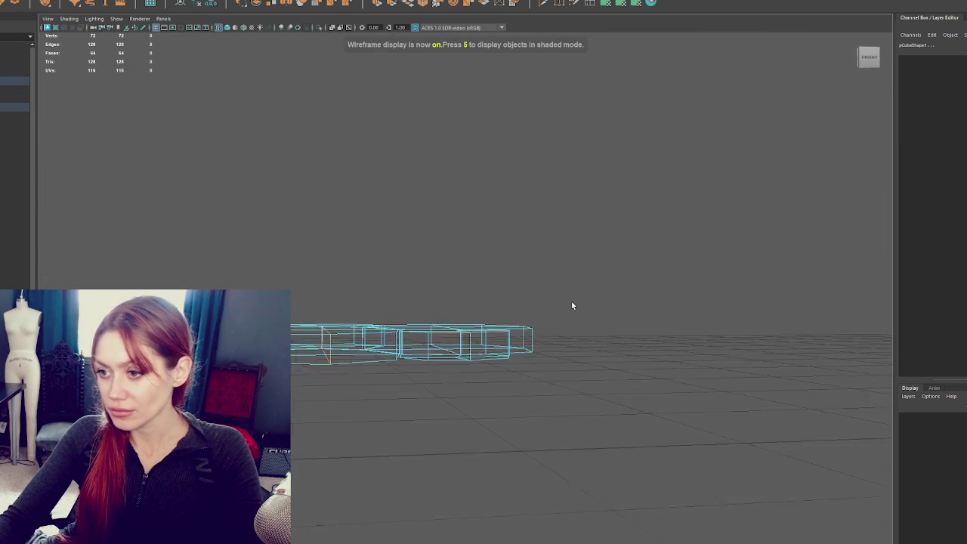
{"action": "left_click_drag", "start_coordinate": [551, 291], "coordinate": [286, 394], "text": "alt"}
{"action": "mouse_move", "coordinate": [550, 337]}
{"action": "left_mouse_down", "text": "alt"}
{"action": "mouse_move", "coordinate": [570, 352]}
{"action": "mouse_move", "coordinate": [567, 384]}
{"action": "left_mouse_up", "text": "alt"}
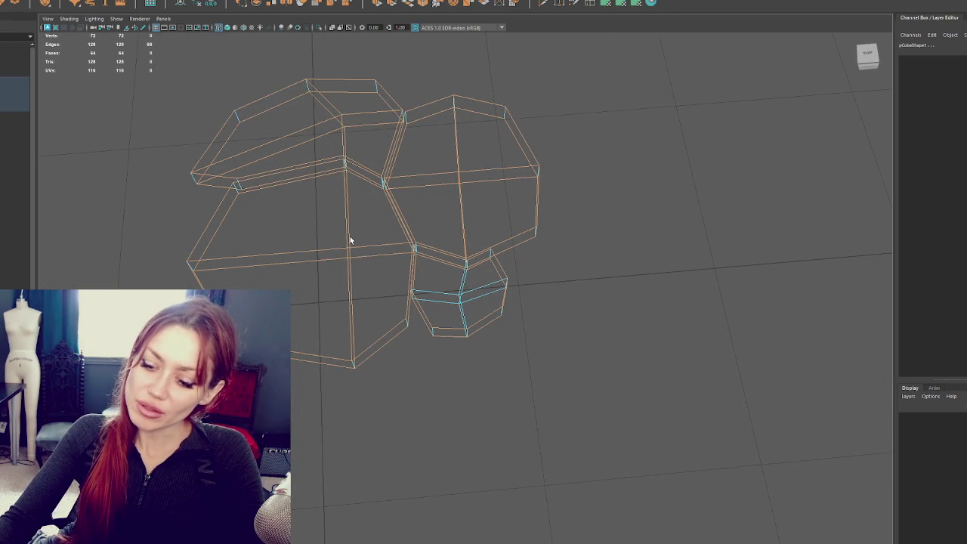
{"action": "mouse_move", "coordinate": [396, 223]}
{"action": "left_mouse_down", "text": "alt"}
{"action": "mouse_move", "coordinate": [418, 249]}
{"action": "mouse_move", "coordinate": [417, 225]}
{"action": "left_mouse_up", "text": "alt"}
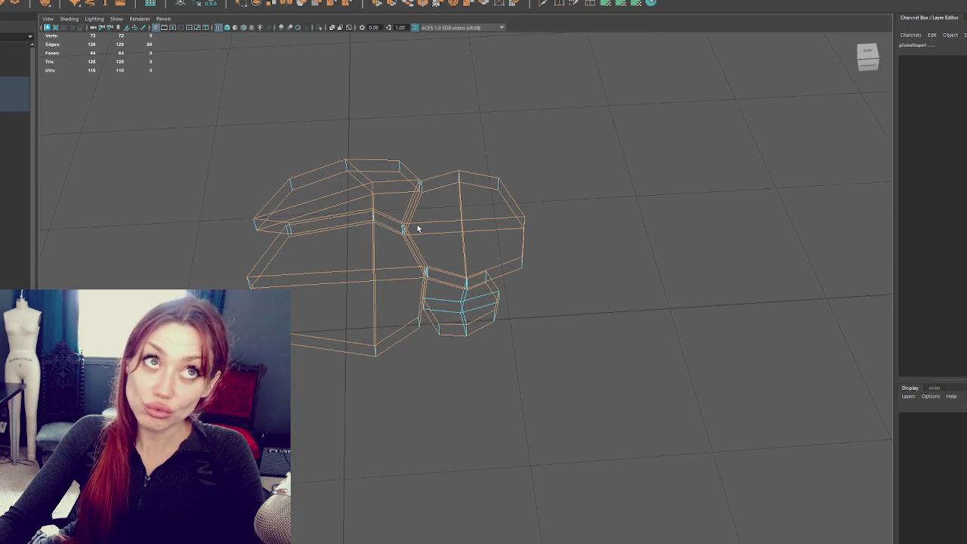
{"action": "mouse_move", "coordinate": [411, 226]}
{"action": "left_mouse_down", "text": "alt"}
{"action": "mouse_move", "coordinate": [421, 253]}
{"action": "mouse_move", "coordinate": [369, 256]}
{"action": "left_mouse_up", "text": "alt"}
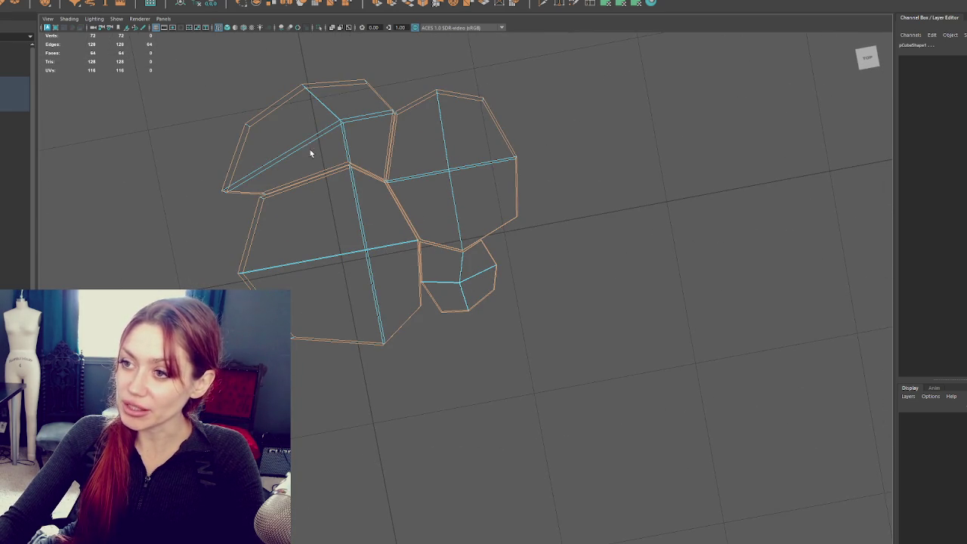
{"action": "mouse_move", "coordinate": [337, 146]}
{"action": "left_mouse_down", "text": "alt"}
{"action": "mouse_move", "coordinate": [371, 166]}
{"action": "mouse_move", "coordinate": [313, 133]}
{"action": "mouse_move", "coordinate": [317, 207]}
{"action": "mouse_move", "coordinate": [416, 167]}
{"action": "left_mouse_up", "text": "alt"}
Step: Undo the previous bevel and select the whole slab mesh in Object Mode
{"action": "key", "text": "6"}
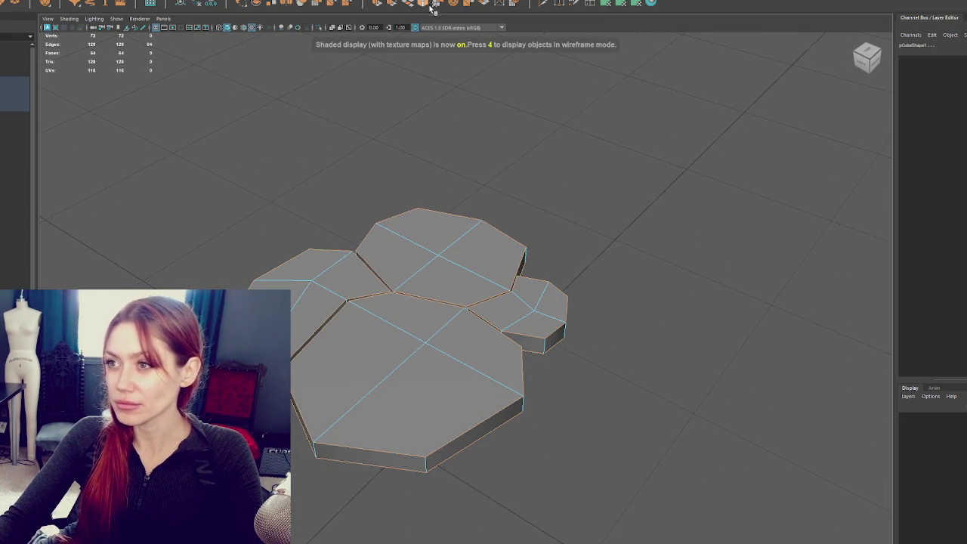
{"action": "left_click", "coordinate": [430, 6]}
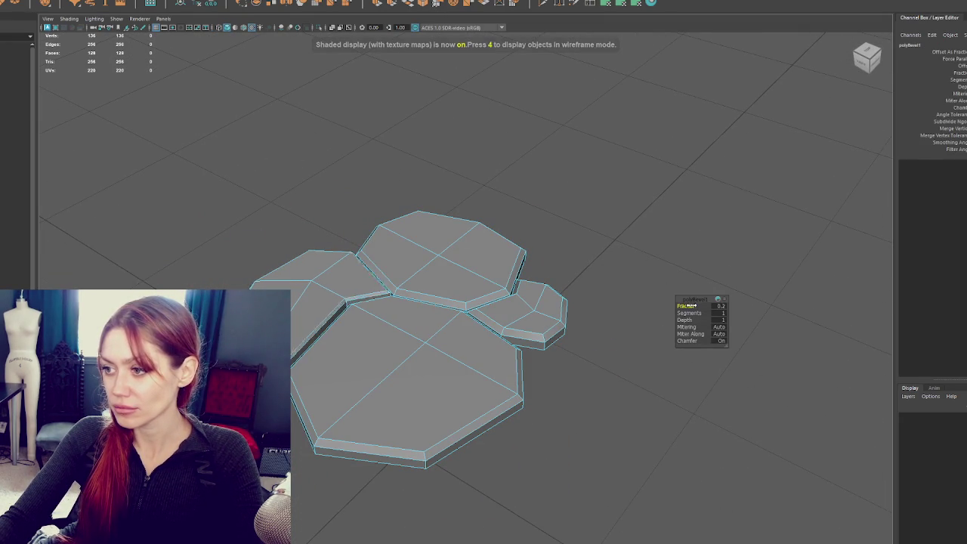
{"action": "key", "text": "ctrl+z"}
{"action": "right_click", "coordinate": [292, 151]}
{"action": "left_click", "coordinate": [328, 138]}
{"action": "left_click", "coordinate": [58, 4]}
{"action": "left_click", "coordinate": [83, 90]}
Step: Bevel the slab's interior crack edges with Ctrl+B at a 0.2 fraction
{"action": "right_click", "coordinate": [475, 146]}
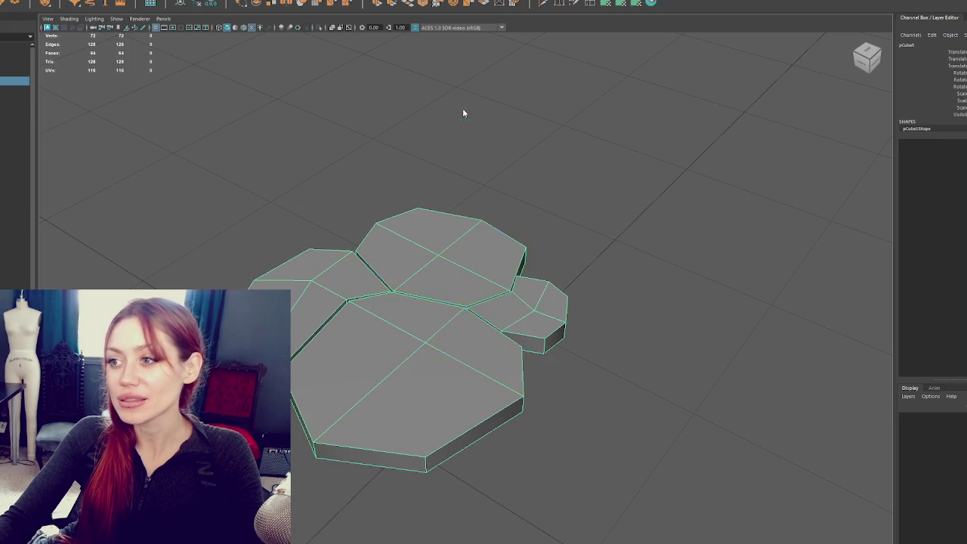
{"action": "left_click", "coordinate": [463, 112]}
{"action": "key", "text": "4"}
{"action": "left_click_drag", "start_coordinate": [412, 364], "coordinate": [413, 357]}
{"action": "mouse_move", "coordinate": [610, 319]}
{"action": "left_mouse_down"}
{"action": "mouse_move", "coordinate": [547, 365]}
{"action": "mouse_move", "coordinate": [443, 339]}
{"action": "left_mouse_up"}
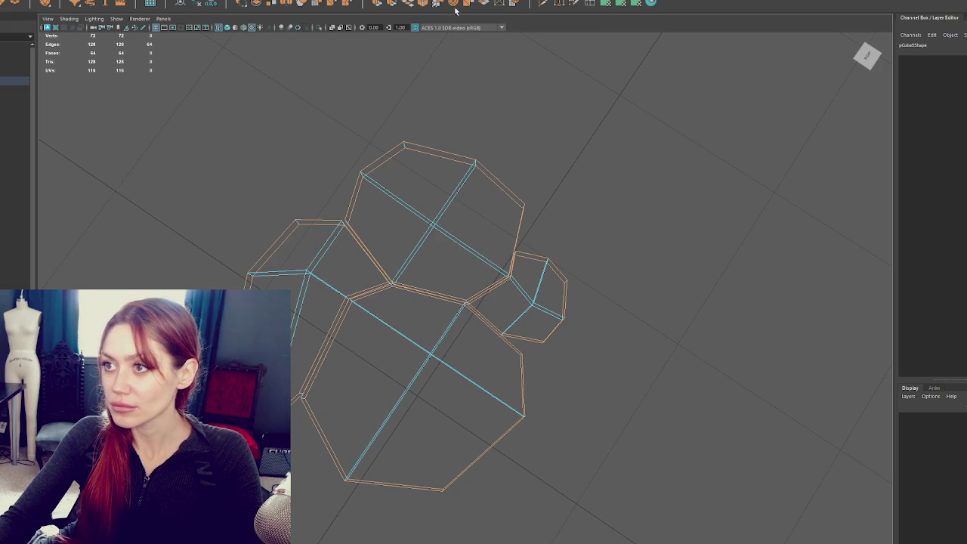
{"action": "key", "text": "ctrl+b"}
{"action": "key", "text": "5"}
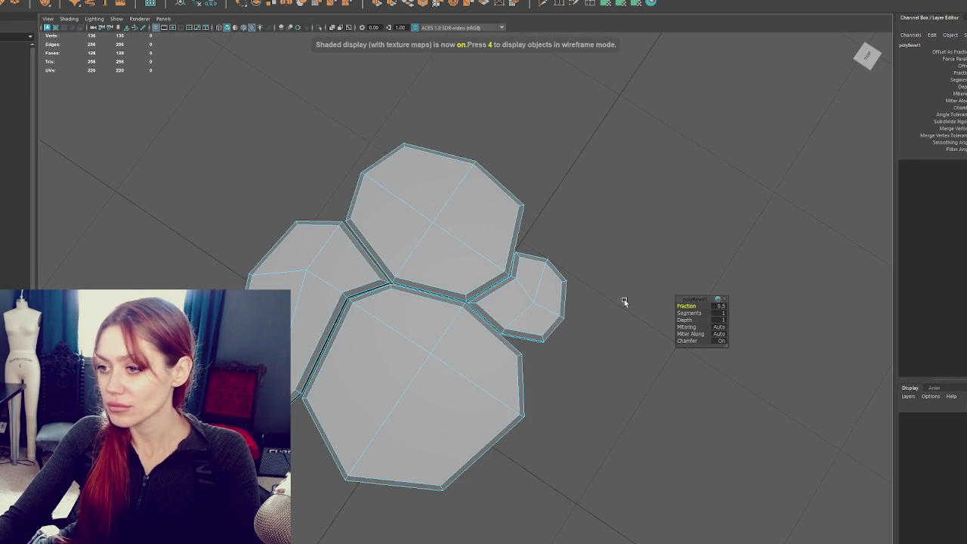
{"action": "left_click_drag", "start_coordinate": [685, 304], "coordinate": [681, 304]}
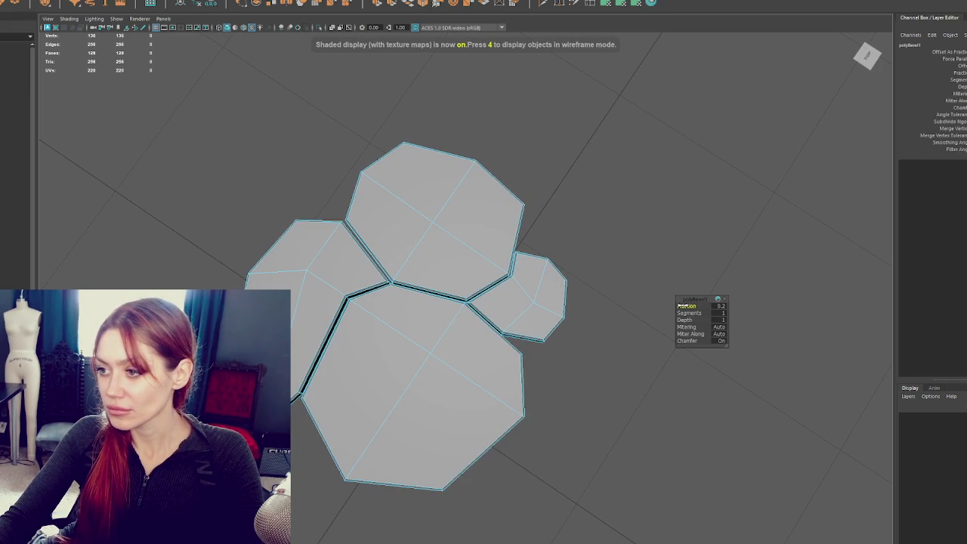
{"action": "right_click", "coordinate": [562, 241]}
{"action": "mouse_move", "coordinate": [562, 241]}
{"action": "left_mouse_down"}
{"action": "mouse_move", "coordinate": [588, 214]}
{"action": "mouse_move", "coordinate": [481, 205]}
{"action": "mouse_move", "coordinate": [464, 243]}
{"action": "mouse_move", "coordinate": [567, 226]}
{"action": "mouse_move", "coordinate": [529, 302]}
{"action": "left_mouse_up"}
{"action": "left_click", "coordinate": [489, 383]}
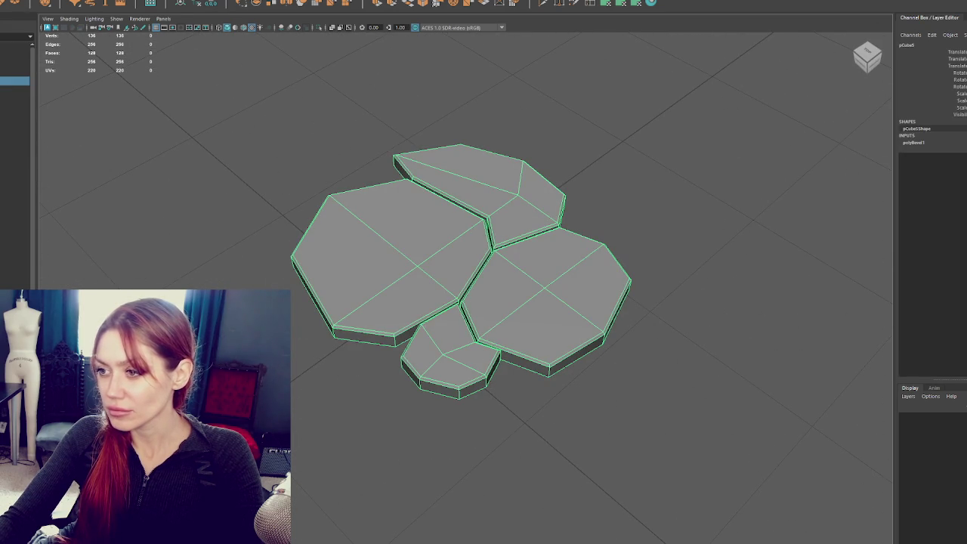
Step: Split the slab into separate pieces with Mesh > Separate
{"action": "left_click", "coordinate": [59, 3]}
{"action": "left_click", "coordinate": [75, 35]}
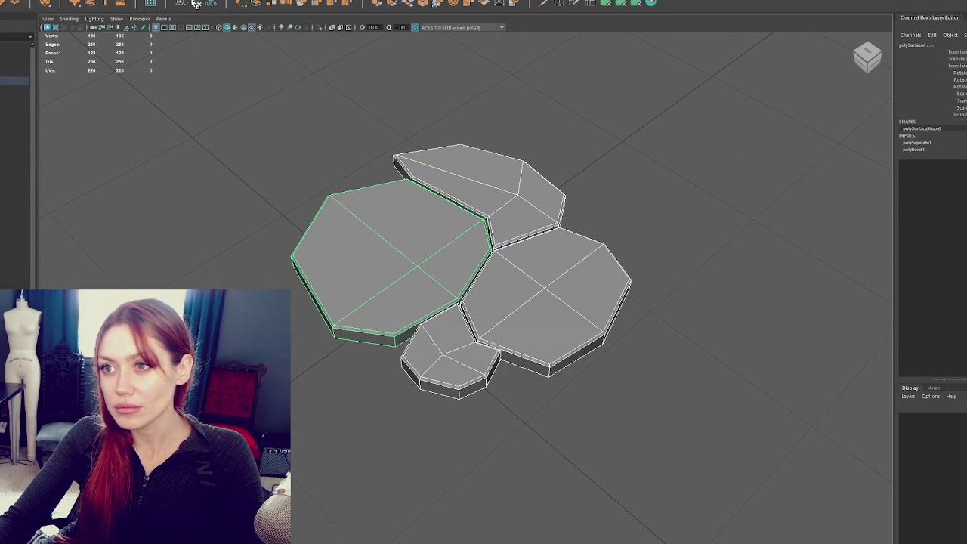
{"action": "left_click", "coordinate": [367, 347]}
{"action": "left_click", "coordinate": [434, 352]}
{"action": "left_click", "coordinate": [574, 257]}
{"action": "right_click", "coordinate": [700, 165]}
{"action": "left_click", "coordinate": [798, 199]}
{"action": "mouse_move", "coordinate": [751, 181]}
{"action": "left_mouse_down"}
{"action": "mouse_move", "coordinate": [682, 270]}
{"action": "mouse_move", "coordinate": [542, 298]}
{"action": "left_mouse_up"}
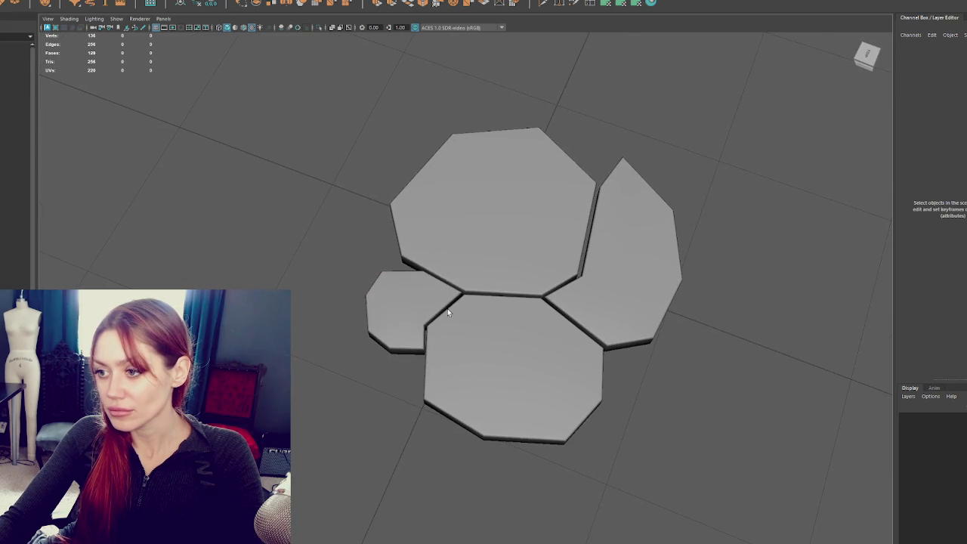
Step: Select the small piece and bevel its edges twice, each at a 0.1 fraction
{"action": "left_click", "coordinate": [435, 310]}
{"action": "left_click_drag", "start_coordinate": [354, 295], "coordinate": [415, 233]}
{"action": "left_click", "coordinate": [355, 309]}
{"action": "left_click", "coordinate": [383, 266]}
{"action": "scroll", "coordinate": [384, 265], "scroll_direction": "up", "scroll_amount": 3}
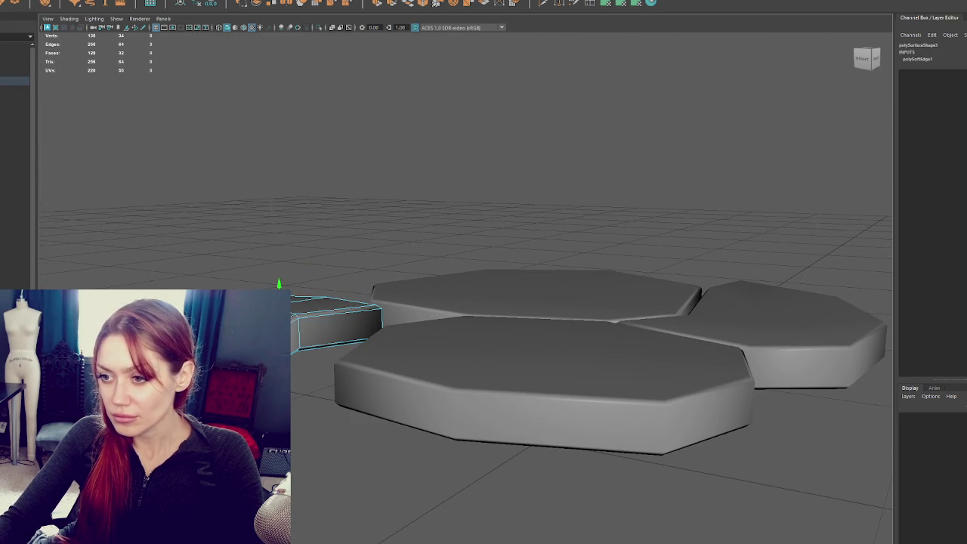
{"action": "left_click", "coordinate": [377, 318]}
{"action": "left_click", "coordinate": [354, 198]}
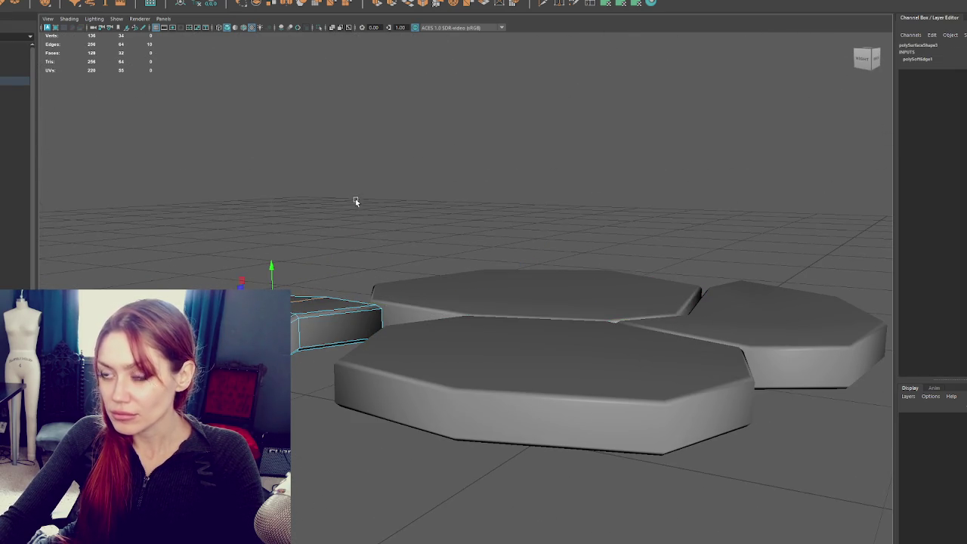
{"action": "left_click_drag", "start_coordinate": [354, 198], "coordinate": [424, 363]}
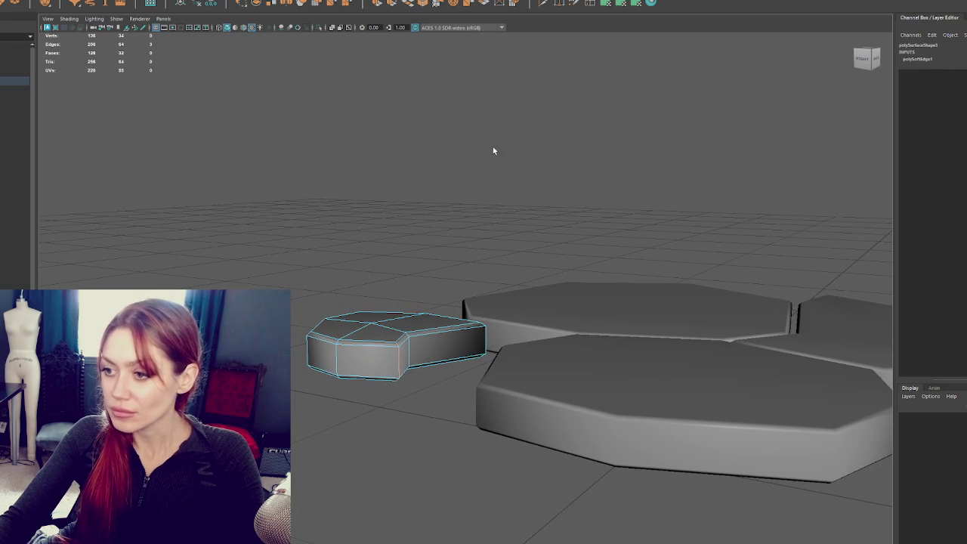
{"action": "key", "text": "ctrl+b"}
{"action": "left_click_drag", "start_coordinate": [685, 305], "coordinate": [664, 305]}
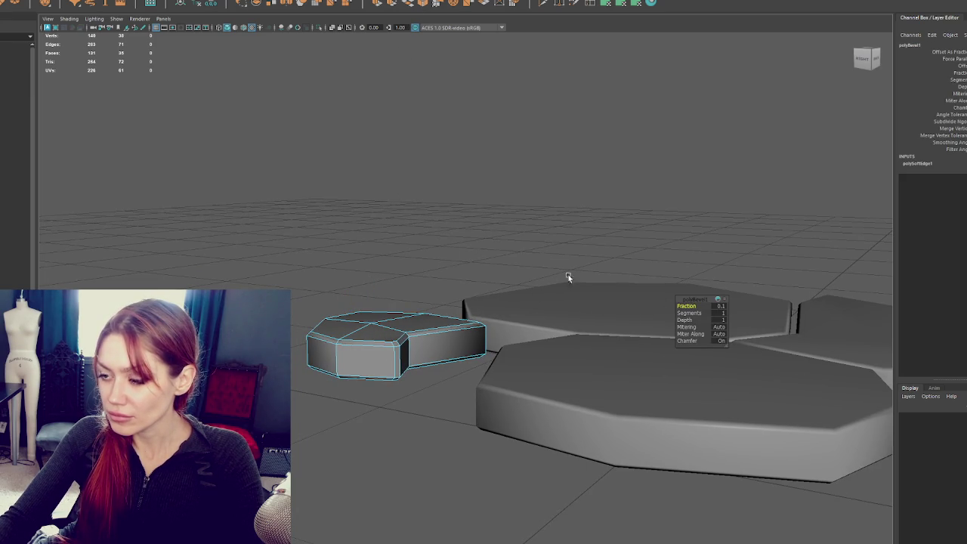
{"action": "key", "text": "ctrl+b"}
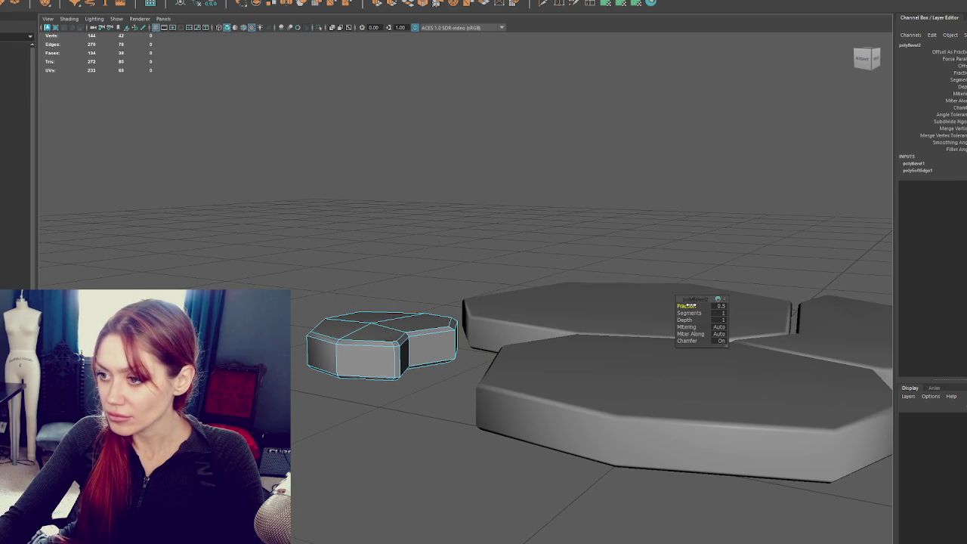
{"action": "left_click_drag", "start_coordinate": [687, 305], "coordinate": [686, 306]}
Step: Reselect the small piece, switch to face selection, and view it in wireframe
{"action": "left_click_drag", "start_coordinate": [587, 293], "coordinate": [468, 216]}
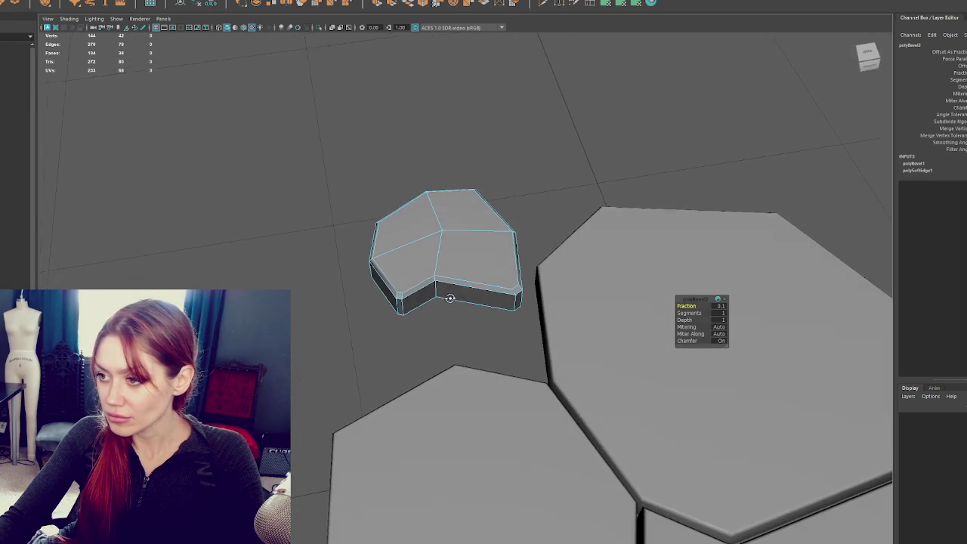
{"action": "left_click", "coordinate": [469, 219]}
{"action": "right_click", "coordinate": [511, 168], "text": "shift"}
{"action": "left_click", "coordinate": [622, 185]}
{"action": "mouse_move", "coordinate": [622, 185]}
{"action": "left_mouse_down"}
{"action": "mouse_move", "coordinate": [537, 237]}
{"action": "mouse_move", "coordinate": [598, 263]}
{"action": "mouse_move", "coordinate": [525, 262]}
{"action": "mouse_move", "coordinate": [457, 233]}
{"action": "mouse_move", "coordinate": [413, 287]}
{"action": "mouse_move", "coordinate": [305, 267]}
{"action": "mouse_move", "coordinate": [425, 306]}
{"action": "left_mouse_up"}
{"action": "left_click", "coordinate": [413, 287]}
{"action": "scroll", "coordinate": [412, 276], "scroll_direction": "up", "scroll_amount": 5}
{"action": "right_click", "coordinate": [582, 276]}
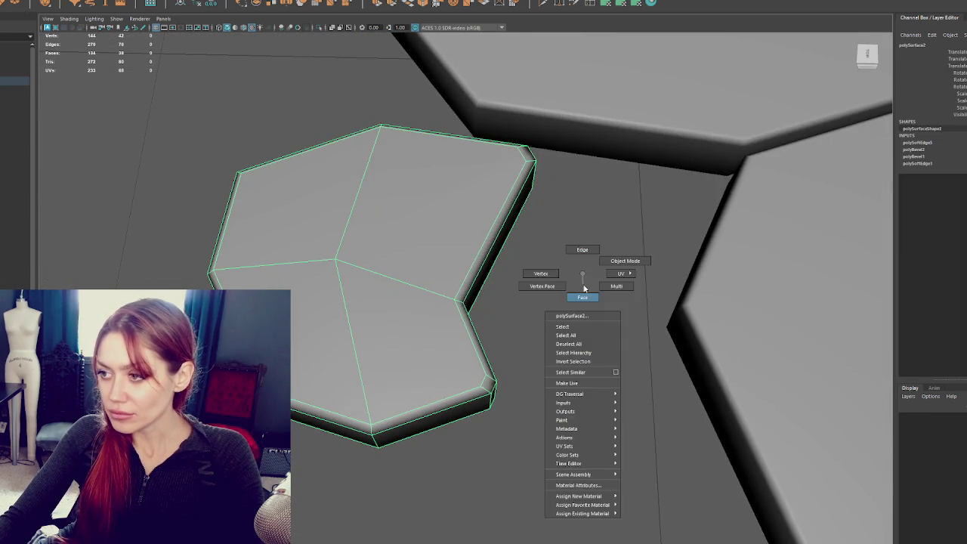
{"action": "key", "text": "4"}
{"action": "left_click_drag", "start_coordinate": [373, 253], "coordinate": [297, 326]}
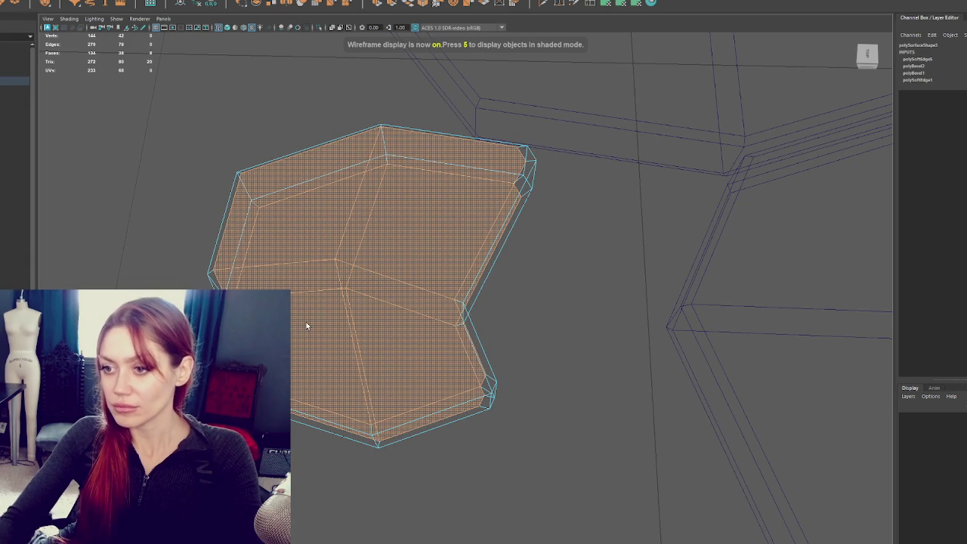
Step: Delete the small piece's top faces and merge its open border loop to one centre point
{"action": "key", "text": "Delete"}
{"action": "right_click", "coordinate": [293, 312]}
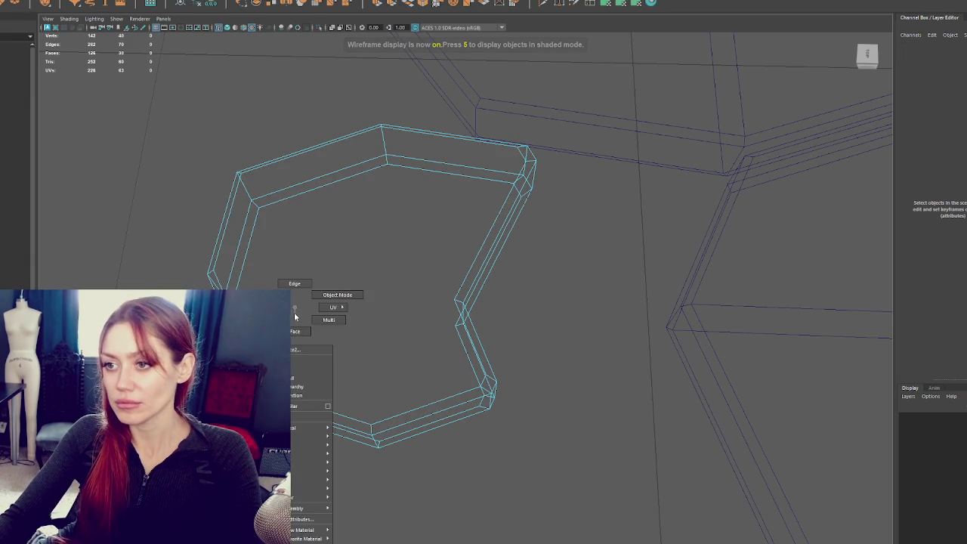
{"action": "double_click", "coordinate": [308, 190]}
{"action": "double_click", "coordinate": [330, 142]}
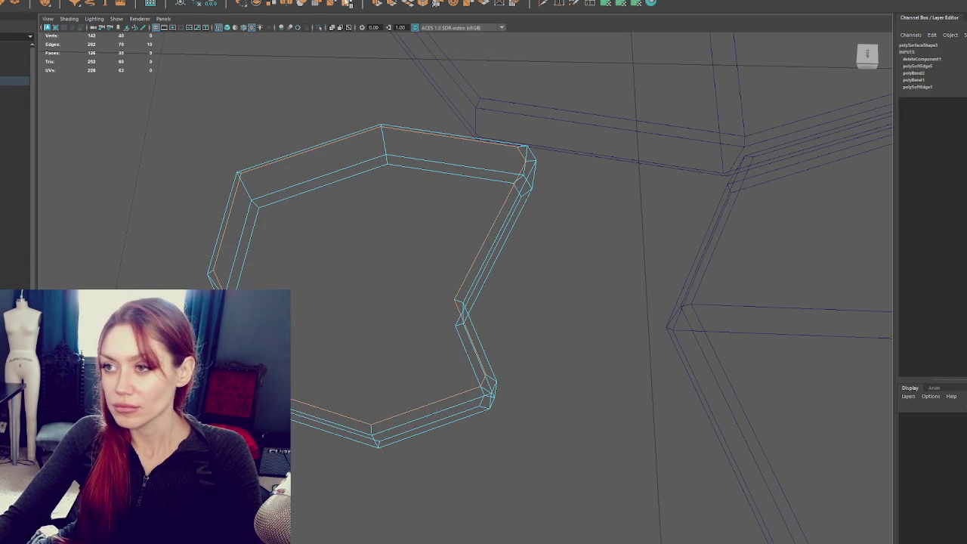
{"action": "left_click", "coordinate": [83, 1]}
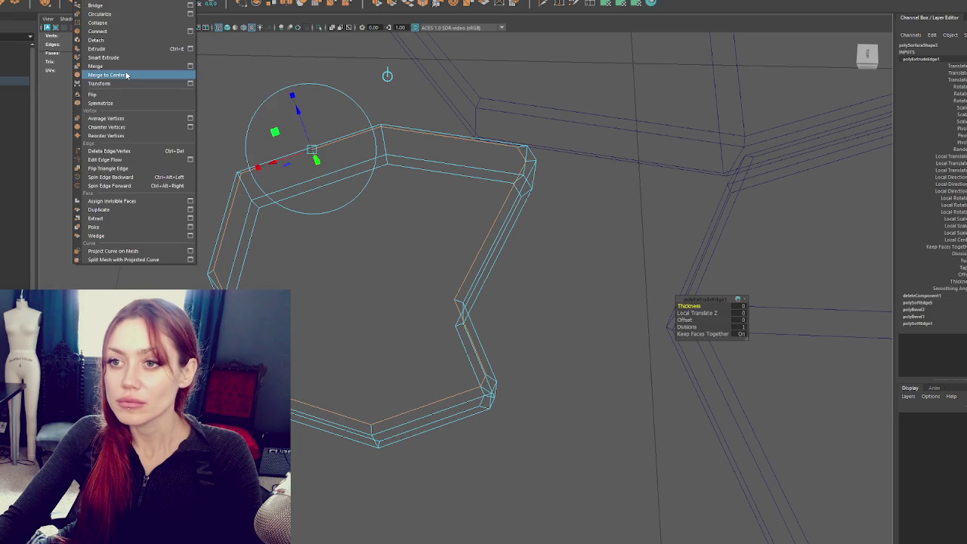
{"action": "left_click", "coordinate": [124, 75]}
{"action": "key", "text": "5"}
Step: Apply Soften/Harden edge smoothing to the small hex piece
{"action": "scroll", "coordinate": [216, 158], "scroll_direction": "down", "scroll_amount": 5}
{"action": "scroll", "coordinate": [360, 173], "scroll_direction": "up", "scroll_amount": 3}
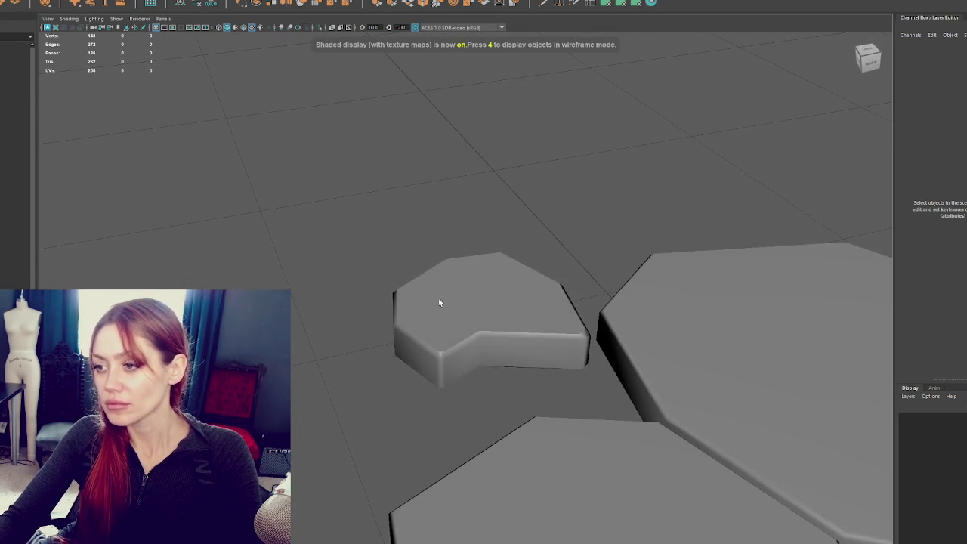
{"action": "left_click", "coordinate": [436, 300]}
{"action": "right_click", "coordinate": [378, 171], "text": "shift"}
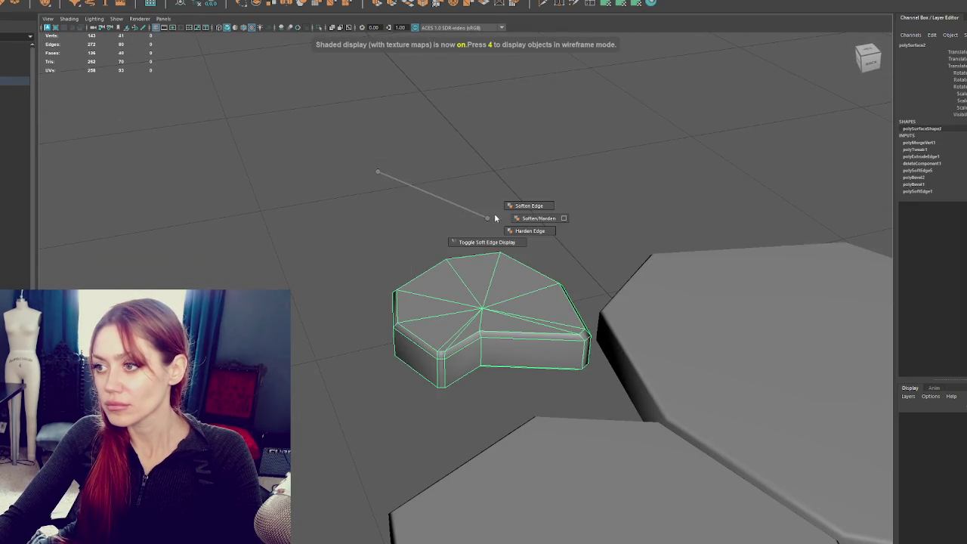
{"action": "left_click", "coordinate": [494, 217]}
Step: Inspect the small piece from a low angle and reselect its fanned top faces
{"action": "mouse_move", "coordinate": [520, 192]}
{"action": "left_mouse_down"}
{"action": "mouse_move", "coordinate": [386, 239]}
{"action": "mouse_move", "coordinate": [216, 225]}
{"action": "mouse_move", "coordinate": [384, 405]}
{"action": "left_mouse_up"}
{"action": "left_click", "coordinate": [383, 405]}
{"action": "scroll", "coordinate": [375, 360], "scroll_direction": "up", "scroll_amount": 3}
{"action": "mouse_move", "coordinate": [375, 360]}
{"action": "left_mouse_down"}
{"action": "mouse_move", "coordinate": [537, 297]}
{"action": "mouse_move", "coordinate": [435, 259]}
{"action": "mouse_move", "coordinate": [289, 268]}
{"action": "mouse_move", "coordinate": [277, 237]}
{"action": "mouse_move", "coordinate": [290, 219]}
{"action": "mouse_move", "coordinate": [352, 292]}
{"action": "mouse_move", "coordinate": [427, 313]}
{"action": "left_mouse_up"}
{"action": "scroll", "coordinate": [427, 313], "scroll_direction": "down", "scroll_amount": 5}
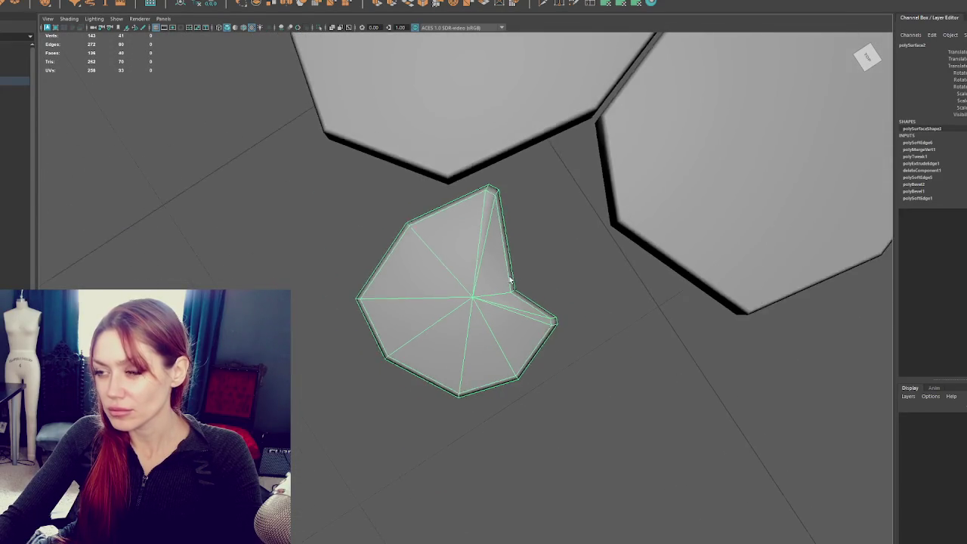
{"action": "mouse_move", "coordinate": [509, 270]}
{"action": "left_mouse_down"}
{"action": "mouse_move", "coordinate": [473, 307]}
{"action": "mouse_move", "coordinate": [382, 291]}
{"action": "mouse_move", "coordinate": [507, 249]}
{"action": "mouse_move", "coordinate": [518, 219]}
{"action": "mouse_move", "coordinate": [385, 287]}
{"action": "mouse_move", "coordinate": [392, 328]}
{"action": "mouse_move", "coordinate": [384, 224]}
{"action": "mouse_move", "coordinate": [342, 262]}
{"action": "left_mouse_up"}
{"action": "left_click", "coordinate": [512, 324]}
{"action": "key", "text": "ctrl+z"}
{"action": "key", "text": "ctrl+F11"}
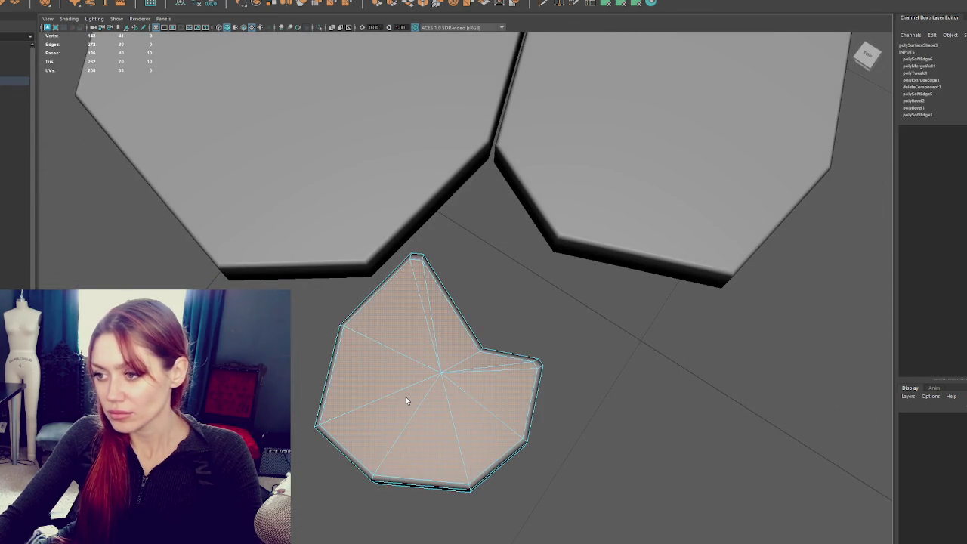
Step: Replace the fanned top faces with bridged faces, splitting one with an edge loop
{"action": "key", "text": "Delete"}
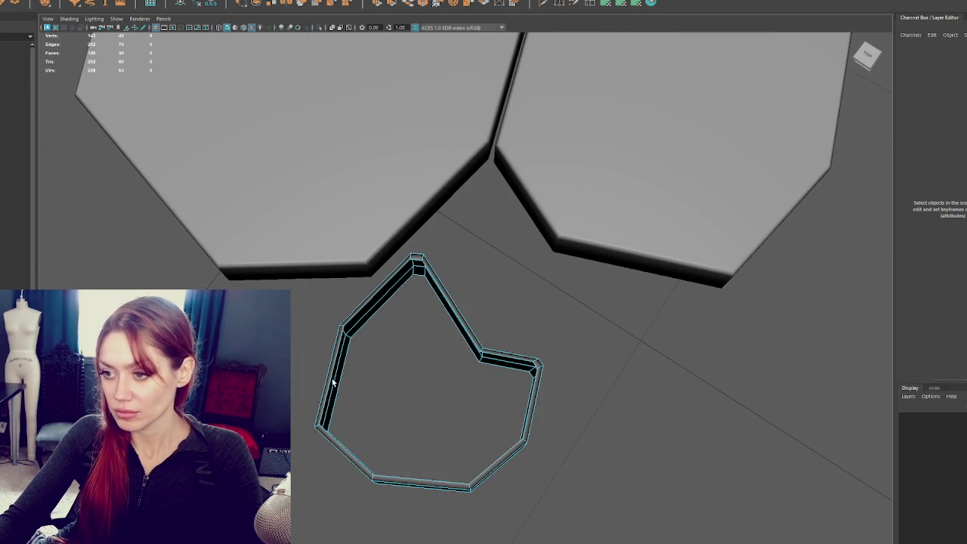
{"action": "left_click", "coordinate": [333, 383]}
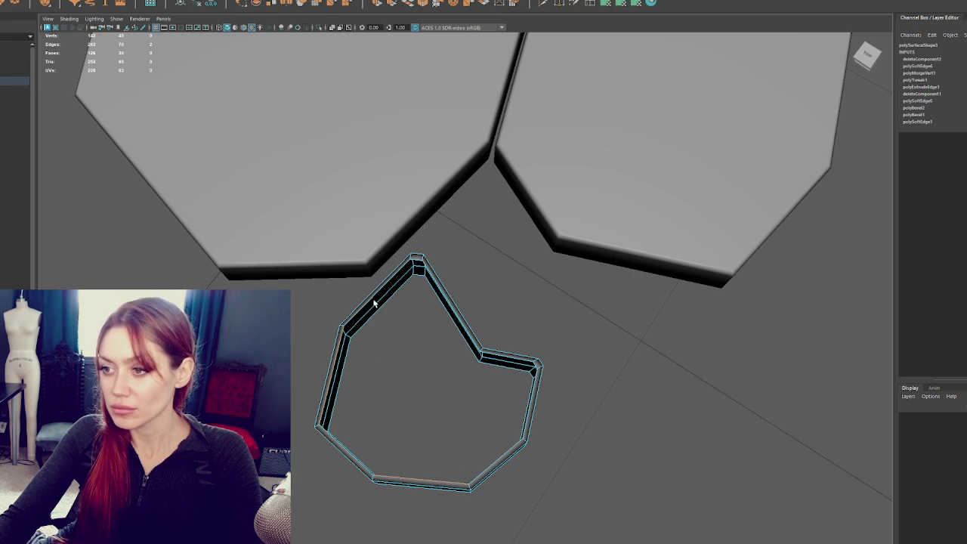
{"action": "key", "text": "g"}
{"action": "key", "text": "g"}
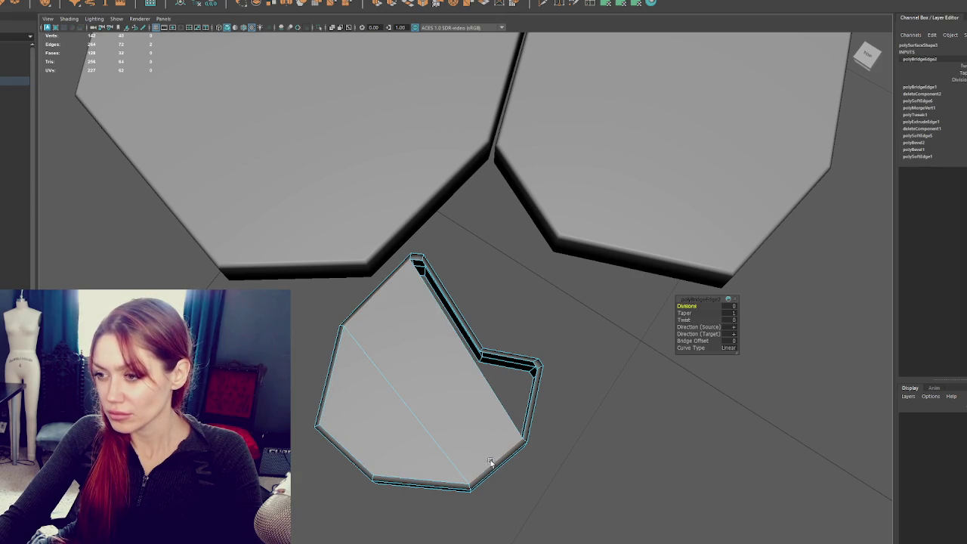
{"action": "key", "text": "ctrl+w"}
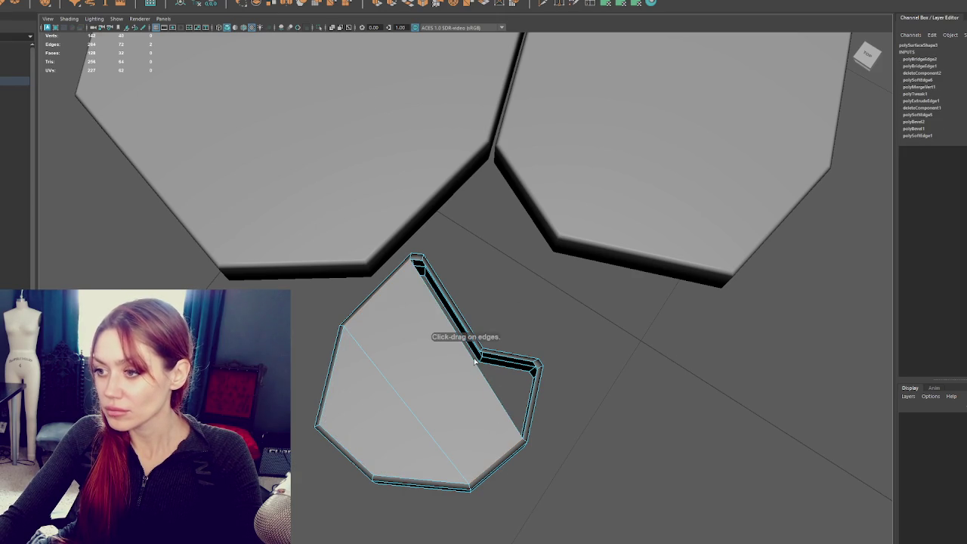
{"action": "left_click", "coordinate": [475, 362]}
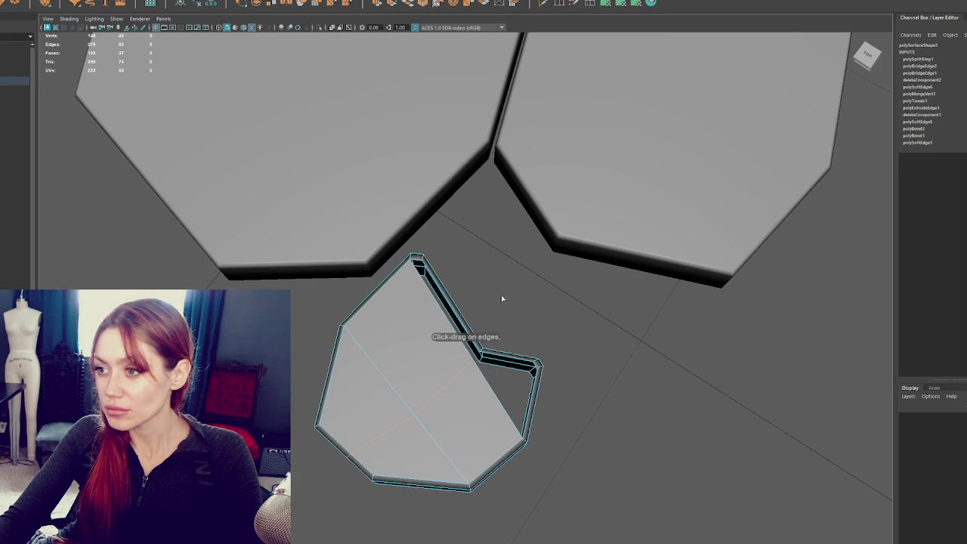
{"action": "scroll", "coordinate": [420, 279], "scroll_direction": "up", "scroll_amount": 2}
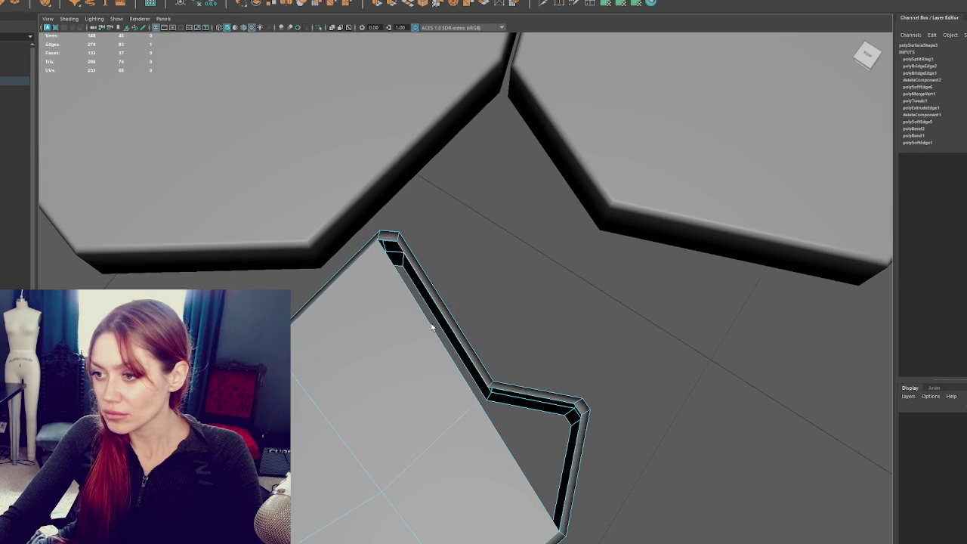
{"action": "right_click", "coordinate": [532, 430], "text": "shift"}
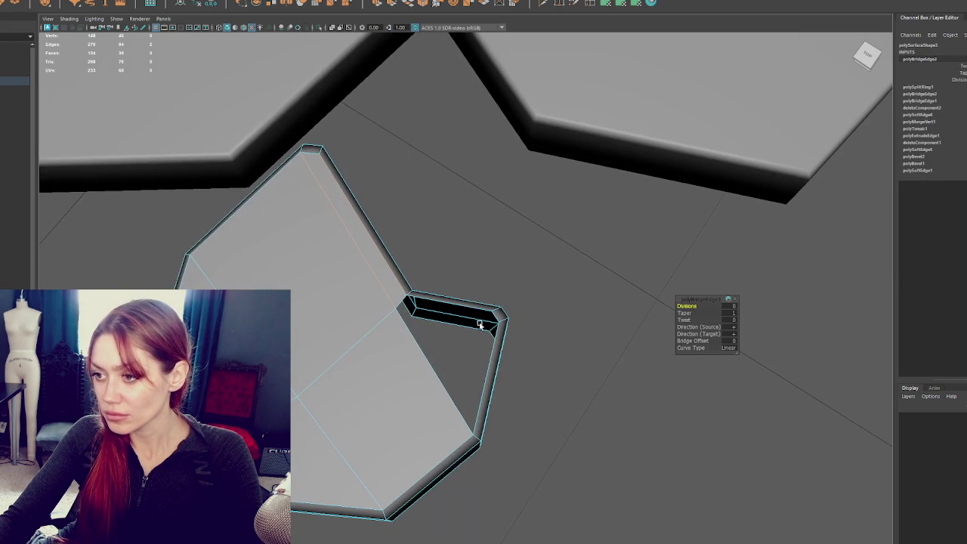
{"action": "left_click", "coordinate": [470, 309]}
{"action": "key", "text": "g"}
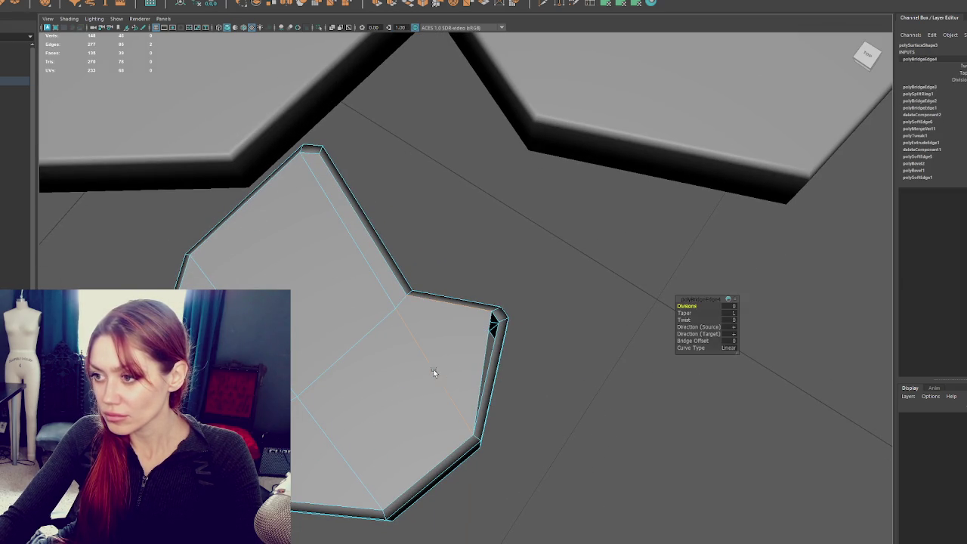
Step: Try an edge loop across the slab's top, then undo it
{"action": "mouse_move", "coordinate": [531, 352]}
{"action": "left_mouse_down"}
{"action": "mouse_move", "coordinate": [546, 365]}
{"action": "mouse_move", "coordinate": [522, 355]}
{"action": "left_mouse_up"}
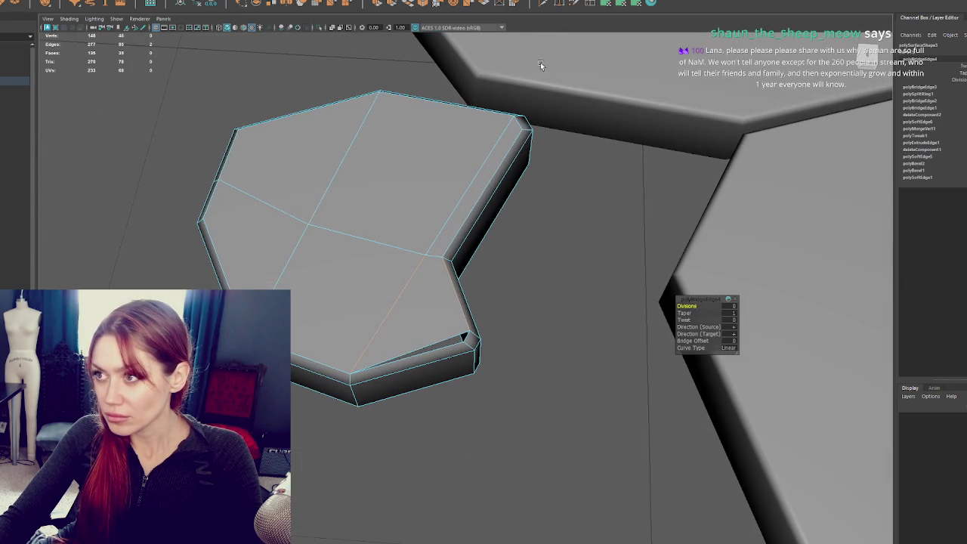
{"action": "left_click", "coordinate": [593, 6]}
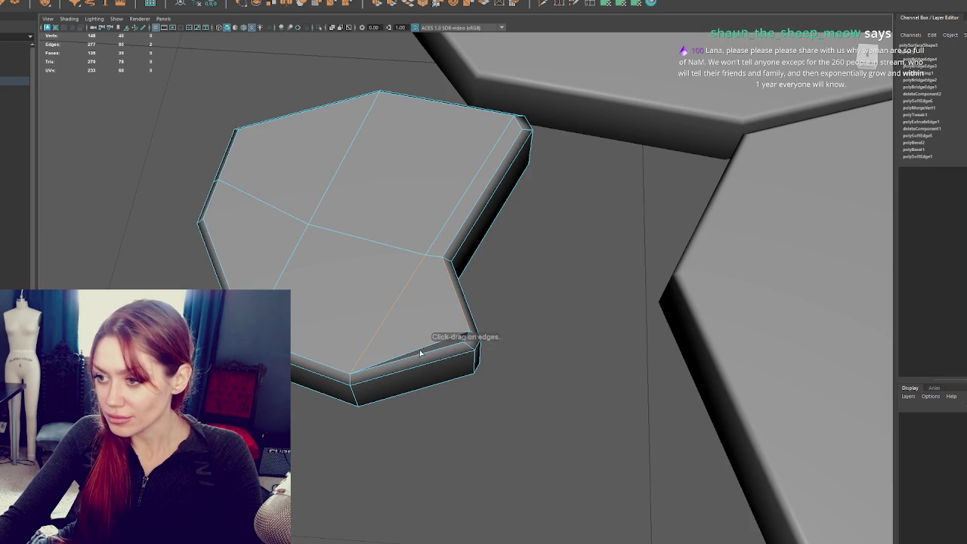
{"action": "left_click", "coordinate": [435, 344]}
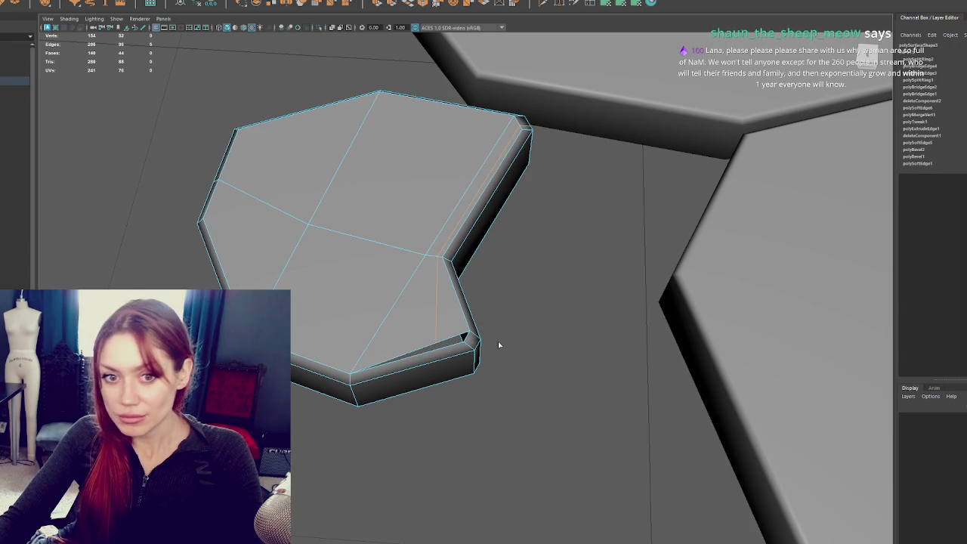
{"action": "key", "text": "ctrl+z"}
Step: Delete the stray triangular face from the notched slab's top
{"action": "mouse_move", "coordinate": [421, 346]}
{"action": "left_mouse_down"}
{"action": "mouse_move", "coordinate": [430, 345]}
{"action": "mouse_move", "coordinate": [388, 320]}
{"action": "mouse_move", "coordinate": [300, 347]}
{"action": "mouse_move", "coordinate": [430, 319]}
{"action": "mouse_move", "coordinate": [413, 318]}
{"action": "mouse_move", "coordinate": [449, 407]}
{"action": "left_mouse_up"}
{"action": "mouse_move", "coordinate": [470, 371]}
{"action": "left_mouse_down"}
{"action": "mouse_move", "coordinate": [468, 350]}
{"action": "mouse_move", "coordinate": [457, 347]}
{"action": "mouse_move", "coordinate": [533, 368]}
{"action": "mouse_move", "coordinate": [483, 393]}
{"action": "mouse_move", "coordinate": [331, 325]}
{"action": "left_mouse_up"}
{"action": "scroll", "coordinate": [363, 321], "scroll_direction": "up", "scroll_amount": 5}
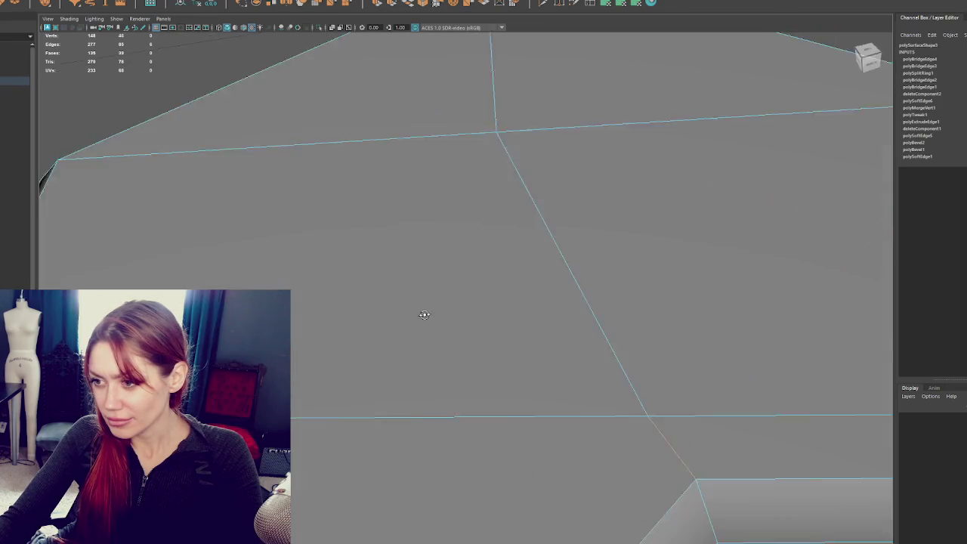
{"action": "scroll", "coordinate": [453, 317], "scroll_direction": "down", "scroll_amount": 5}
{"action": "right_click", "coordinate": [438, 259]}
{"action": "scroll", "coordinate": [437, 263], "scroll_direction": "up", "scroll_amount": 2}
{"action": "scroll", "coordinate": [436, 263], "scroll_direction": "up", "scroll_amount": 5}
{"action": "right_click", "coordinate": [479, 279]}
{"action": "left_click", "coordinate": [524, 265]}
{"action": "scroll", "coordinate": [509, 318], "scroll_direction": "down", "scroll_amount": 5}
{"action": "right_click", "coordinate": [476, 304]}
{"action": "left_click", "coordinate": [476, 328]}
{"action": "left_click", "coordinate": [475, 328]}
{"action": "key", "text": "Delete"}
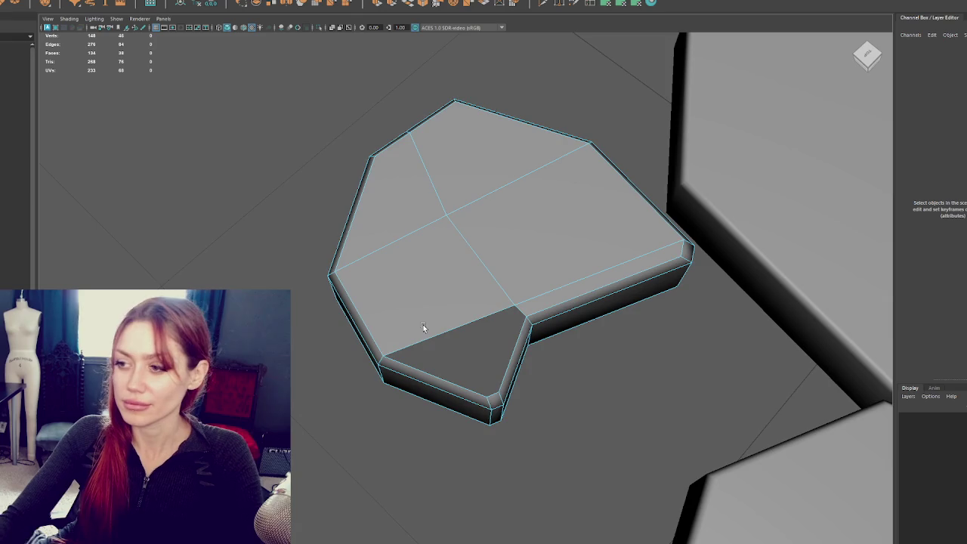
Step: Multi-Cut a slice across the slab's top
{"action": "scroll", "coordinate": [423, 324], "scroll_direction": "up", "scroll_amount": 6}
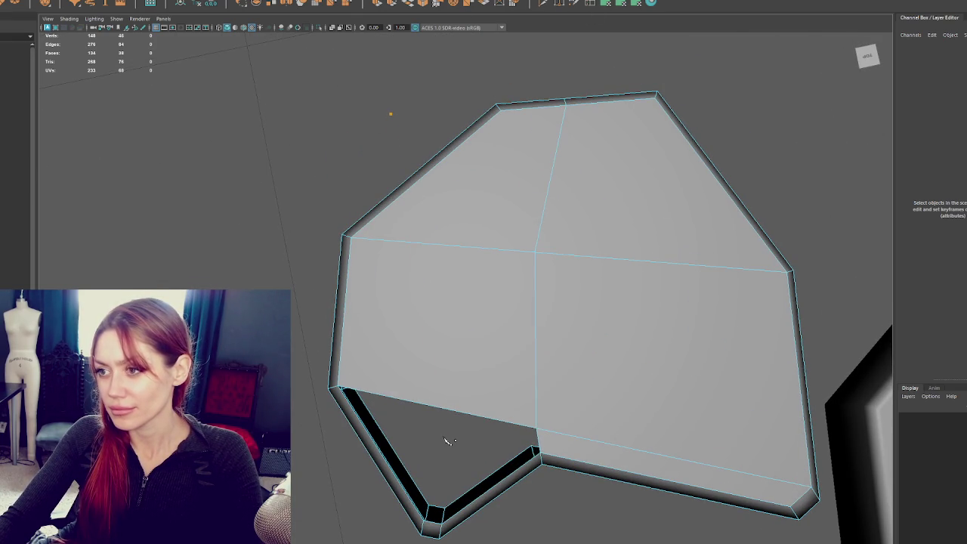
{"action": "key", "text": "Return"}
{"action": "mouse_move", "coordinate": [421, 401]}
{"action": "left_mouse_down"}
{"action": "mouse_move", "coordinate": [528, 295]}
{"action": "mouse_move", "coordinate": [605, 318]}
{"action": "left_mouse_up"}
{"action": "right_click", "coordinate": [669, 247]}
{"action": "mouse_move", "coordinate": [668, 247]}
{"action": "left_mouse_down"}
{"action": "mouse_move", "coordinate": [627, 289]}
{"action": "mouse_move", "coordinate": [660, 285]}
{"action": "left_mouse_up"}
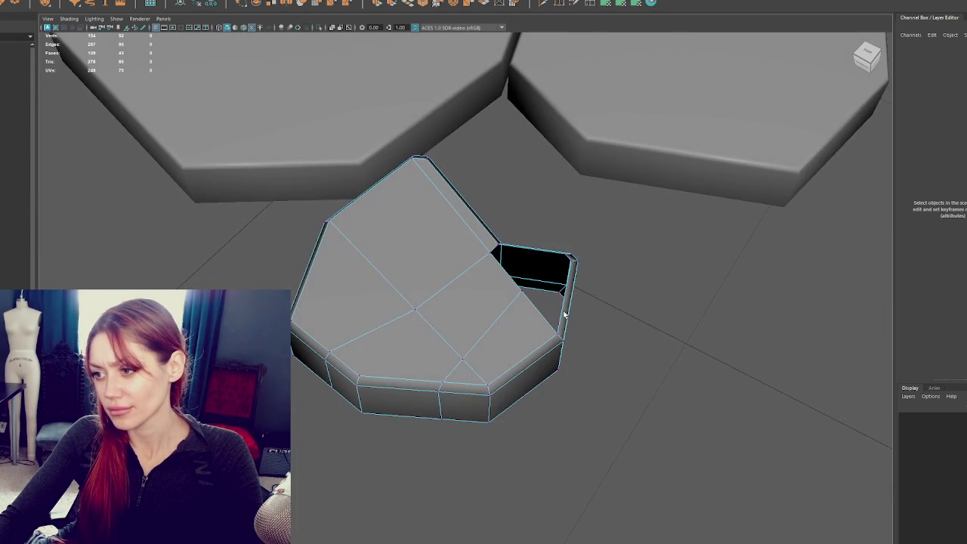
{"action": "right_click", "coordinate": [659, 284]}
{"action": "mouse_move", "coordinate": [657, 216]}
{"action": "left_mouse_down"}
{"action": "mouse_move", "coordinate": [513, 259]}
{"action": "mouse_move", "coordinate": [446, 244]}
{"action": "mouse_move", "coordinate": [560, 218]}
{"action": "left_mouse_up"}
{"action": "right_click", "coordinate": [561, 217]}
{"action": "left_click", "coordinate": [393, 233]}
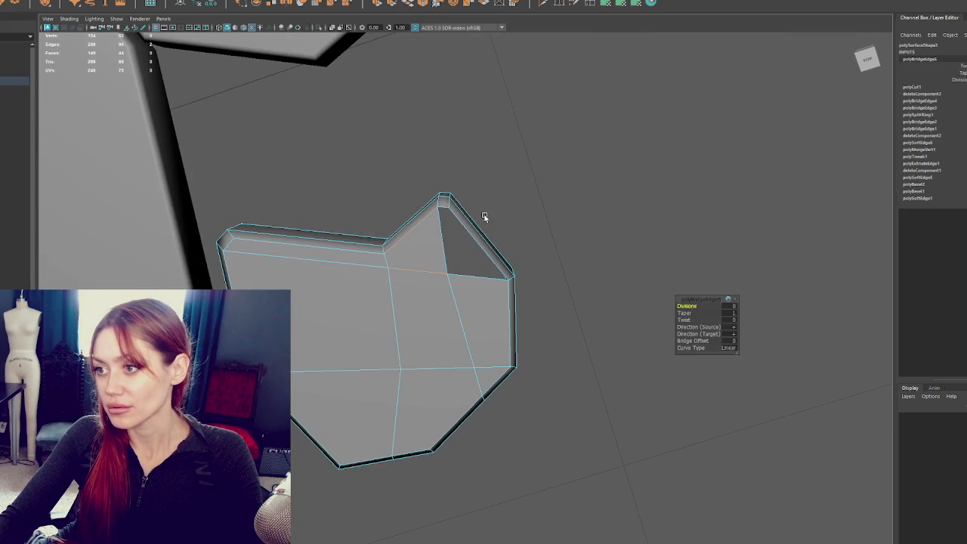
Step: Bridge the open border edges in the slab's top and reselect the slab
{"action": "left_click_drag", "start_coordinate": [485, 218], "coordinate": [499, 246]}
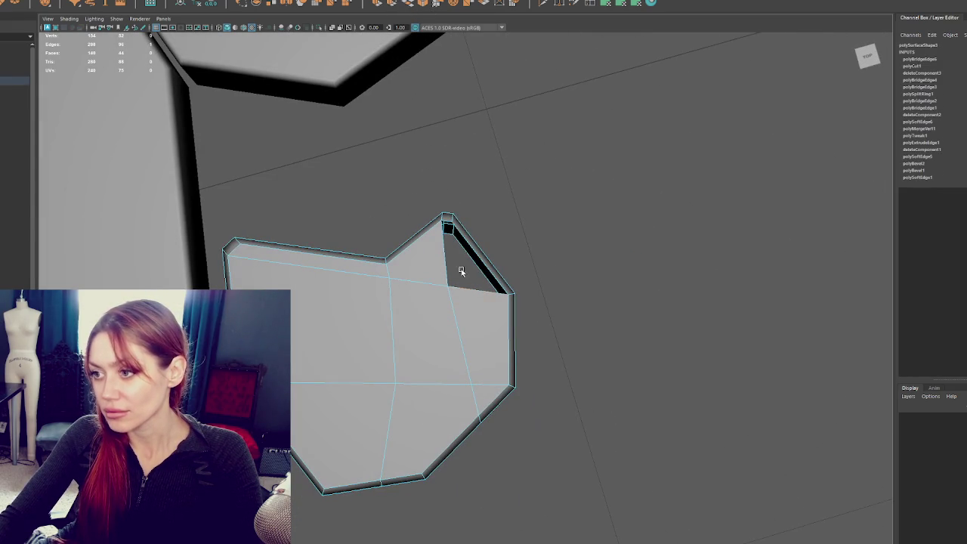
{"action": "right_click", "coordinate": [447, 222], "text": "shift"}
{"action": "mouse_move", "coordinate": [492, 248]}
{"action": "left_mouse_down"}
{"action": "mouse_move", "coordinate": [469, 248]}
{"action": "mouse_move", "coordinate": [552, 233]}
{"action": "mouse_move", "coordinate": [519, 236]}
{"action": "mouse_move", "coordinate": [555, 201]}
{"action": "mouse_move", "coordinate": [619, 248]}
{"action": "left_mouse_up"}
{"action": "left_click_drag", "start_coordinate": [412, 390], "coordinate": [450, 458]}
{"action": "key", "text": "F8"}
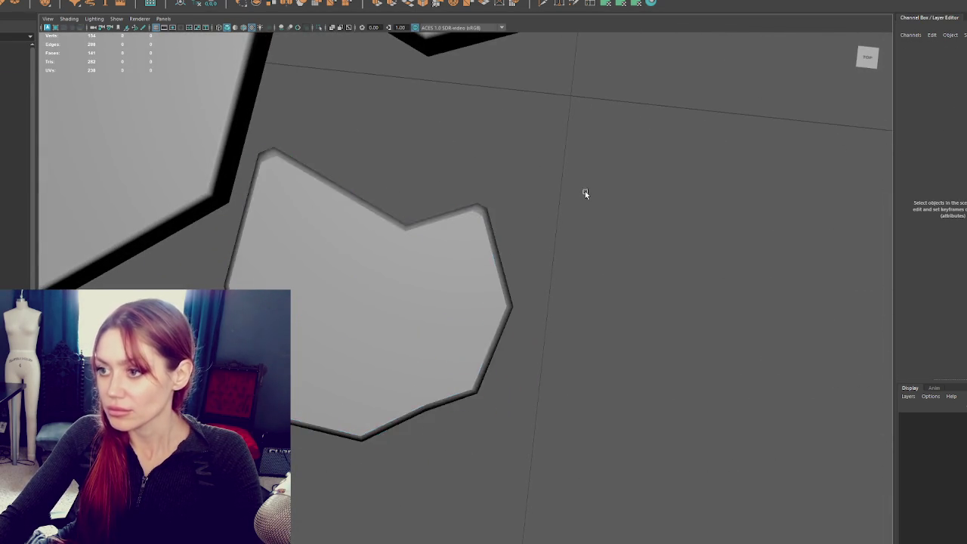
{"action": "left_click", "coordinate": [584, 192]}
{"action": "left_click_drag", "start_coordinate": [585, 191], "coordinate": [374, 246]}
{"action": "left_click", "coordinate": [374, 247]}
{"action": "right_click", "coordinate": [511, 202]}
{"action": "mouse_move", "coordinate": [680, 231]}
{"action": "left_mouse_down"}
{"action": "mouse_move", "coordinate": [522, 240]}
{"action": "mouse_move", "coordinate": [383, 177]}
{"action": "mouse_move", "coordinate": [458, 264]}
{"action": "mouse_move", "coordinate": [414, 280]}
{"action": "left_mouse_up"}
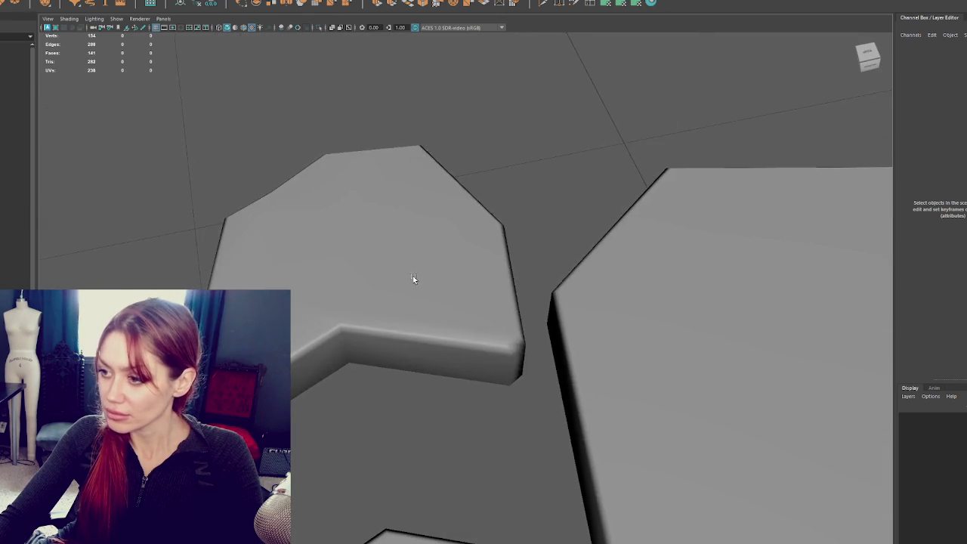
{"action": "left_click", "coordinate": [503, 278]}
{"action": "mouse_move", "coordinate": [503, 279]}
{"action": "left_mouse_down"}
{"action": "mouse_move", "coordinate": [473, 304]}
{"action": "mouse_move", "coordinate": [494, 318]}
{"action": "mouse_move", "coordinate": [518, 290]}
{"action": "mouse_move", "coordinate": [481, 270]}
{"action": "mouse_move", "coordinate": [443, 296]}
{"action": "mouse_move", "coordinate": [479, 270]}
{"action": "mouse_move", "coordinate": [492, 278]}
{"action": "mouse_move", "coordinate": [192, 267]}
{"action": "mouse_move", "coordinate": [284, 256]}
{"action": "mouse_move", "coordinate": [205, 267]}
{"action": "mouse_move", "coordinate": [309, 276]}
{"action": "mouse_move", "coordinate": [325, 257]}
{"action": "mouse_move", "coordinate": [427, 318]}
{"action": "mouse_move", "coordinate": [461, 303]}
{"action": "left_mouse_up"}
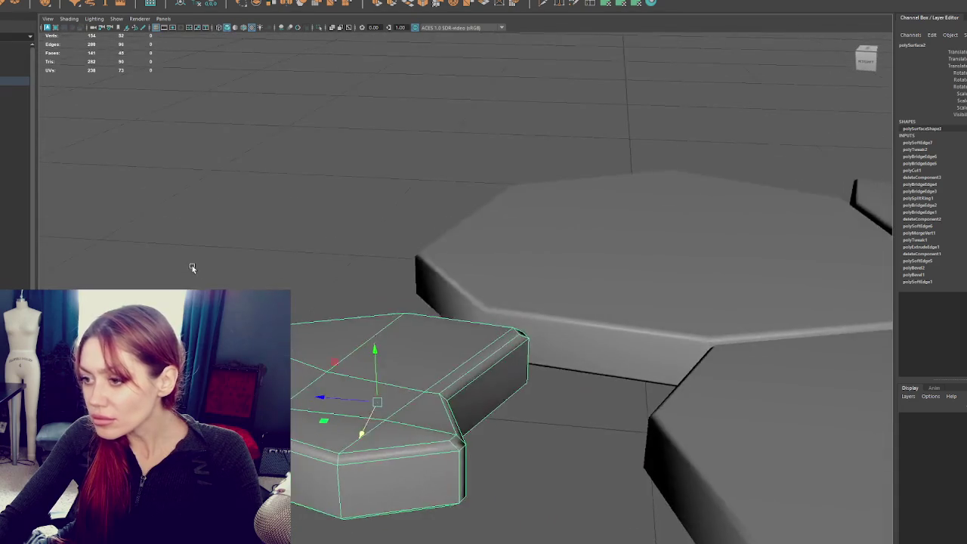
Step: Shorten the small piece by moving its right-end vertices leftward along X
{"action": "left_click", "coordinate": [283, 257]}
{"action": "left_click", "coordinate": [426, 318]}
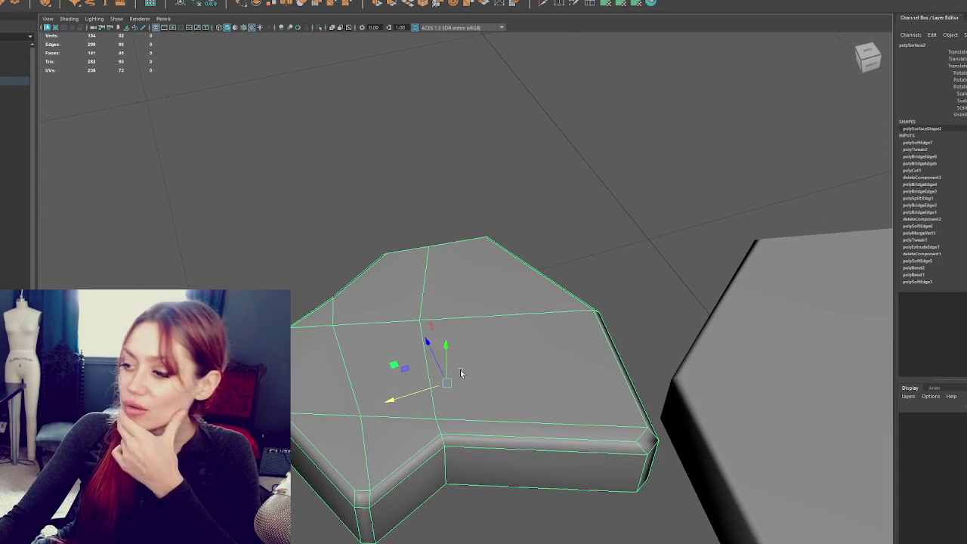
{"action": "mouse_move", "coordinate": [593, 382]}
{"action": "left_mouse_down"}
{"action": "mouse_move", "coordinate": [610, 380]}
{"action": "mouse_move", "coordinate": [525, 358]}
{"action": "mouse_move", "coordinate": [692, 348]}
{"action": "mouse_move", "coordinate": [642, 350]}
{"action": "mouse_move", "coordinate": [663, 282]}
{"action": "left_mouse_up"}
{"action": "left_click", "coordinate": [663, 282]}
{"action": "left_click_drag", "start_coordinate": [711, 363], "coordinate": [686, 456]}
{"action": "left_click_drag", "start_coordinate": [674, 406], "coordinate": [663, 406]}
{"action": "key", "text": "F8"}
Step: Frame the small piece and delete all of its bridged top faces
{"action": "left_click", "coordinate": [638, 244]}
{"action": "mouse_move", "coordinate": [638, 244]}
{"action": "left_mouse_down"}
{"action": "mouse_move", "coordinate": [624, 240]}
{"action": "mouse_move", "coordinate": [497, 314]}
{"action": "mouse_move", "coordinate": [297, 291]}
{"action": "mouse_move", "coordinate": [727, 367]}
{"action": "mouse_move", "coordinate": [511, 317]}
{"action": "left_mouse_up"}
{"action": "left_click", "coordinate": [727, 367]}
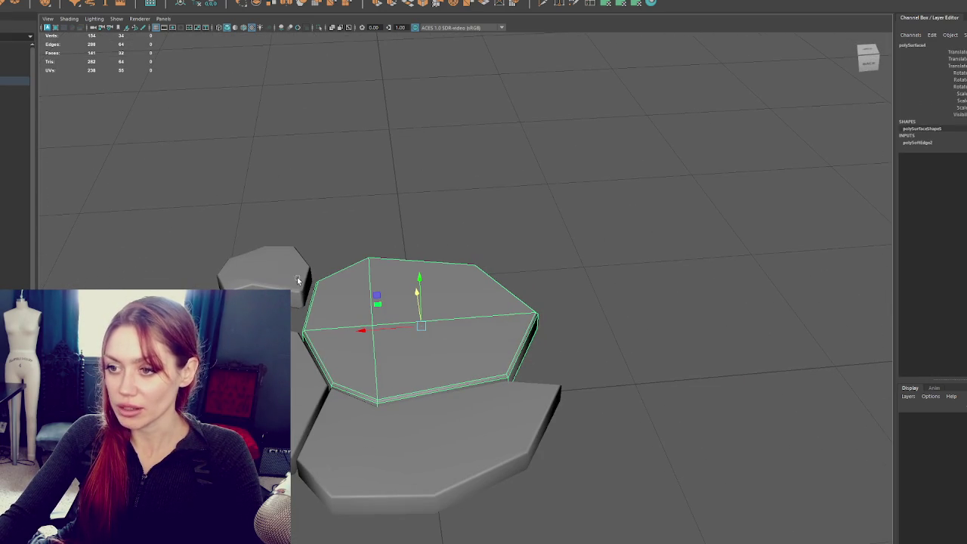
{"action": "left_click_drag", "start_coordinate": [295, 287], "coordinate": [504, 374]}
{"action": "left_click", "coordinate": [501, 373]}
{"action": "key", "text": "f"}
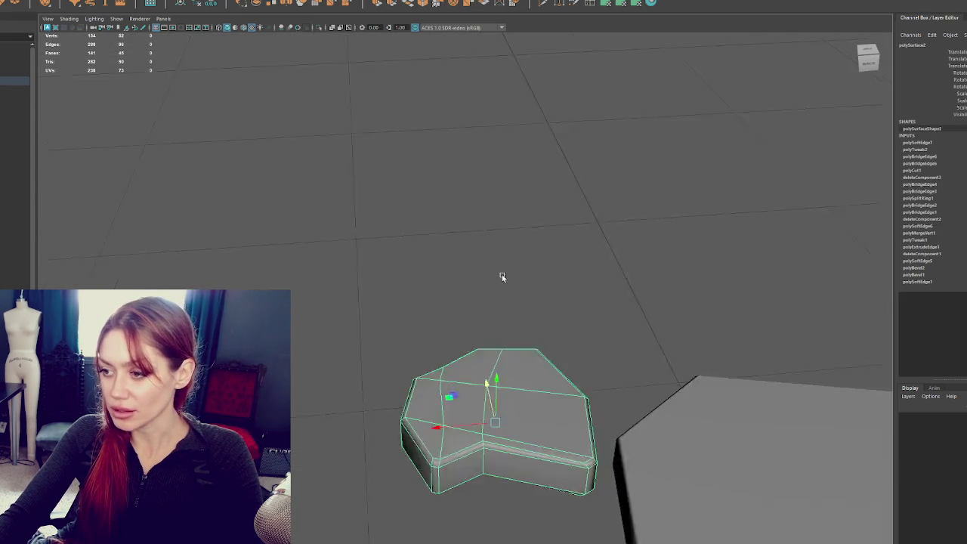
{"action": "left_click", "coordinate": [500, 277]}
{"action": "left_click_drag", "start_coordinate": [448, 390], "coordinate": [436, 387]}
{"action": "key", "text": "Delete"}
{"action": "left_click", "coordinate": [402, 349]}
{"action": "key", "text": "Delete"}
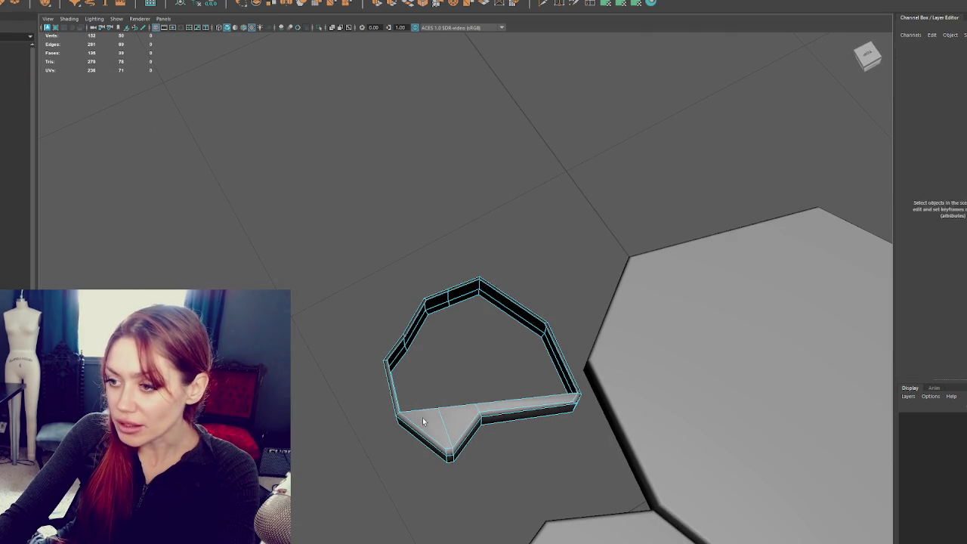
{"action": "left_click", "coordinate": [489, 406]}
{"action": "key", "text": "Delete"}
Step: Delete the stray rim edge and fill the open top with a single face
{"action": "left_click", "coordinate": [451, 297]}
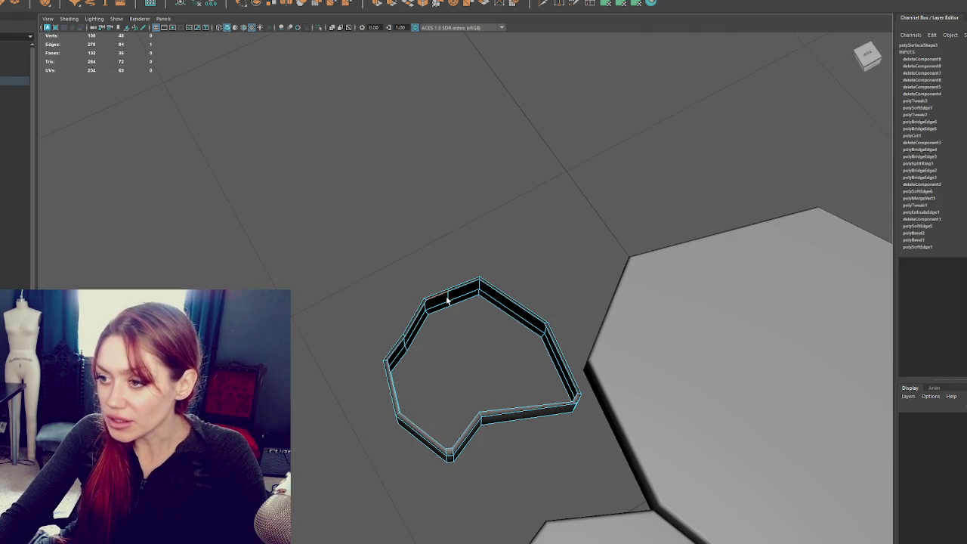
{"action": "right_click", "coordinate": [427, 349], "text": "shift"}
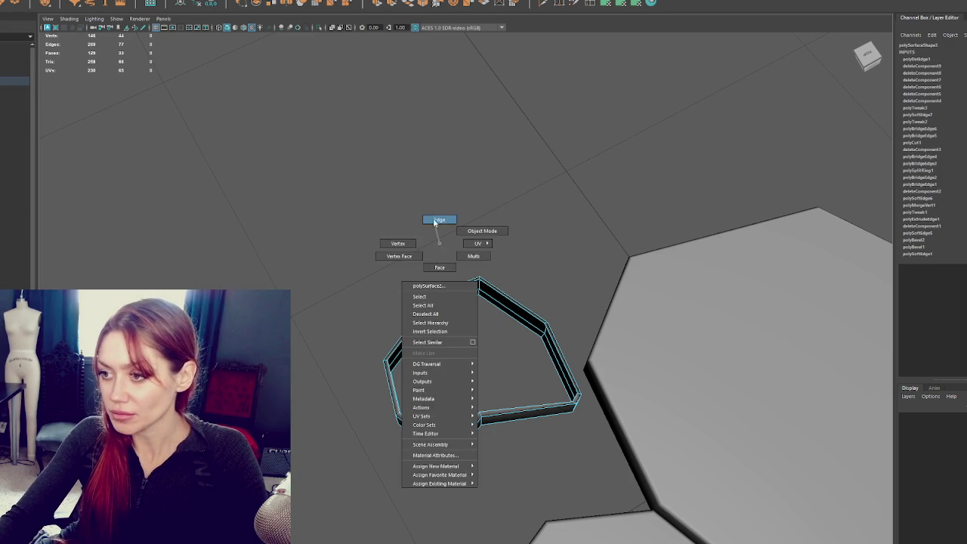
{"action": "left_click", "coordinate": [409, 4]}
{"action": "left_click_drag", "start_coordinate": [403, 206], "coordinate": [392, 240]}
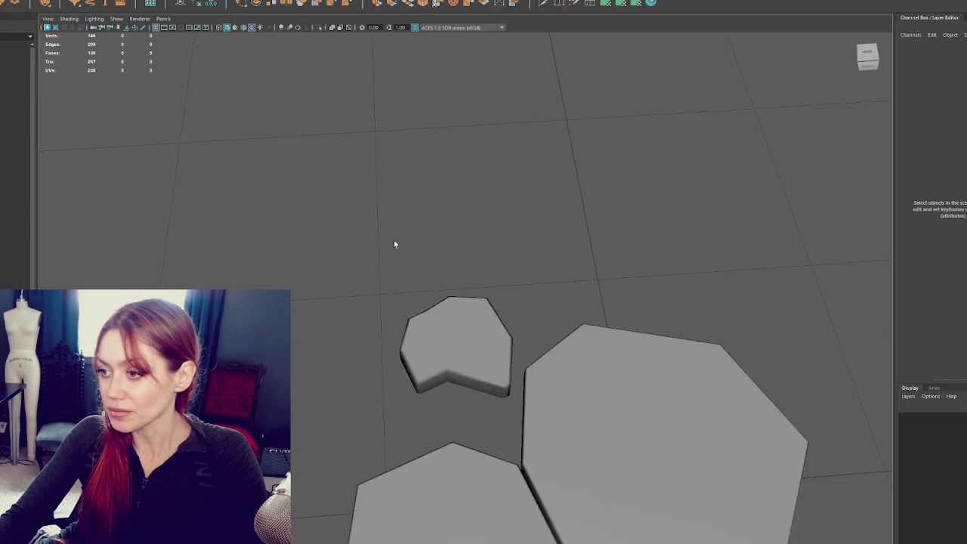
Step: Soften the edges of the small notched piece
{"action": "scroll", "coordinate": [392, 240], "scroll_direction": "down", "scroll_amount": 2}
{"action": "left_click", "coordinate": [479, 310]}
{"action": "left_click_drag", "start_coordinate": [624, 352], "coordinate": [594, 334]}
{"action": "left_click", "coordinate": [463, 385]}
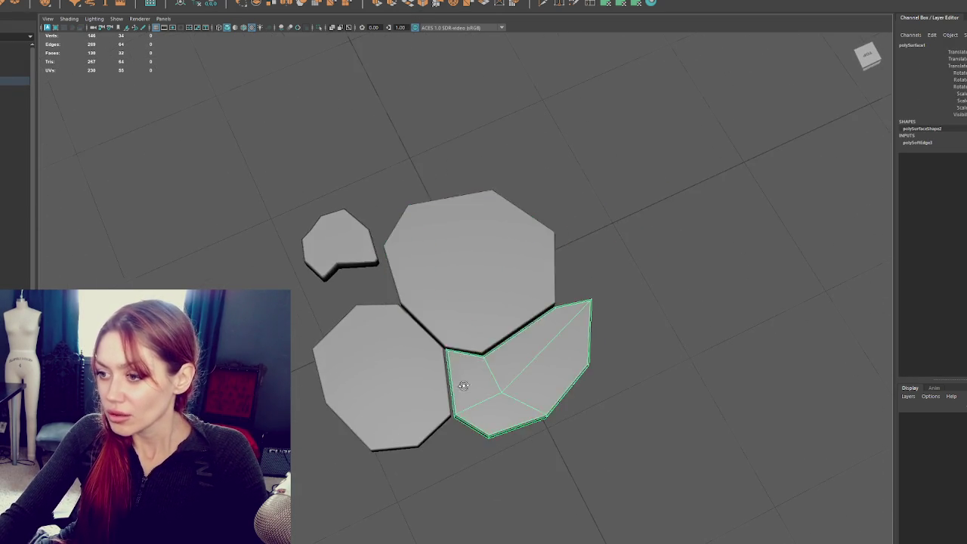
{"action": "mouse_move", "coordinate": [463, 386]}
{"action": "left_mouse_down"}
{"action": "mouse_move", "coordinate": [524, 352]}
{"action": "mouse_move", "coordinate": [556, 389]}
{"action": "mouse_move", "coordinate": [430, 332]}
{"action": "left_mouse_up"}
{"action": "left_click", "coordinate": [359, 321]}
{"action": "right_click", "coordinate": [344, 200], "text": "shift"}
{"action": "left_click", "coordinate": [571, 233]}
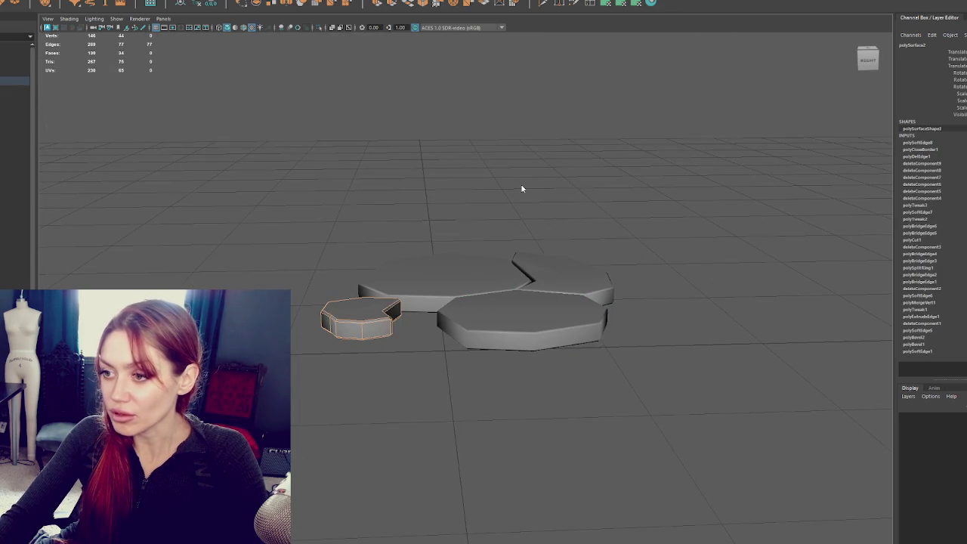
Step: Select all faces of the slab pieces and apply Planar Mapping
{"action": "scroll", "coordinate": [521, 188], "scroll_direction": "up", "scroll_amount": 5}
{"action": "left_click_drag", "start_coordinate": [508, 218], "coordinate": [471, 253]}
{"action": "left_click", "coordinate": [471, 252]}
{"action": "left_click", "coordinate": [596, 267]}
{"action": "left_click", "coordinate": [551, 393]}
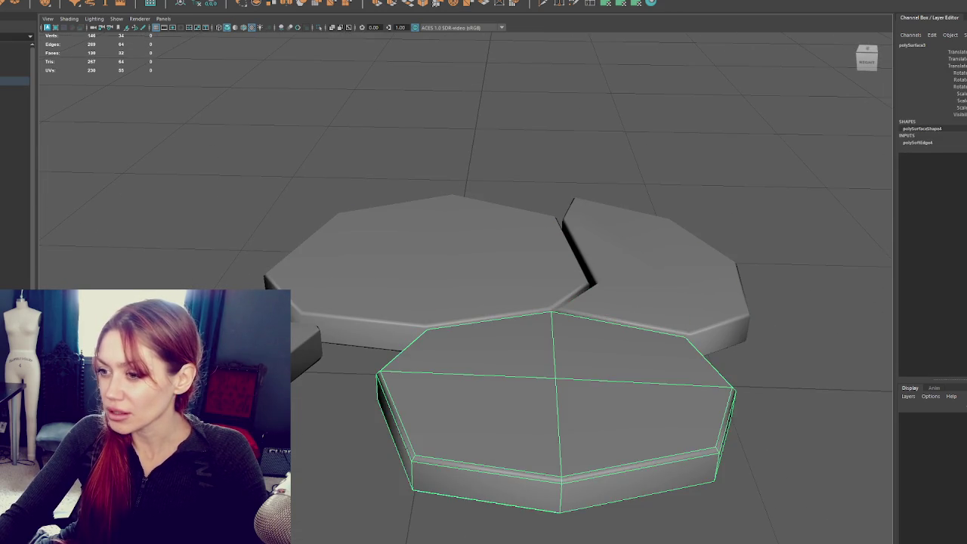
{"action": "left_click", "coordinate": [420, 274]}
{"action": "left_click", "coordinate": [306, 336], "text": "shift"}
{"action": "left_click", "coordinate": [555, 408], "text": "shift"}
{"action": "left_click", "coordinate": [649, 249], "text": "shift"}
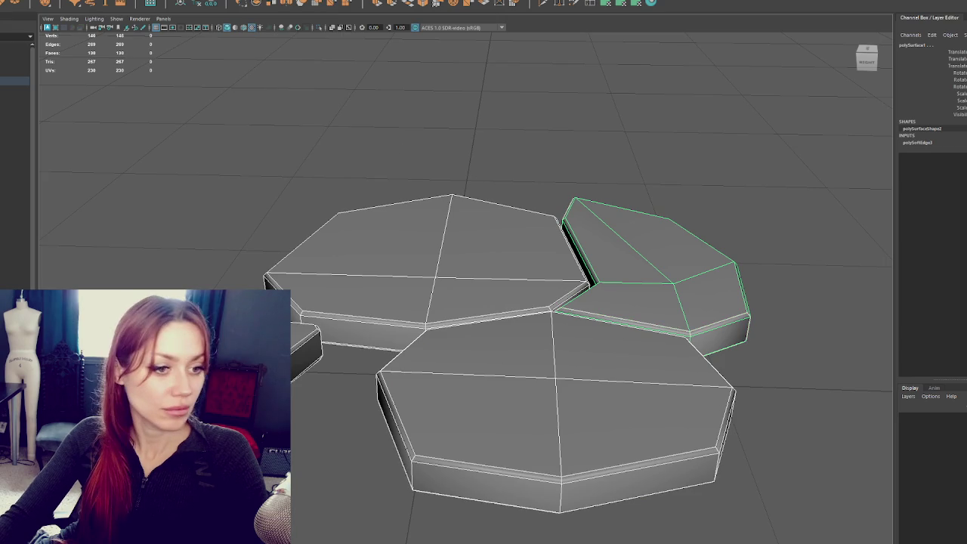
{"action": "left_click", "coordinate": [418, 121]}
{"action": "key", "text": "ctrl+shift+a"}
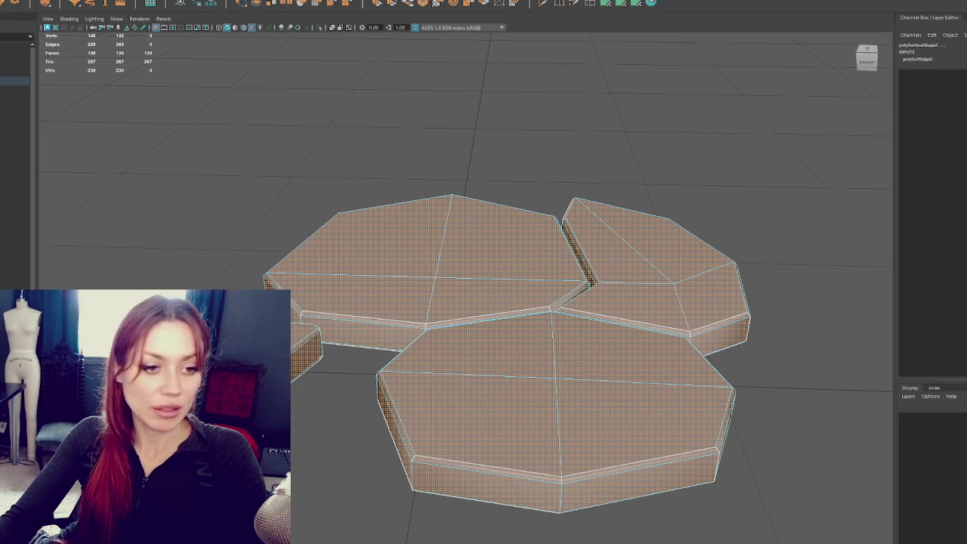
{"action": "left_click", "coordinate": [656, 3]}
Step: Select the small slab's hole border loop and cap it with Fill Hole
{"action": "mouse_move", "coordinate": [391, 319]}
{"action": "left_mouse_down"}
{"action": "mouse_move", "coordinate": [420, 275]}
{"action": "mouse_move", "coordinate": [423, 249]}
{"action": "left_mouse_up"}
{"action": "left_click", "coordinate": [144, 126]}
{"action": "mouse_move", "coordinate": [144, 125]}
{"action": "left_mouse_down"}
{"action": "mouse_move", "coordinate": [553, 205]}
{"action": "mouse_move", "coordinate": [498, 138]}
{"action": "mouse_move", "coordinate": [557, 257]}
{"action": "mouse_move", "coordinate": [478, 217]}
{"action": "left_mouse_up"}
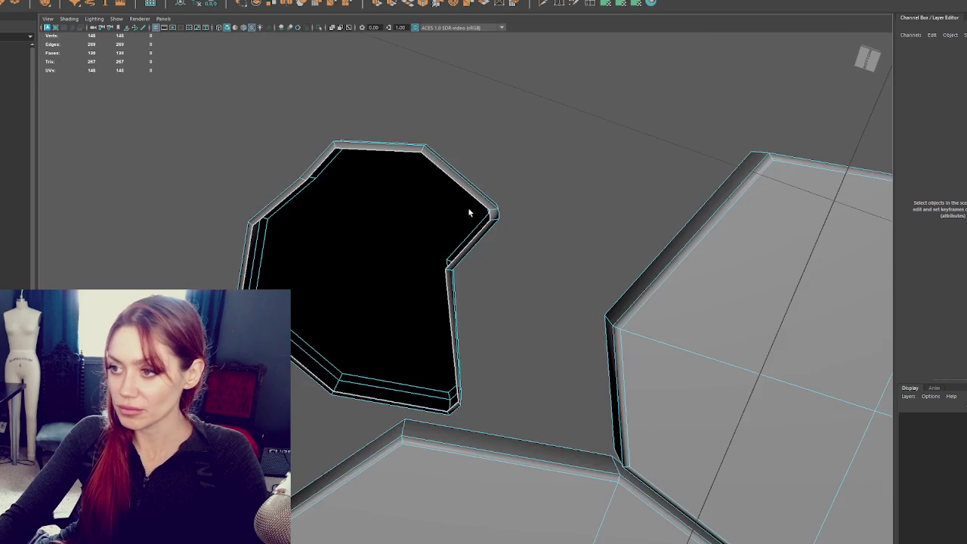
{"action": "double_click", "coordinate": [467, 195]}
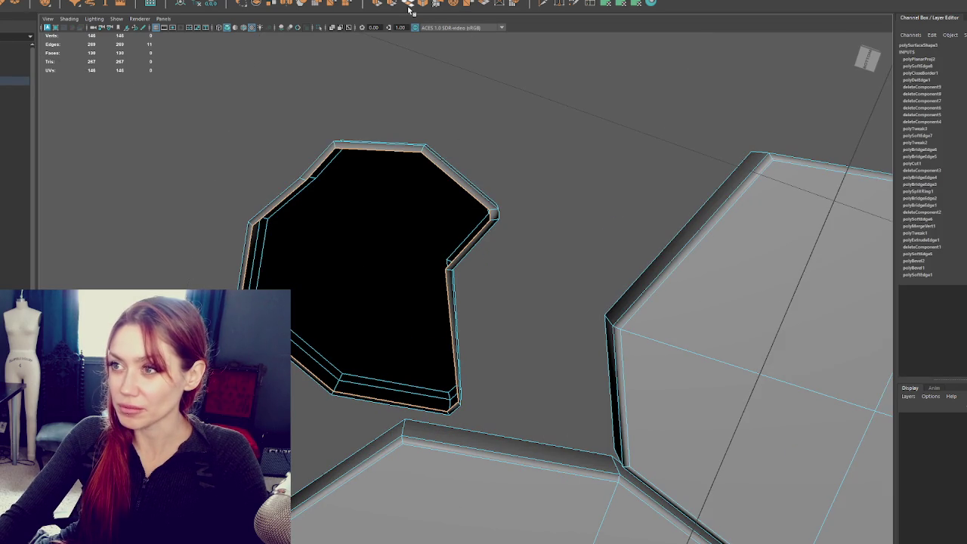
{"action": "right_click", "coordinate": [439, 132], "text": "shift"}
{"action": "mouse_move", "coordinate": [556, 161]}
{"action": "left_mouse_down"}
{"action": "mouse_move", "coordinate": [576, 231]}
{"action": "mouse_move", "coordinate": [499, 258]}
{"action": "left_mouse_up"}
{"action": "left_click", "coordinate": [326, 175]}
{"action": "right_click", "coordinate": [431, 158]}
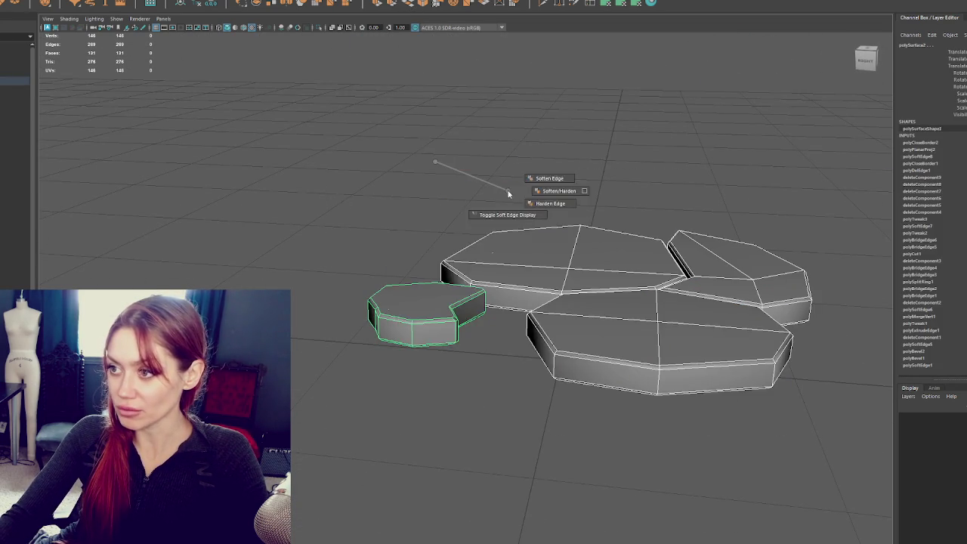
{"action": "left_click_drag", "start_coordinate": [554, 169], "coordinate": [514, 270]}
{"action": "left_click", "coordinate": [513, 272]}
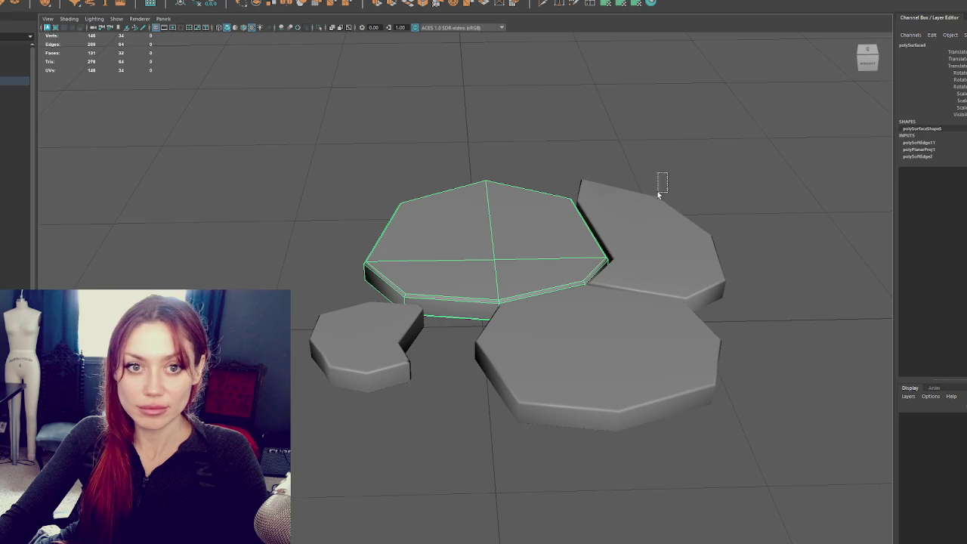
{"action": "left_click", "coordinate": [356, 344]}
{"action": "scroll", "coordinate": [383, 433], "scroll_direction": "up", "scroll_amount": 2}
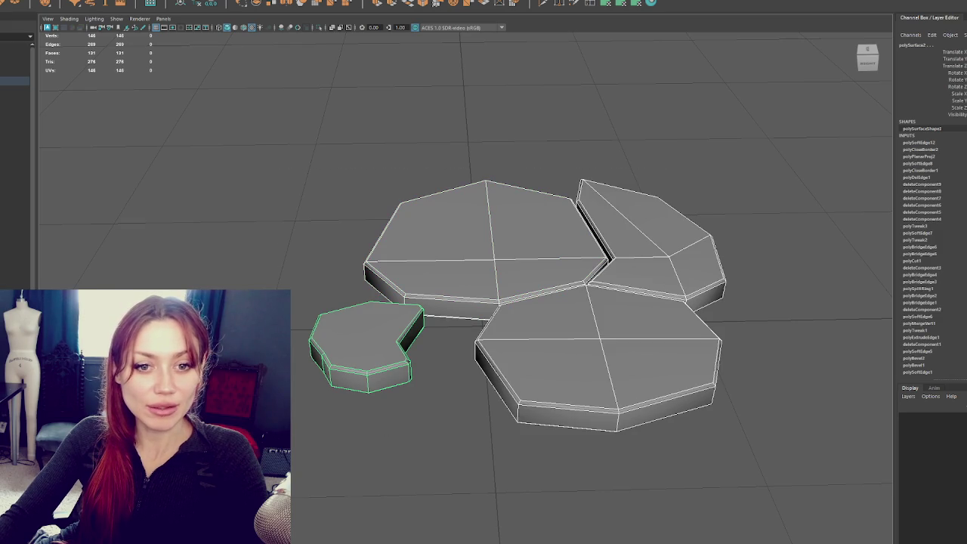
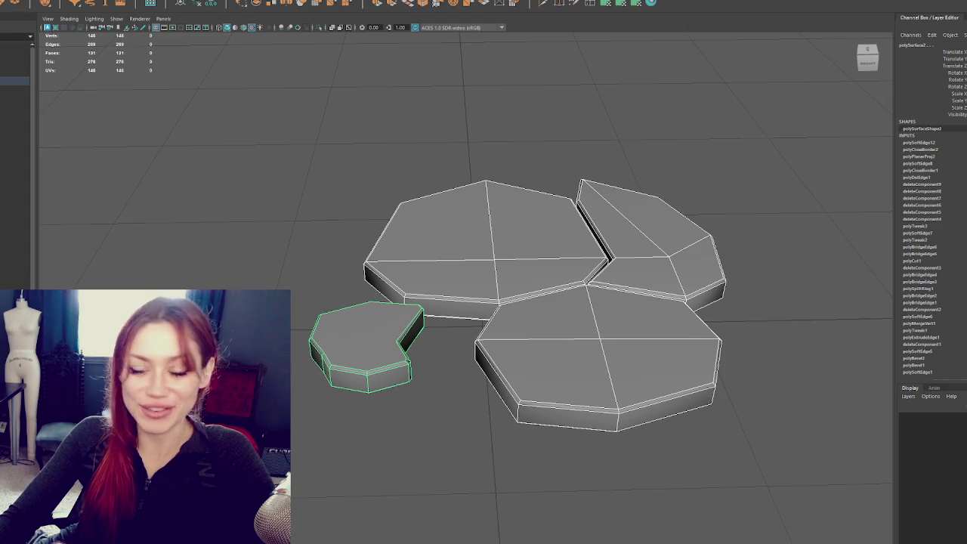
Step: Preview the slabs smoothed, inspect them, and box-select all four slab pieces
{"action": "key", "text": "3"}
{"action": "scroll", "coordinate": [364, 337], "scroll_direction": "up", "scroll_amount": 3}
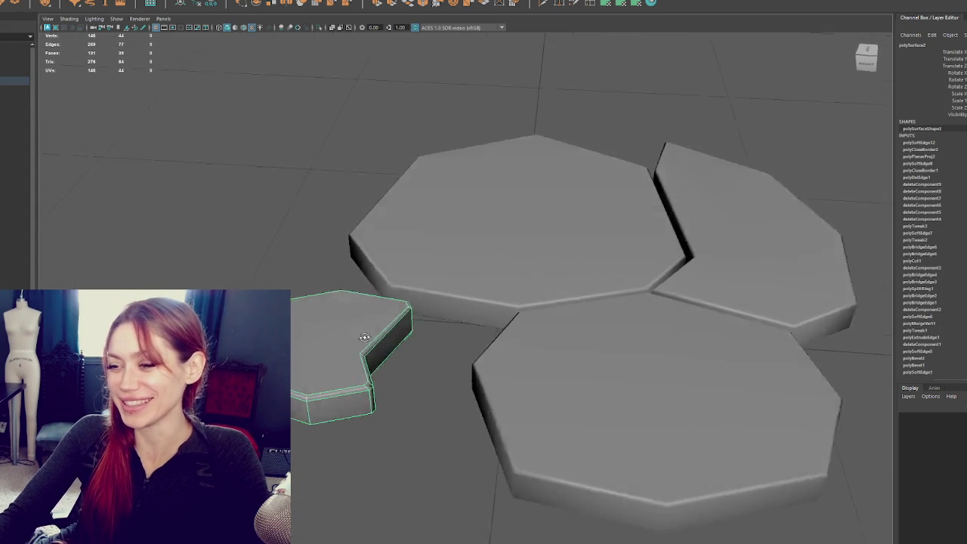
{"action": "left_click_drag", "start_coordinate": [364, 337], "coordinate": [378, 337]}
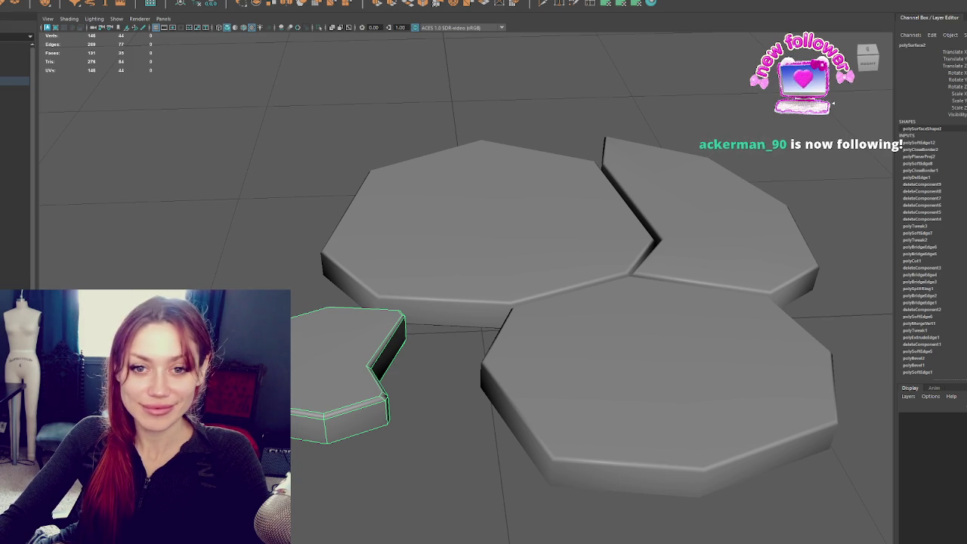
{"action": "scroll", "coordinate": [182, 192], "scroll_direction": "down", "scroll_amount": 5}
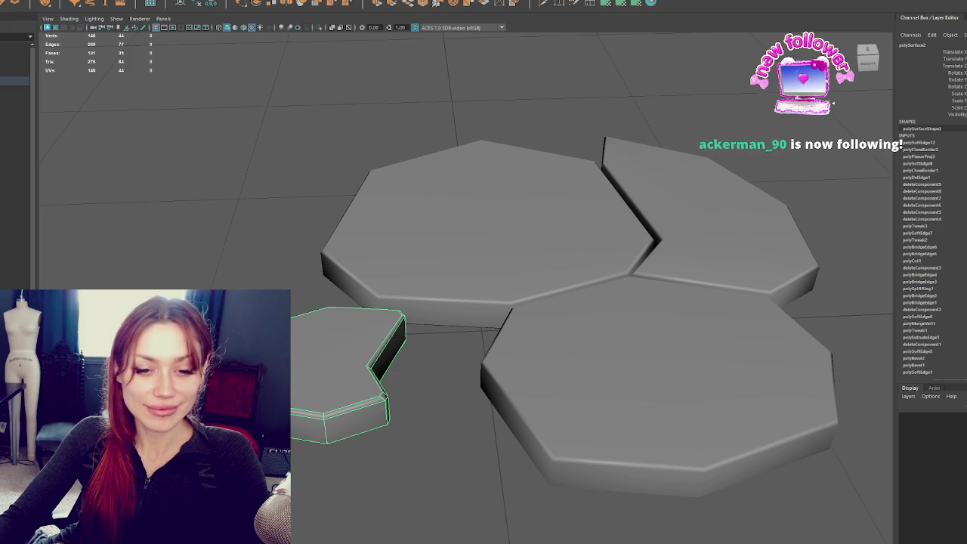
{"action": "mouse_move", "coordinate": [182, 192]}
{"action": "left_mouse_down"}
{"action": "mouse_move", "coordinate": [306, 196]}
{"action": "mouse_move", "coordinate": [422, 234]}
{"action": "mouse_move", "coordinate": [385, 243]}
{"action": "mouse_move", "coordinate": [513, 270]}
{"action": "mouse_move", "coordinate": [483, 346]}
{"action": "mouse_move", "coordinate": [401, 328]}
{"action": "mouse_move", "coordinate": [408, 282]}
{"action": "mouse_move", "coordinate": [419, 287]}
{"action": "mouse_move", "coordinate": [404, 303]}
{"action": "left_mouse_up"}
{"action": "left_click", "coordinate": [306, 196]}
{"action": "left_click", "coordinate": [385, 242]}
{"action": "scroll", "coordinate": [415, 292], "scroll_direction": "up", "scroll_amount": 2}
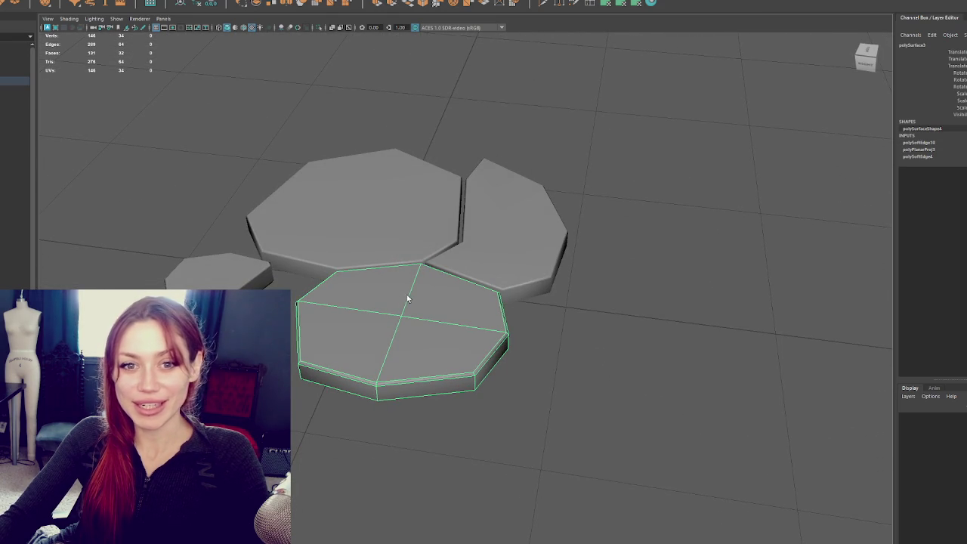
{"action": "mouse_move", "coordinate": [387, 273]}
{"action": "left_mouse_down"}
{"action": "mouse_move", "coordinate": [403, 296]}
{"action": "mouse_move", "coordinate": [453, 276]}
{"action": "mouse_move", "coordinate": [410, 252]}
{"action": "mouse_move", "coordinate": [467, 282]}
{"action": "left_mouse_up"}
{"action": "left_click", "coordinate": [624, 268]}
{"action": "scroll", "coordinate": [624, 267], "scroll_direction": "down", "scroll_amount": 3}
{"action": "mouse_move", "coordinate": [624, 267]}
{"action": "left_mouse_down"}
{"action": "mouse_move", "coordinate": [665, 279]}
{"action": "mouse_move", "coordinate": [654, 281]}
{"action": "left_mouse_up"}
{"action": "left_click_drag", "start_coordinate": [559, 377], "coordinate": [302, 143]}
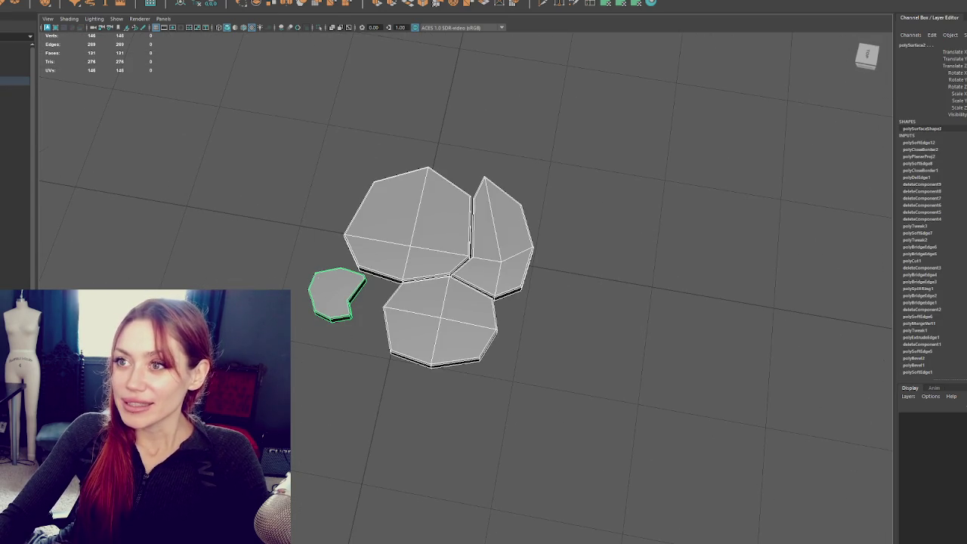
Step: Switch the UV Editor to UV shell picking and select every UV shell
{"action": "left_click", "coordinate": [259, 1]}
{"action": "key", "text": "Escape"}
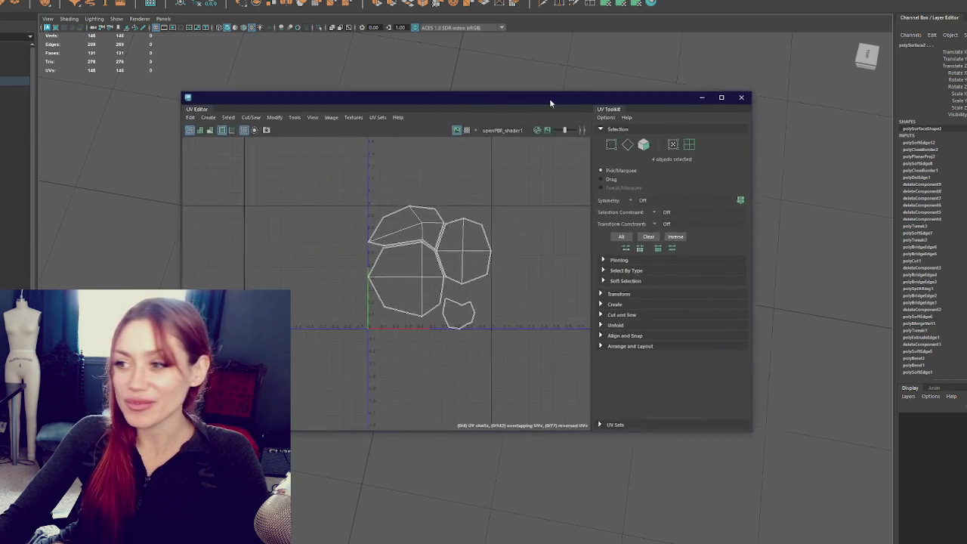
{"action": "right_click", "coordinate": [516, 171]}
{"action": "scroll", "coordinate": [441, 208], "scroll_direction": "up", "scroll_amount": 3}
{"action": "left_click_drag", "start_coordinate": [443, 104], "coordinate": [0, 148]}
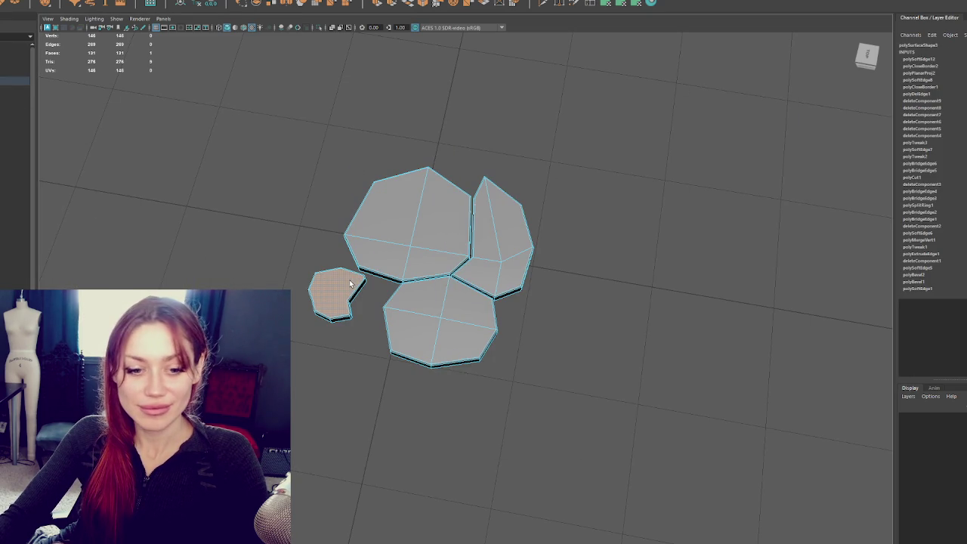
{"action": "key", "text": "ctrl+shift+a"}
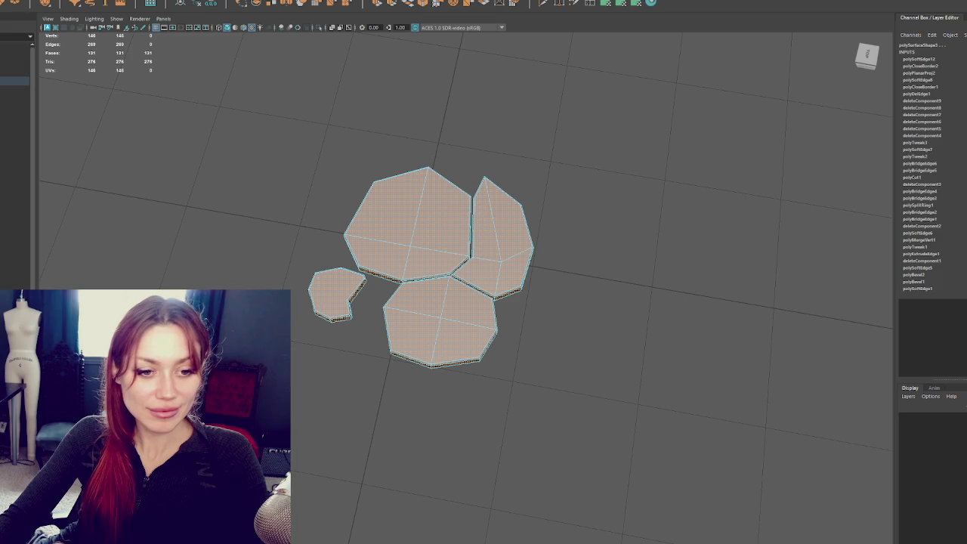
Step: Apply planar UV projections to the slab pieces and to their faces from the side
{"action": "left_click", "coordinate": [300, 142]}
{"action": "left_click_drag", "start_coordinate": [227, 417], "coordinate": [609, 107]}
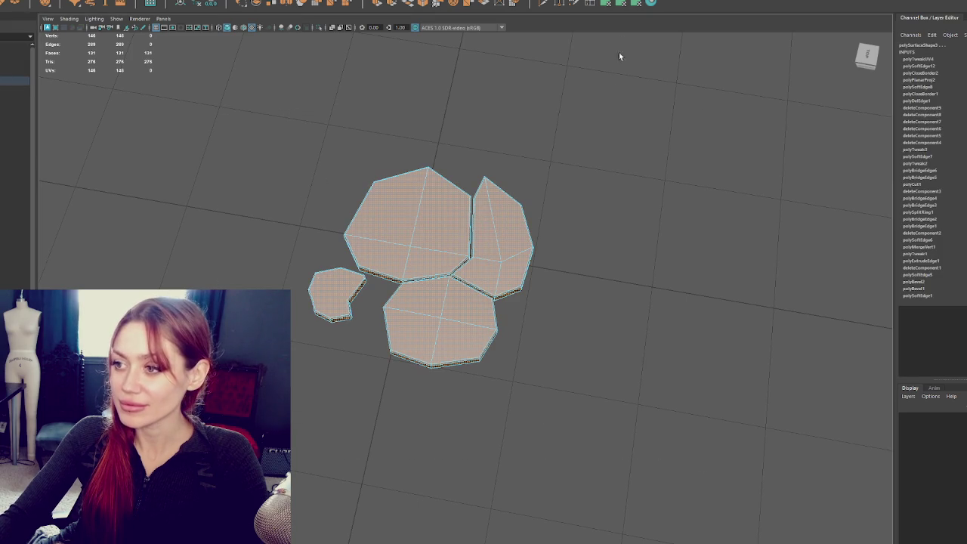
{"action": "left_click", "coordinate": [620, 6]}
{"action": "left_click_drag", "start_coordinate": [533, 334], "coordinate": [548, 256], "text": "alt"}
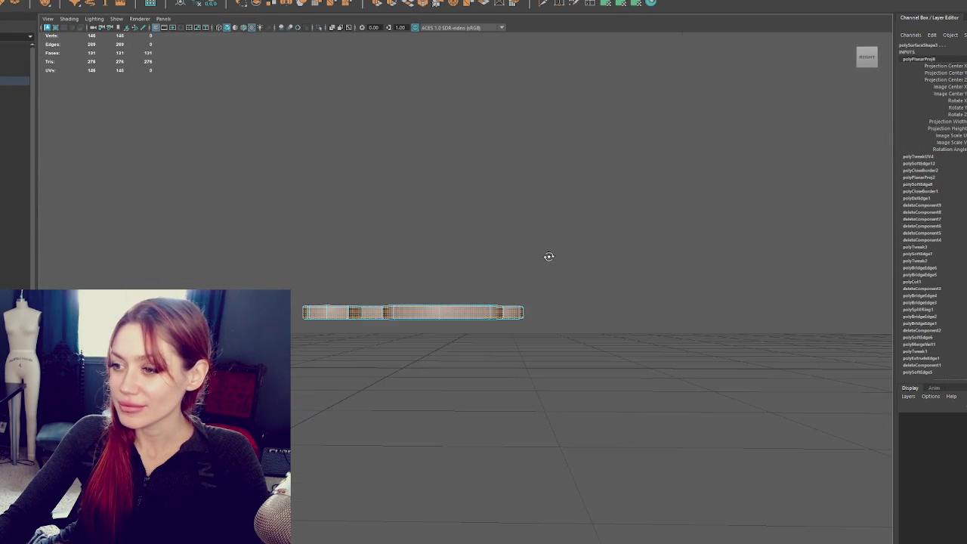
{"action": "left_click_drag", "start_coordinate": [551, 309], "coordinate": [279, 316]}
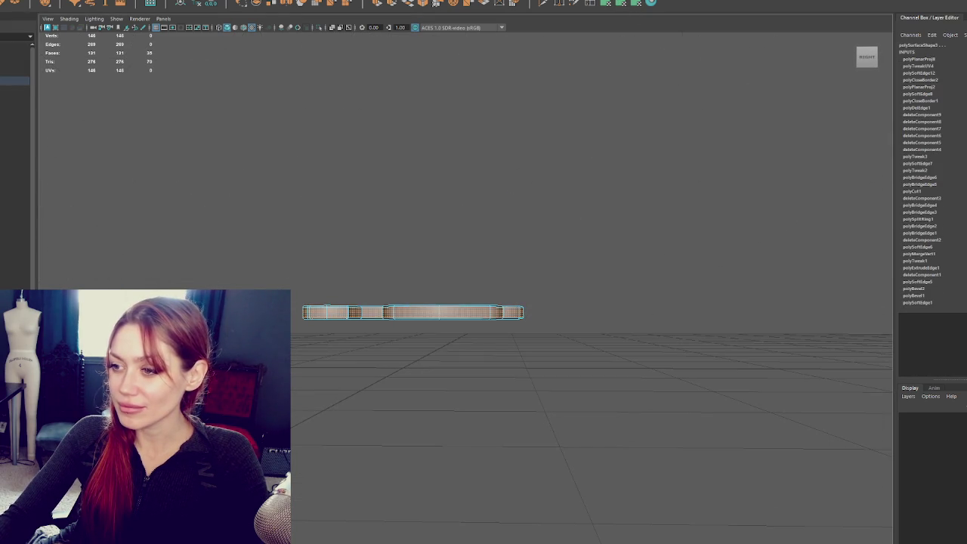
{"action": "left_click", "coordinate": [604, 6]}
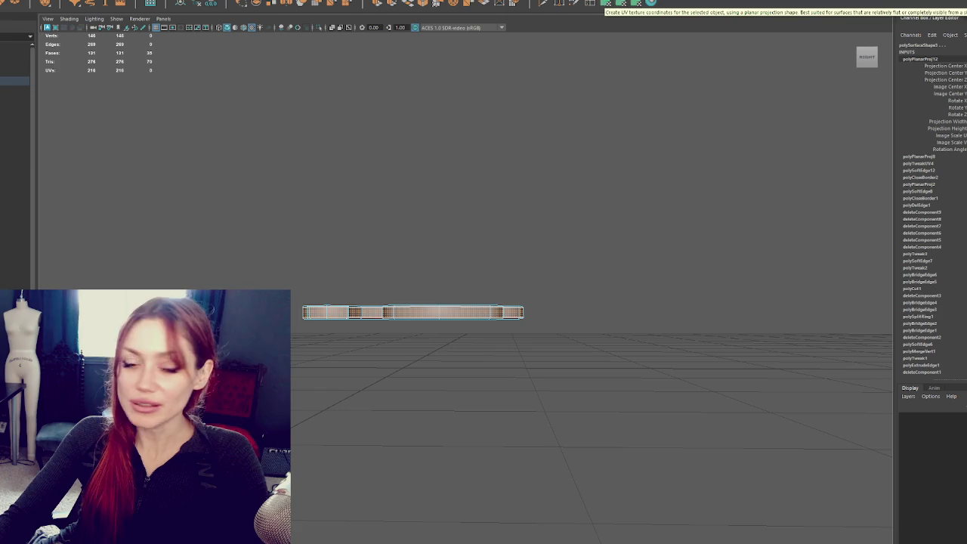
{"action": "mouse_move", "coordinate": [408, 272]}
{"action": "left_mouse_down", "text": "alt"}
{"action": "mouse_move", "coordinate": [410, 232]}
{"action": "mouse_move", "coordinate": [604, 216]}
{"action": "left_mouse_up", "text": "alt"}
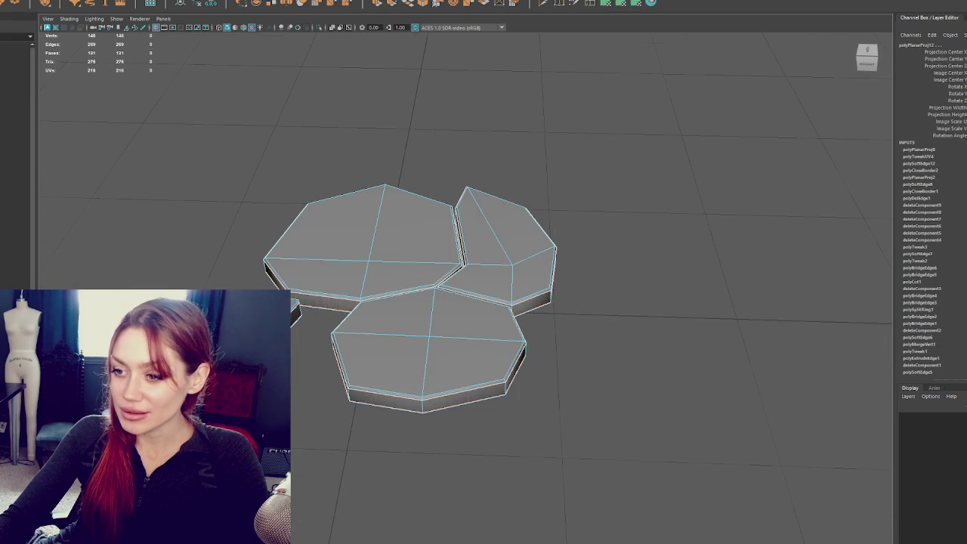
{"action": "key", "text": "f"}
Step: Pick edges on the slabs and then select all faces of the pieces
{"action": "mouse_move", "coordinate": [190, 305]}
{"action": "left_mouse_down", "text": "alt"}
{"action": "mouse_move", "coordinate": [308, 250]}
{"action": "mouse_move", "coordinate": [453, 270]}
{"action": "left_mouse_up", "text": "alt"}
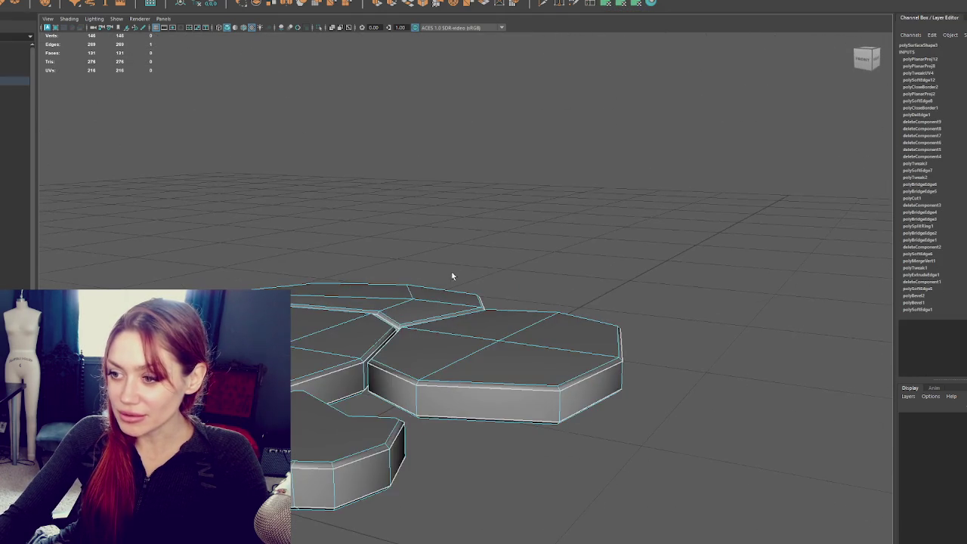
{"action": "left_click", "coordinate": [370, 380]}
{"action": "mouse_move", "coordinate": [604, 378]}
{"action": "left_mouse_down", "text": "alt"}
{"action": "mouse_move", "coordinate": [750, 339]}
{"action": "mouse_move", "coordinate": [370, 489]}
{"action": "left_mouse_up", "text": "alt"}
{"action": "left_click", "coordinate": [751, 339], "text": "shift"}
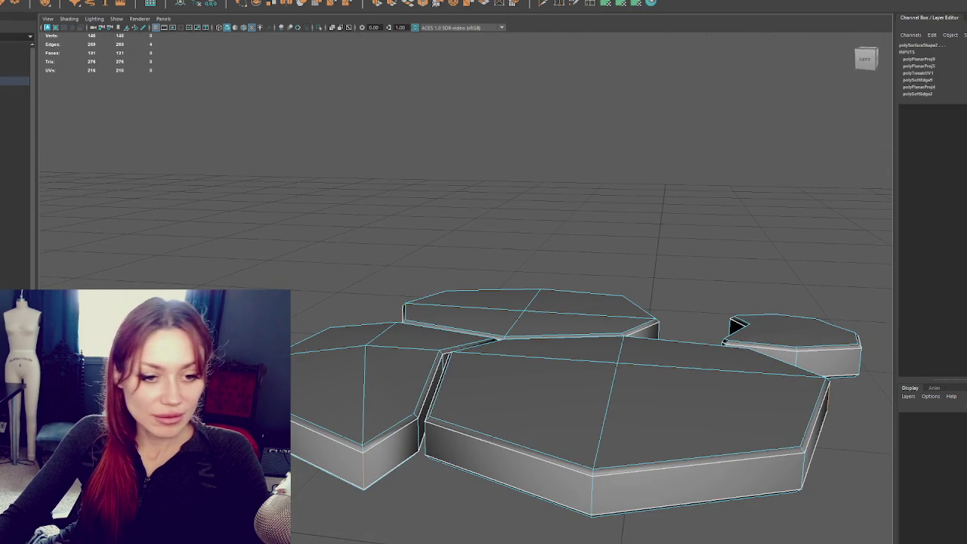
{"action": "left_click_drag", "start_coordinate": [736, 325], "coordinate": [280, 529]}
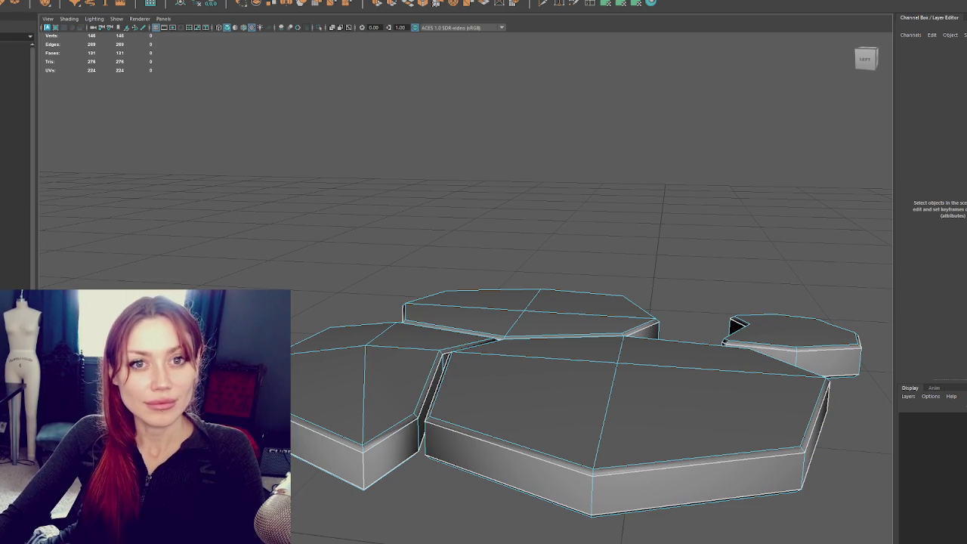
Step: Select all faces of the top-left slab and lay out its UVs
{"action": "scroll", "coordinate": [343, 241], "scroll_direction": "down", "scroll_amount": 3}
{"action": "scroll", "coordinate": [347, 257], "scroll_direction": "up", "scroll_amount": 4}
{"action": "left_click", "coordinate": [395, 194]}
{"action": "left_click_drag", "start_coordinate": [395, 194], "coordinate": [362, 231]}
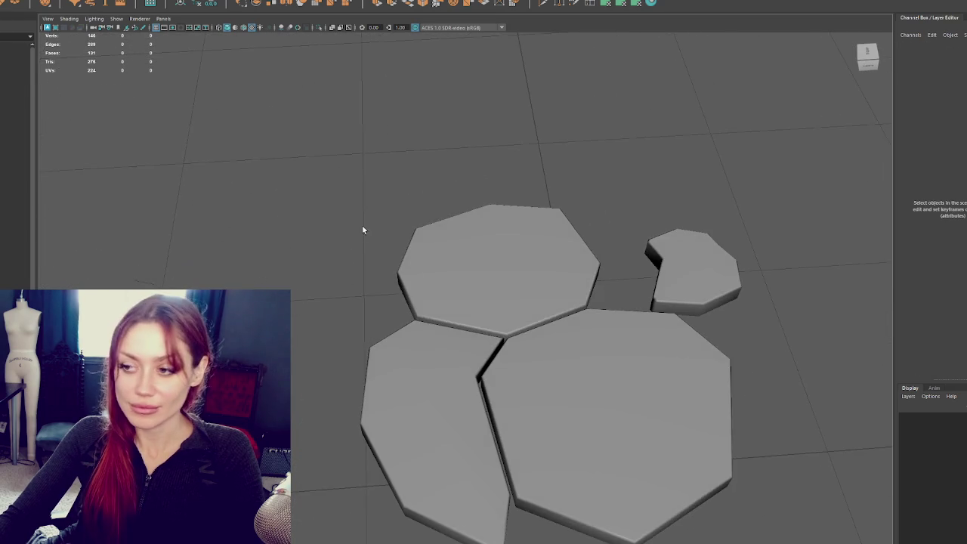
{"action": "left_click", "coordinate": [453, 289]}
{"action": "scroll", "coordinate": [453, 290], "scroll_direction": "down", "scroll_amount": 3}
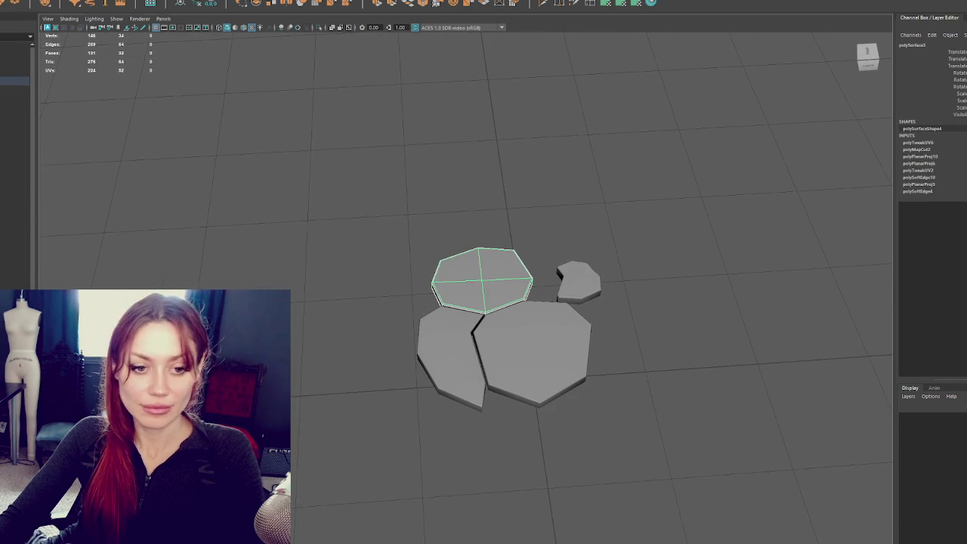
{"action": "left_click", "coordinate": [482, 279], "text": "ctrl"}
{"action": "left_click", "coordinate": [482, 280]}
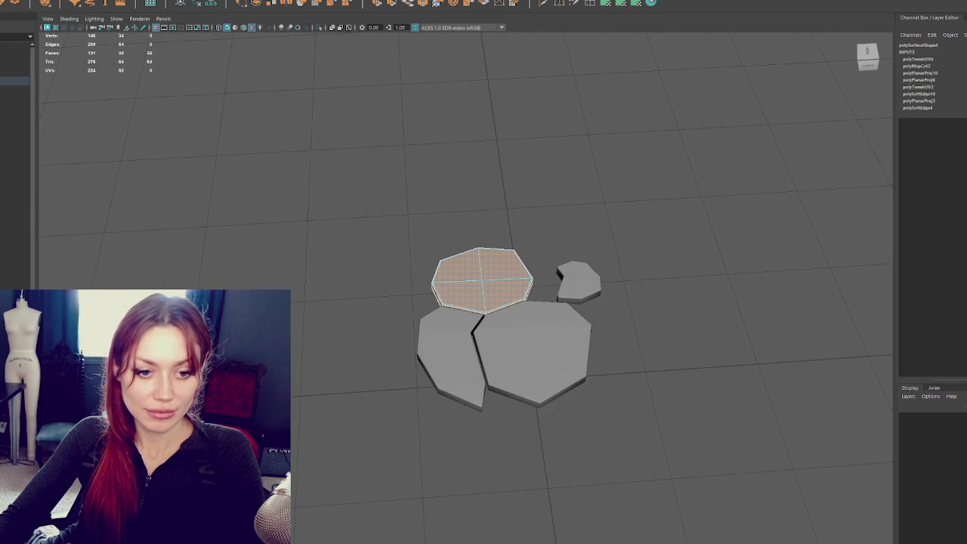
{"action": "key", "text": "g"}
{"action": "key", "text": "g"}
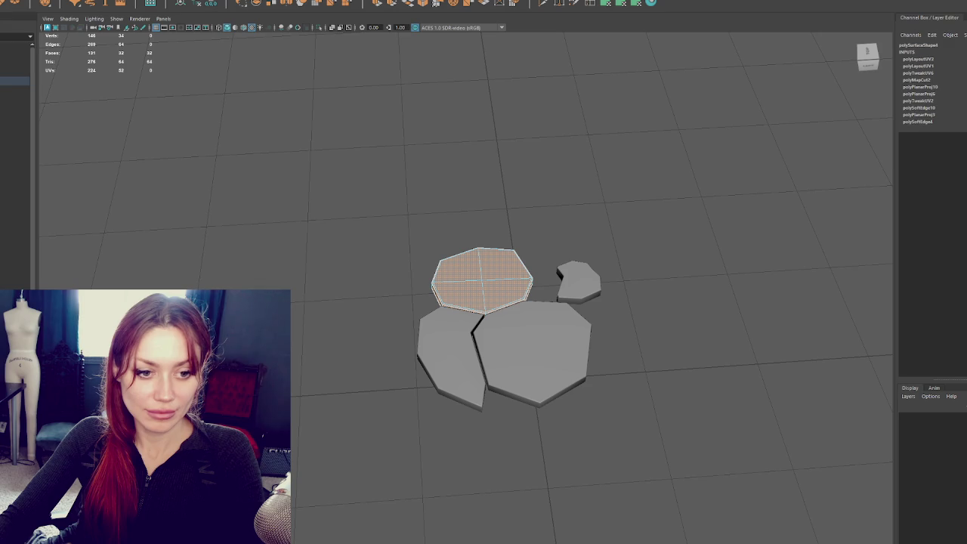
Step: Lay out UVs for the left, large right and small slabs in turn
{"action": "left_click", "coordinate": [438, 340]}
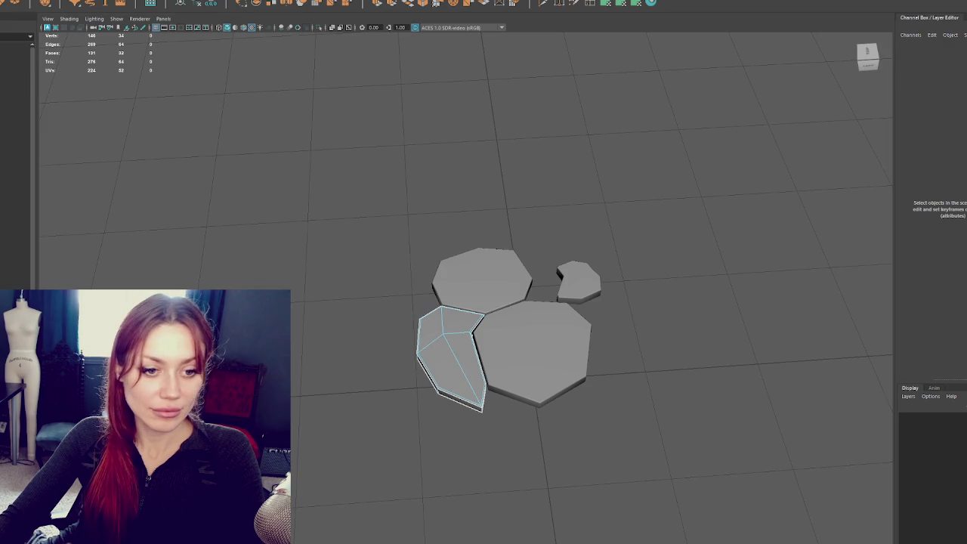
{"action": "left_click", "coordinate": [450, 355]}
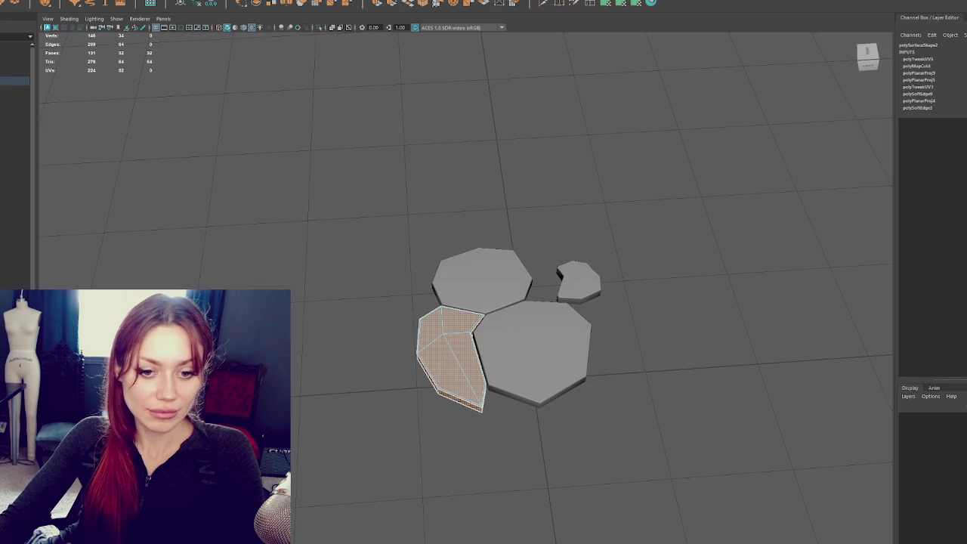
{"action": "left_click", "coordinate": [529, 355]}
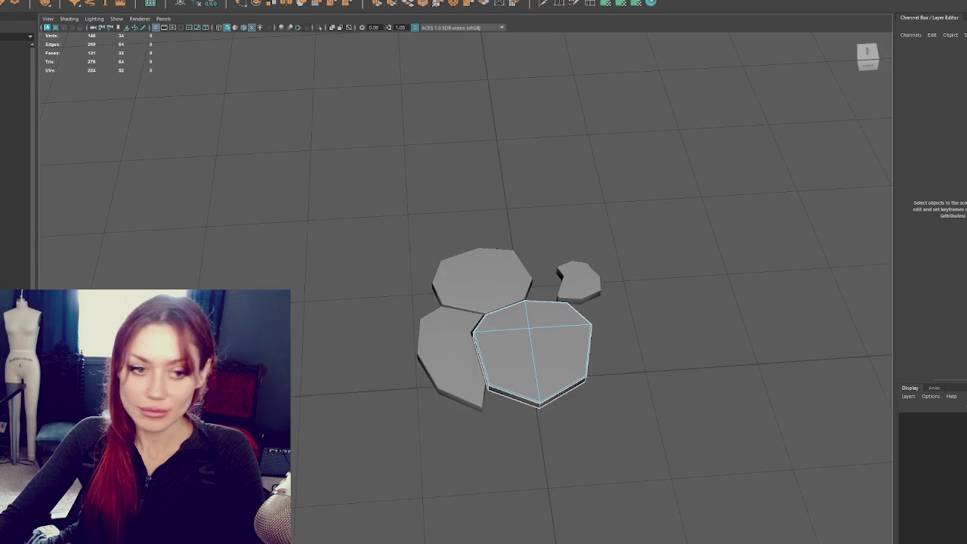
{"action": "left_click", "coordinate": [528, 355]}
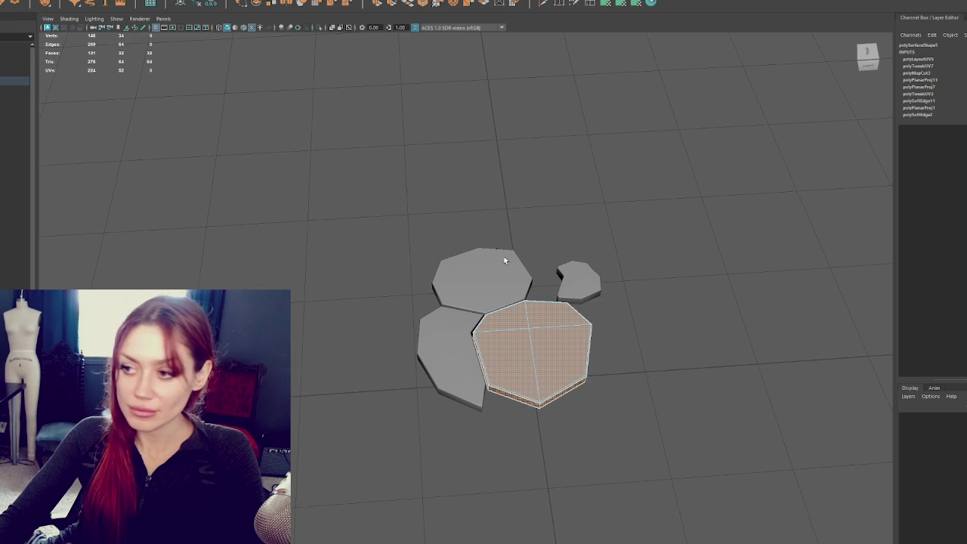
{"action": "left_click", "coordinate": [578, 281]}
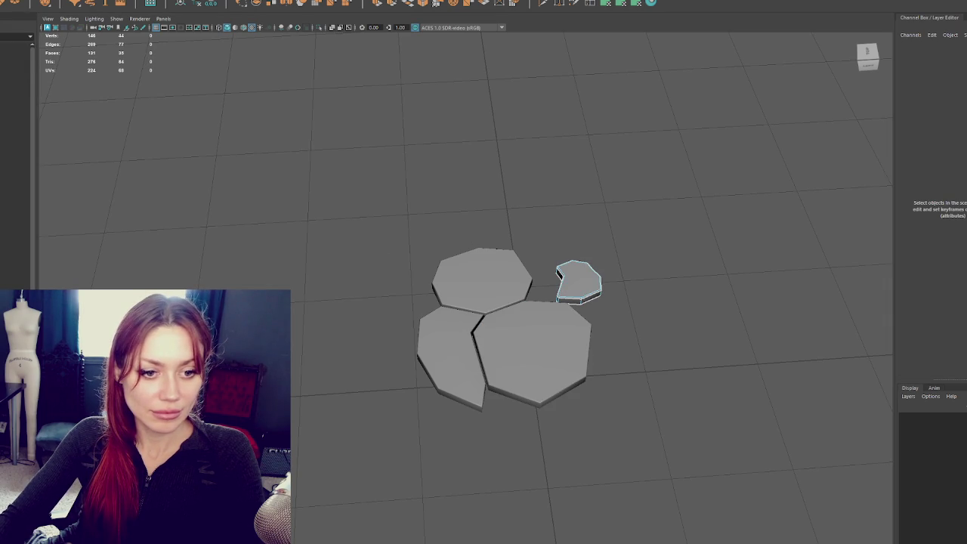
{"action": "key", "text": "ctrl+F11"}
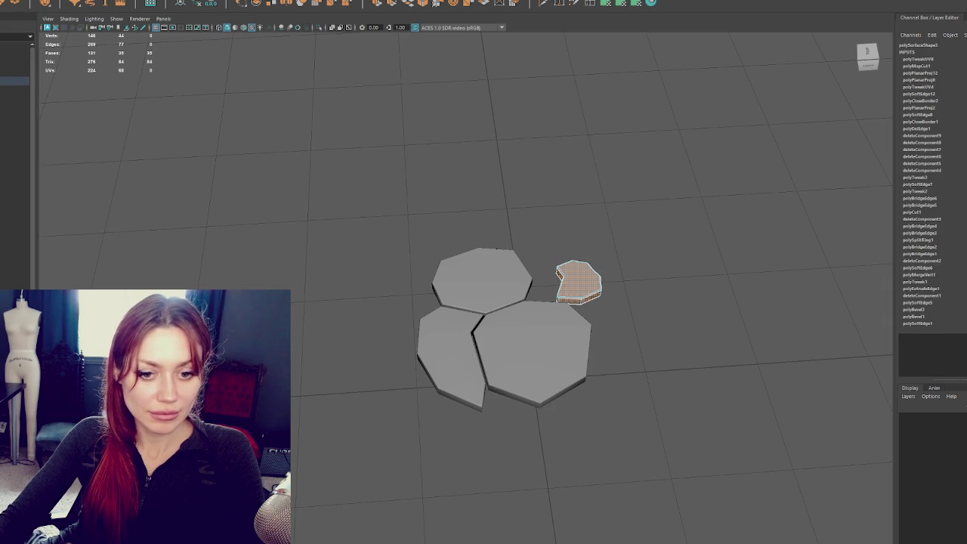
{"action": "key", "text": "g"}
Step: Return to object selection and select the Road_Destruction object
{"action": "right_click", "coordinate": [371, 227]}
{"action": "scroll", "coordinate": [516, 253], "scroll_direction": "up", "scroll_amount": 3}
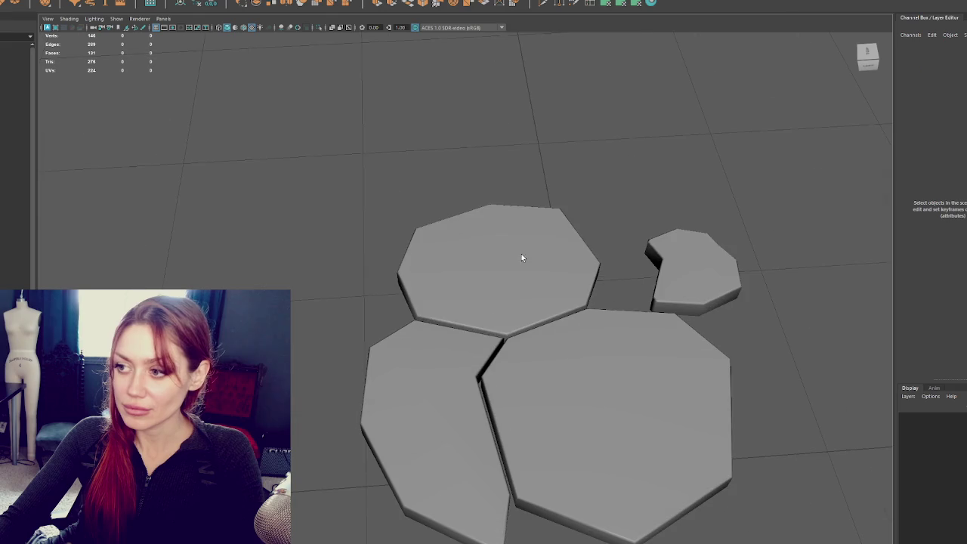
{"action": "left_click", "coordinate": [555, 272]}
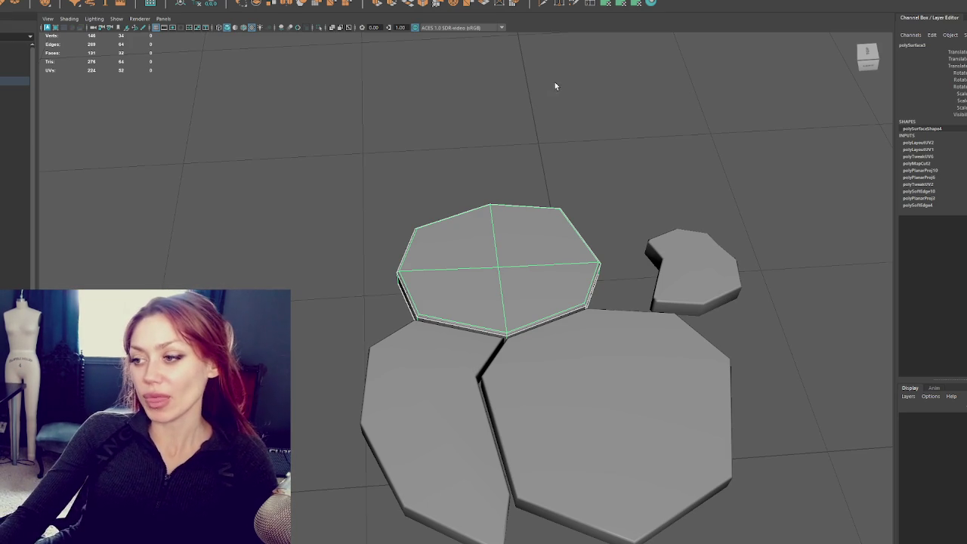
{"action": "scroll", "coordinate": [428, 298], "scroll_direction": "down", "scroll_amount": 3}
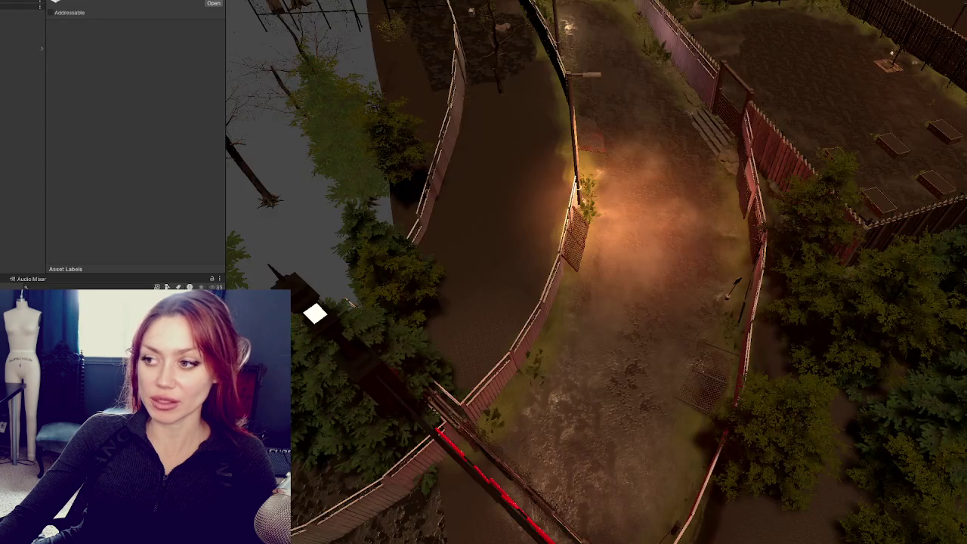
{"action": "scroll", "coordinate": [565, 380], "scroll_direction": "up", "scroll_amount": 10}
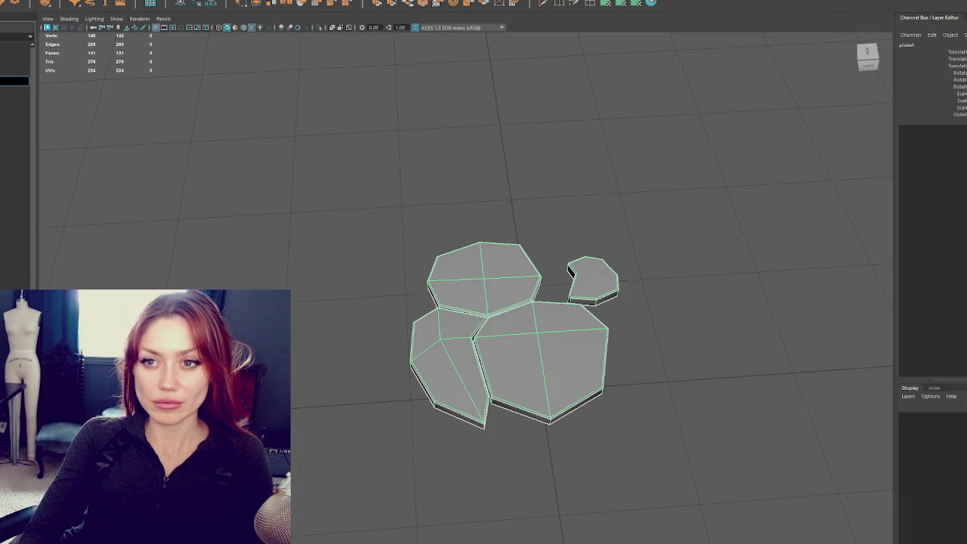
{"action": "left_click", "coordinate": [15, 81]}
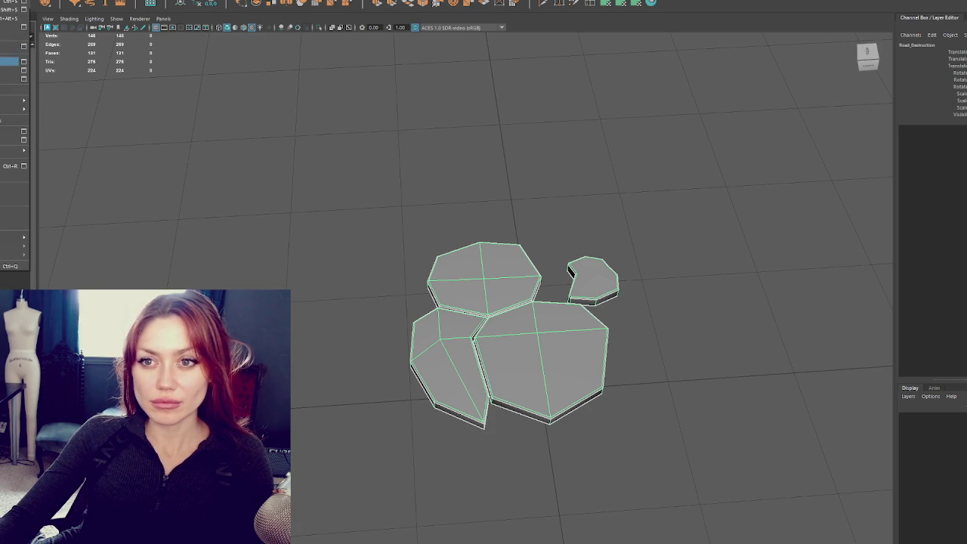
Step: Delete the construction history of the centre stone
{"action": "left_click", "coordinate": [201, 104]}
{"action": "key", "text": "ctrl+z"}
{"action": "scroll", "coordinate": [468, 249], "scroll_direction": "down", "scroll_amount": 5}
{"action": "mouse_move", "coordinate": [468, 250]}
{"action": "left_mouse_down"}
{"action": "mouse_move", "coordinate": [464, 224]}
{"action": "mouse_move", "coordinate": [482, 224]}
{"action": "left_mouse_up"}
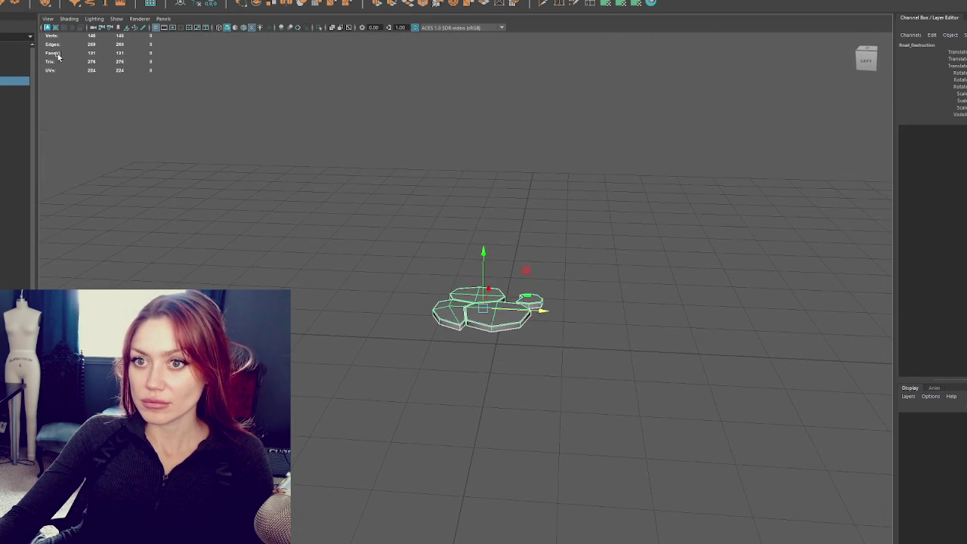
{"action": "key", "text": "Down"}
{"action": "key", "text": "Right"}
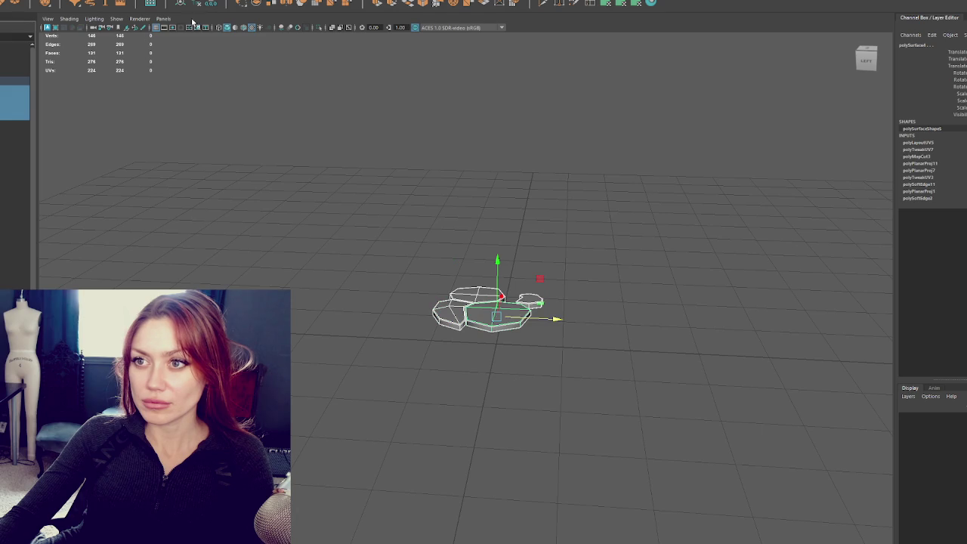
{"action": "left_click", "coordinate": [206, 4]}
Step: Rename the stones in the Outliner to Chunk2, Chunk3 and Chunk4
{"action": "left_click", "coordinate": [9, 89]}
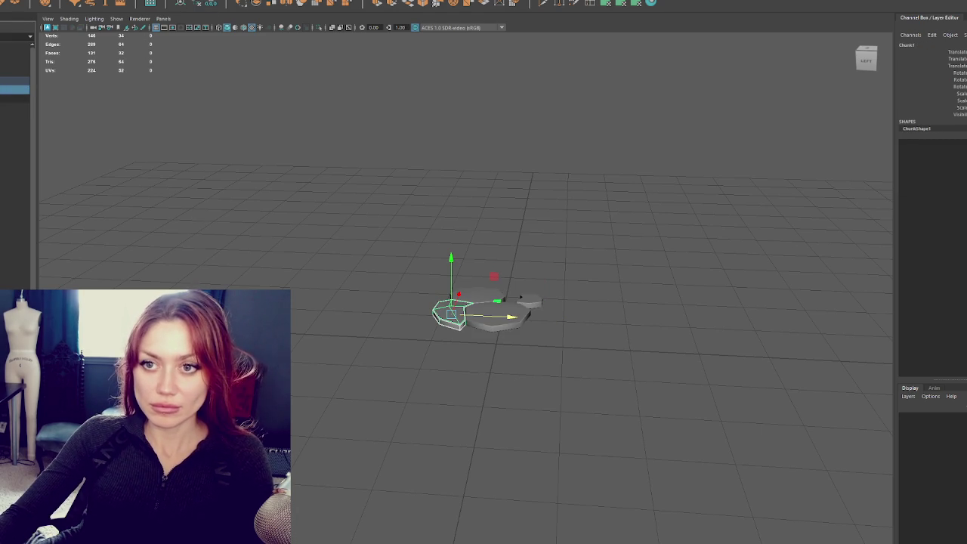
{"action": "left_click", "coordinate": [9, 97]}
{"action": "key", "text": "Return"}
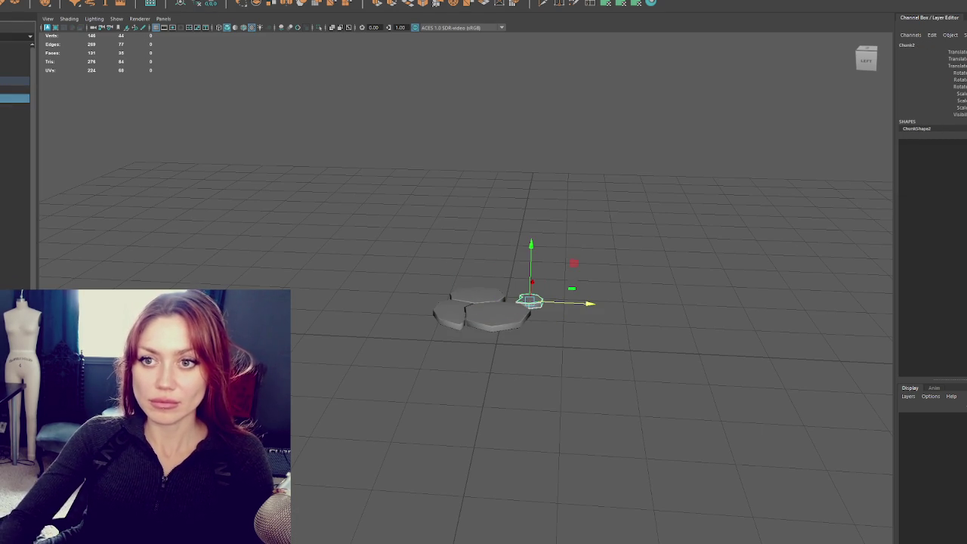
{"action": "double_click", "coordinate": [9, 106]}
{"action": "type", "text": "Chunk3"}
{"action": "key", "text": "Return"}
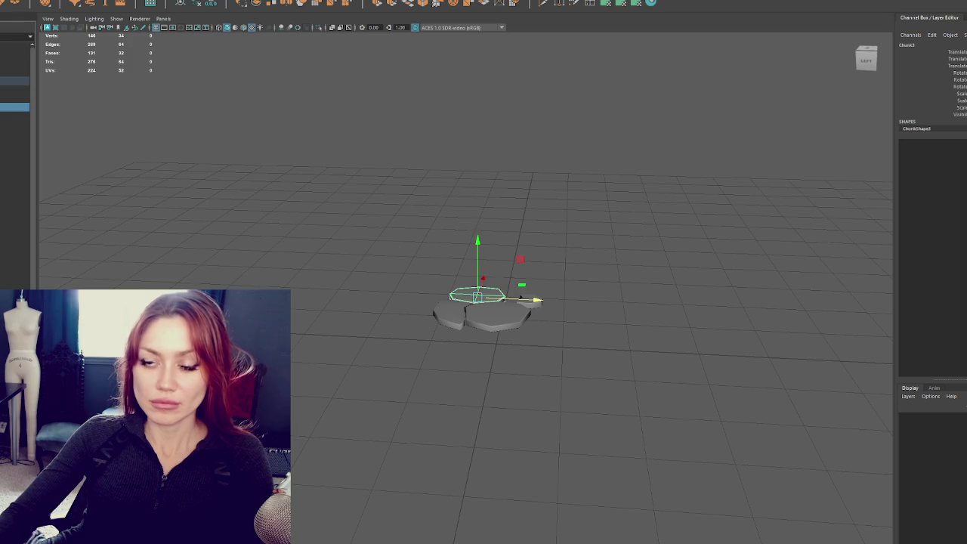
{"action": "double_click", "coordinate": [16, 116]}
{"action": "type", "text": "Chunk4"}
{"action": "key", "text": "Return"}
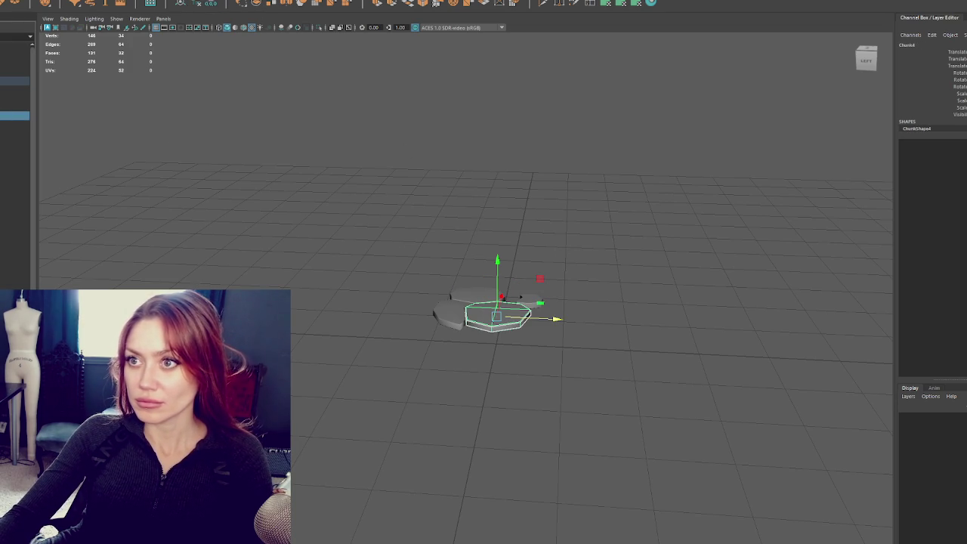
Step: Test-lift a chunk to confirm it is separate, then undo the changes
{"action": "left_click_drag", "start_coordinate": [500, 259], "coordinate": [500, 227]}
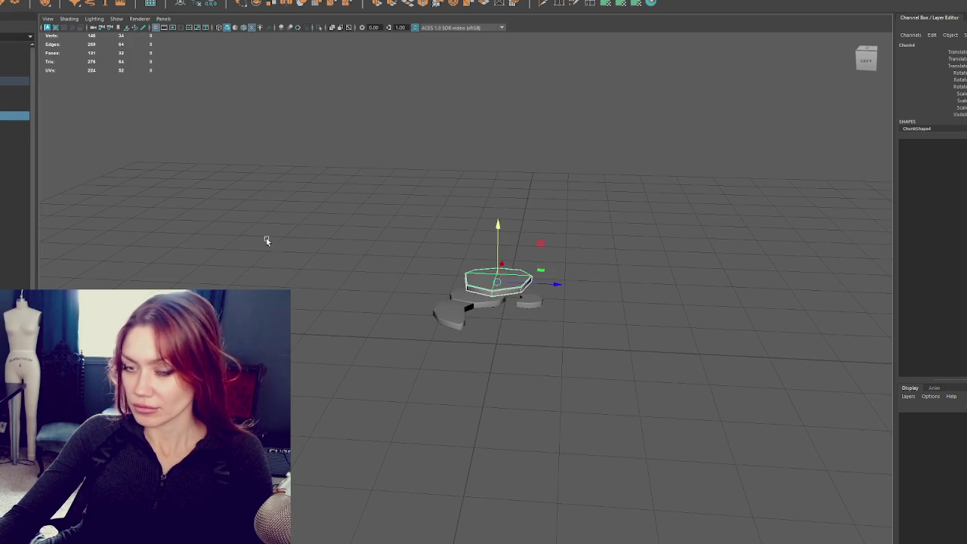
{"action": "key", "text": "ctrl+z"}
{"action": "key", "text": "ctrl+z"}
{"action": "key", "text": "ctrl+z"}
{"action": "key", "text": "ctrl+z"}
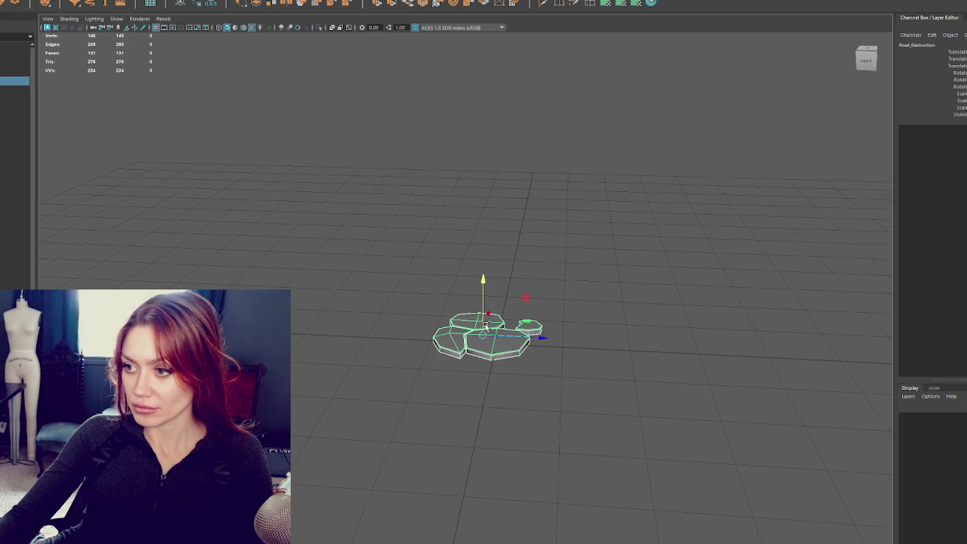
{"action": "key", "text": "ctrl+z"}
{"action": "key", "text": "shift+z"}
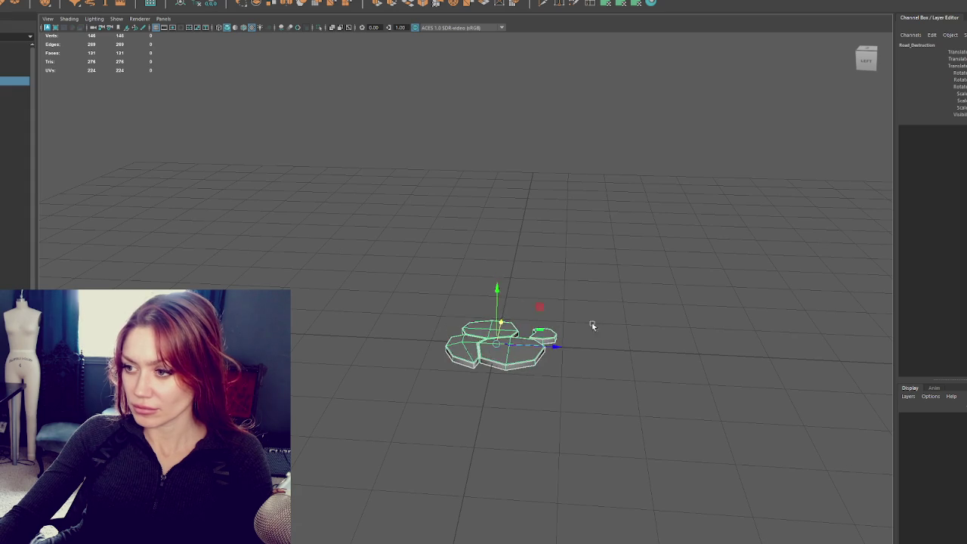
{"action": "left_click_drag", "start_coordinate": [587, 325], "coordinate": [477, 328]}
{"action": "key", "text": "ctrl+z"}
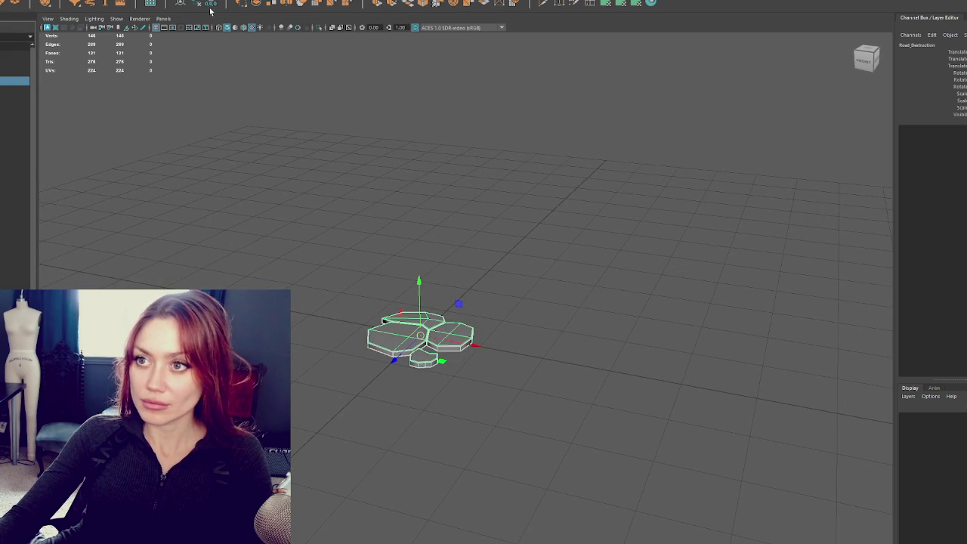
{"action": "key", "text": "ctrl+z"}
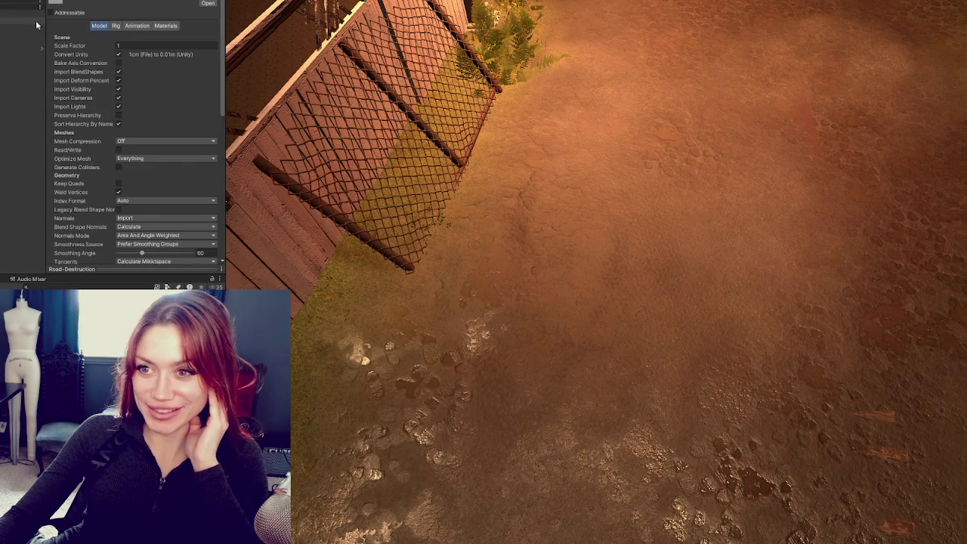
Step: Untick Import Animation and set Material Creation Mode to None
{"action": "left_click", "coordinate": [115, 25]}
{"action": "left_click", "coordinate": [136, 37]}
{"action": "left_click", "coordinate": [137, 27]}
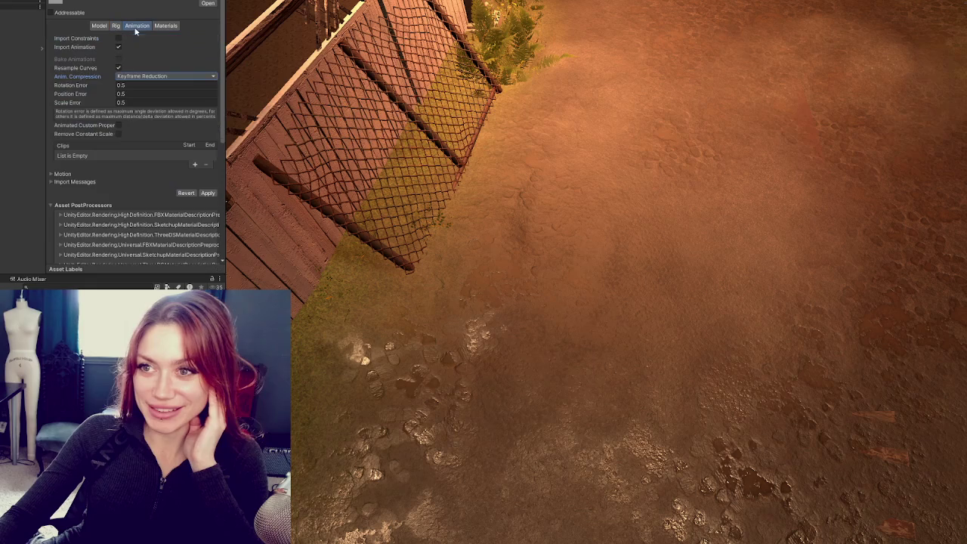
{"action": "left_click", "coordinate": [118, 47]}
{"action": "left_click", "coordinate": [165, 25]}
{"action": "left_click", "coordinate": [165, 38]}
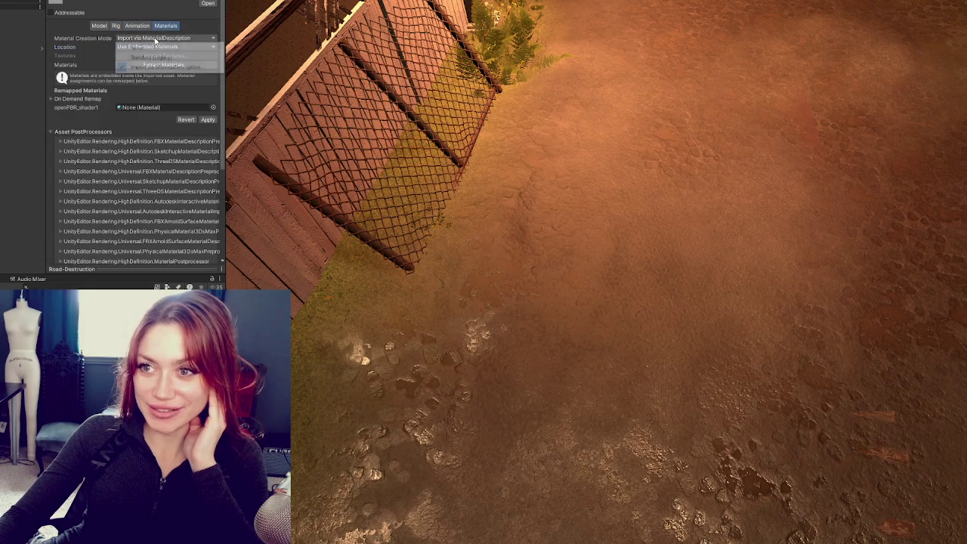
{"action": "left_click", "coordinate": [151, 43]}
Step: Untick Visibility and Lights, tick Generate Colliders and Generate Lightmap UVs, and apply
{"action": "left_click", "coordinate": [108, 26]}
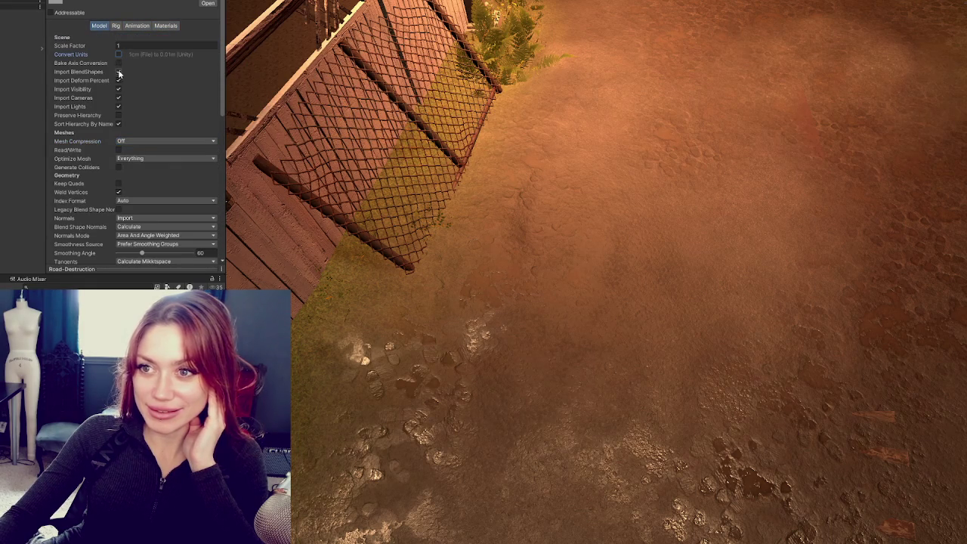
{"action": "left_click", "coordinate": [118, 81]}
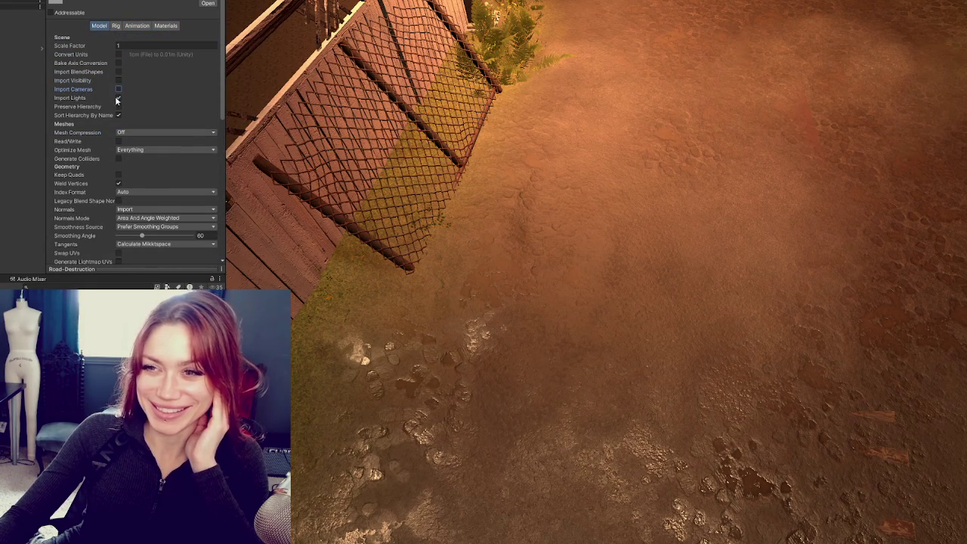
{"action": "left_click", "coordinate": [117, 98]}
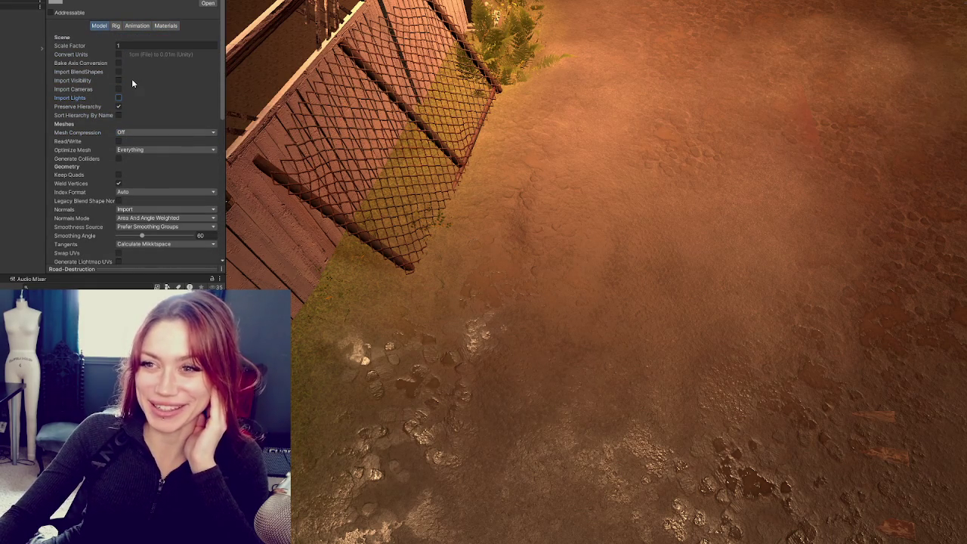
{"action": "scroll", "coordinate": [113, 87], "scroll_direction": "down", "scroll_amount": 3}
{"action": "left_click", "coordinate": [118, 88]}
{"action": "left_click", "coordinate": [118, 191]}
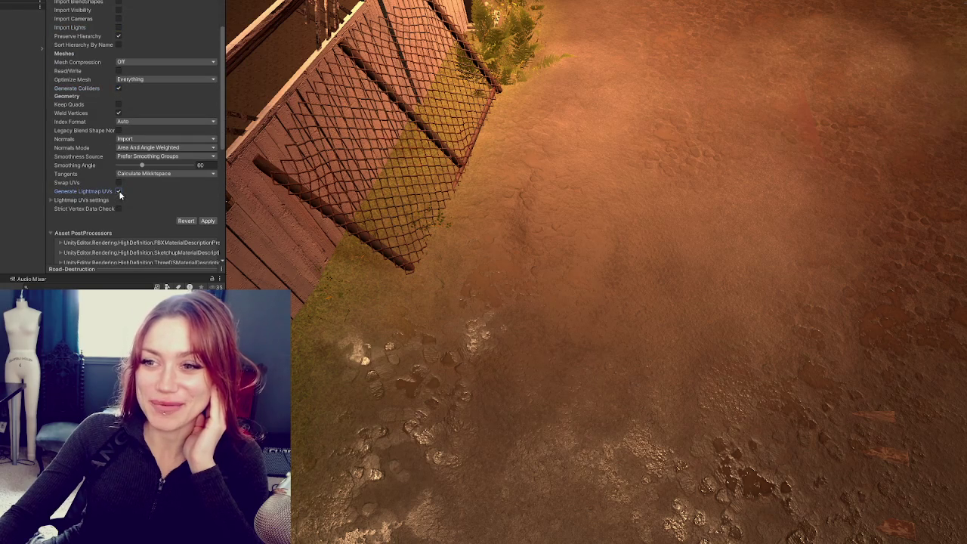
{"action": "left_click", "coordinate": [213, 223]}
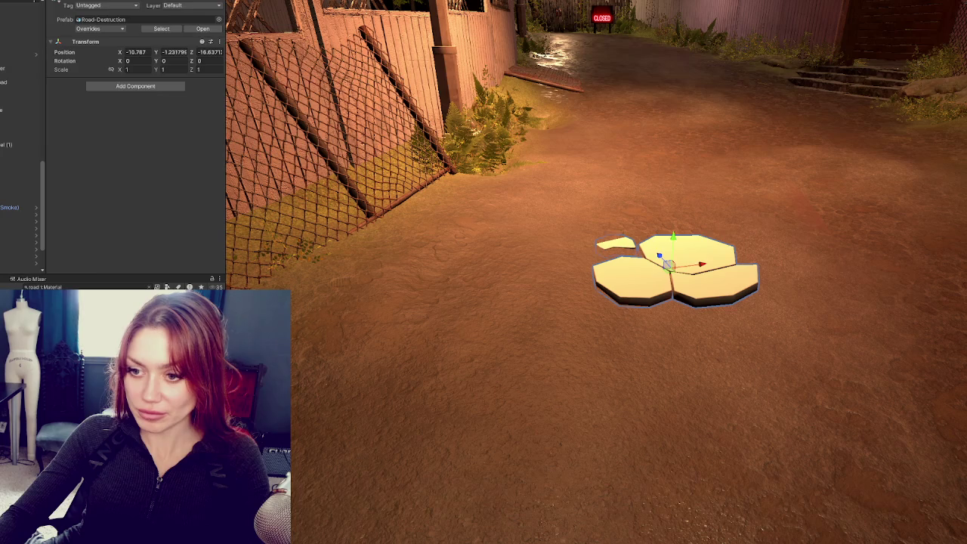
Step: Drag the Road - Copy ground material onto the Road-Destruction pieces
{"action": "left_click", "coordinate": [535, 320]}
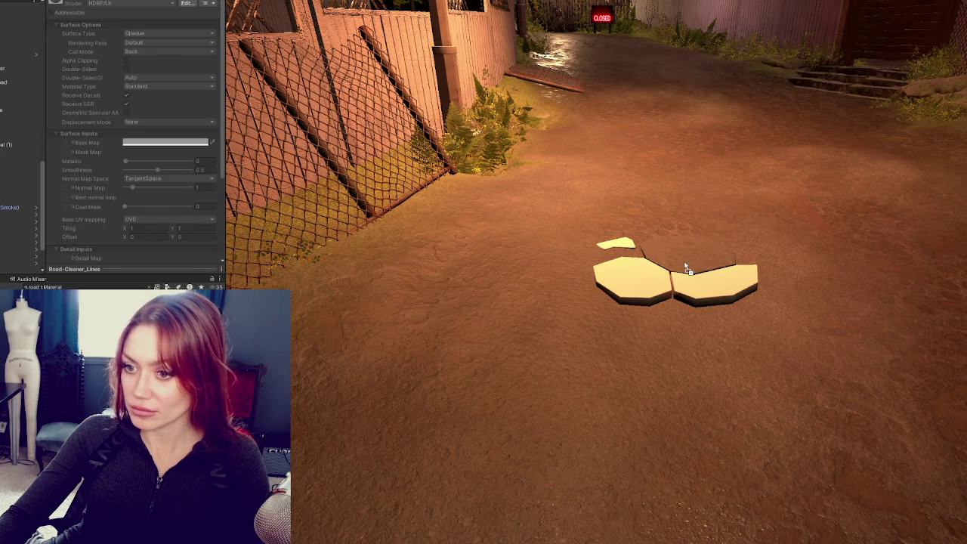
{"action": "left_click", "coordinate": [685, 268]}
{"action": "scroll", "coordinate": [712, 281], "scroll_direction": "up", "scroll_amount": 2}
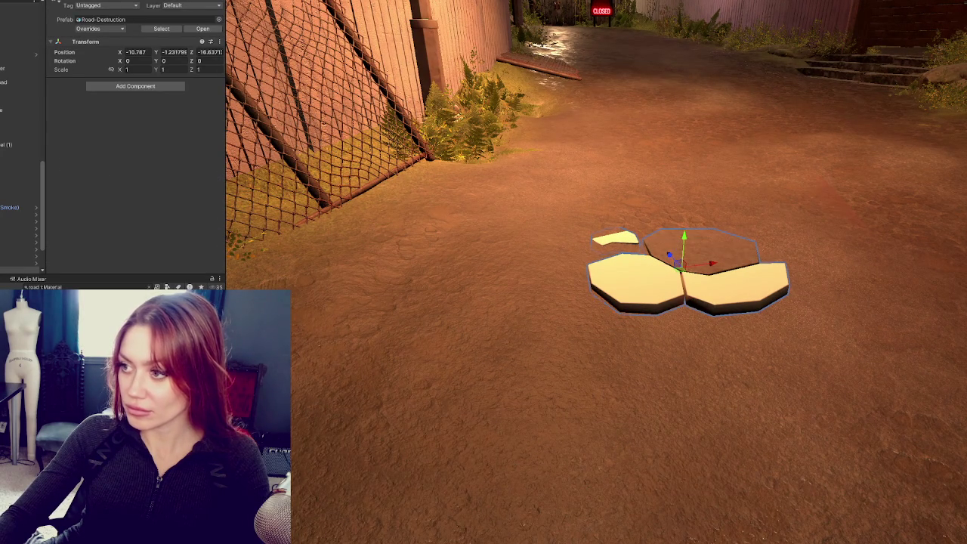
{"action": "mouse_move", "coordinate": [181, 423]}
{"action": "left_mouse_down"}
{"action": "mouse_move", "coordinate": [629, 296]}
{"action": "mouse_move", "coordinate": [696, 300]}
{"action": "left_mouse_up"}
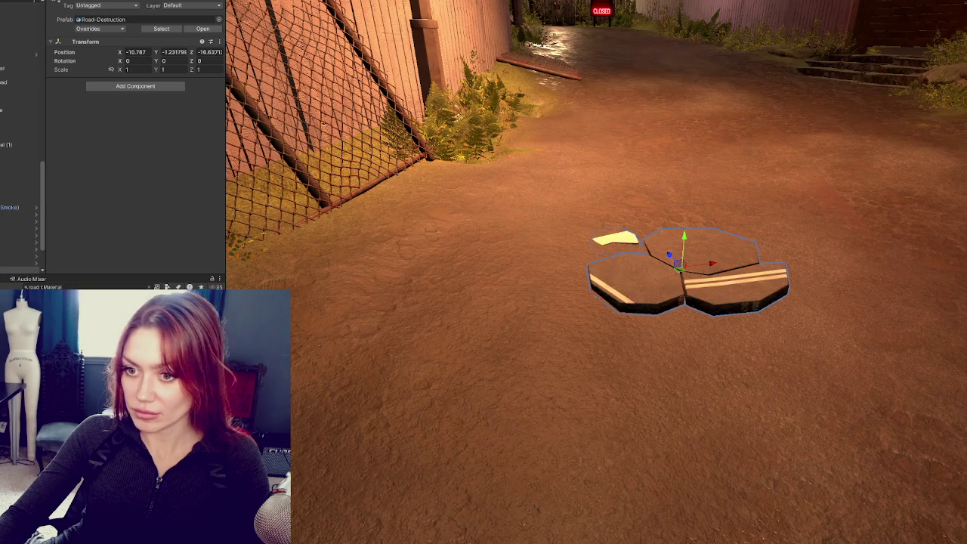
{"action": "mouse_move", "coordinate": [181, 423]}
{"action": "left_mouse_down"}
{"action": "mouse_move", "coordinate": [627, 280]}
{"action": "mouse_move", "coordinate": [700, 290]}
{"action": "left_mouse_up"}
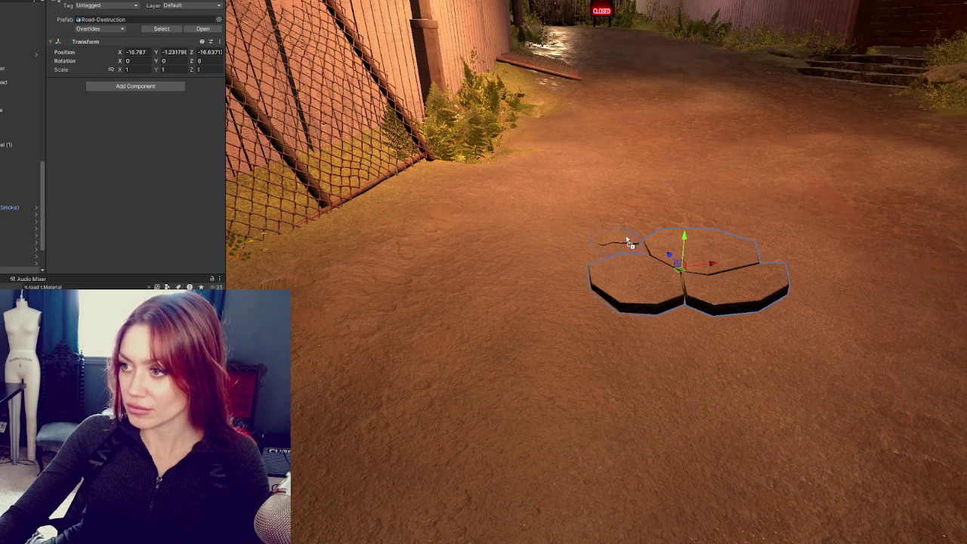
Step: Darken the material's Base Map colour to 0F0F0F and nudge the tiles toward the camera
{"action": "left_click", "coordinate": [121, 362]}
{"action": "scroll", "coordinate": [117, 108], "scroll_direction": "down", "scroll_amount": 5}
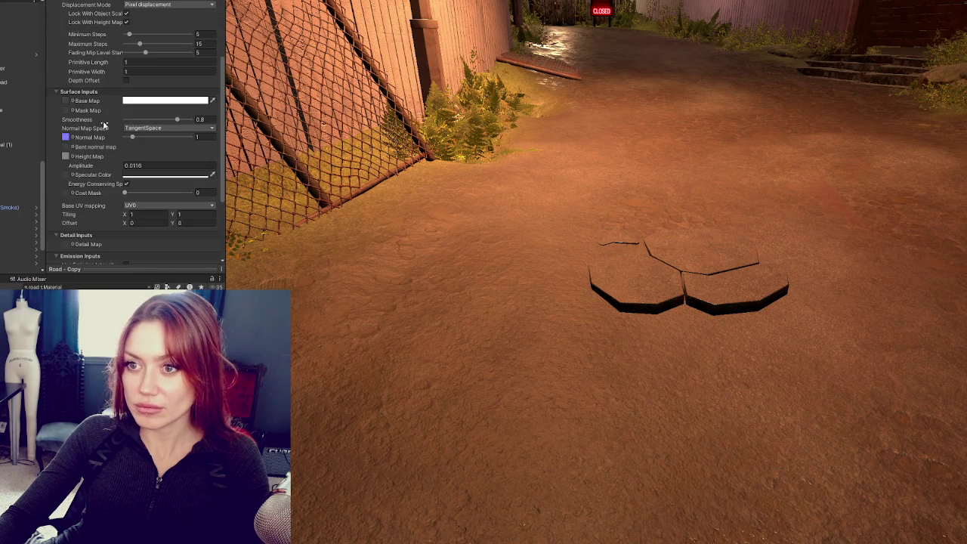
{"action": "left_click", "coordinate": [158, 100]}
{"action": "left_click_drag", "start_coordinate": [184, 162], "coordinate": [162, 166]}
{"action": "left_click", "coordinate": [639, 280]}
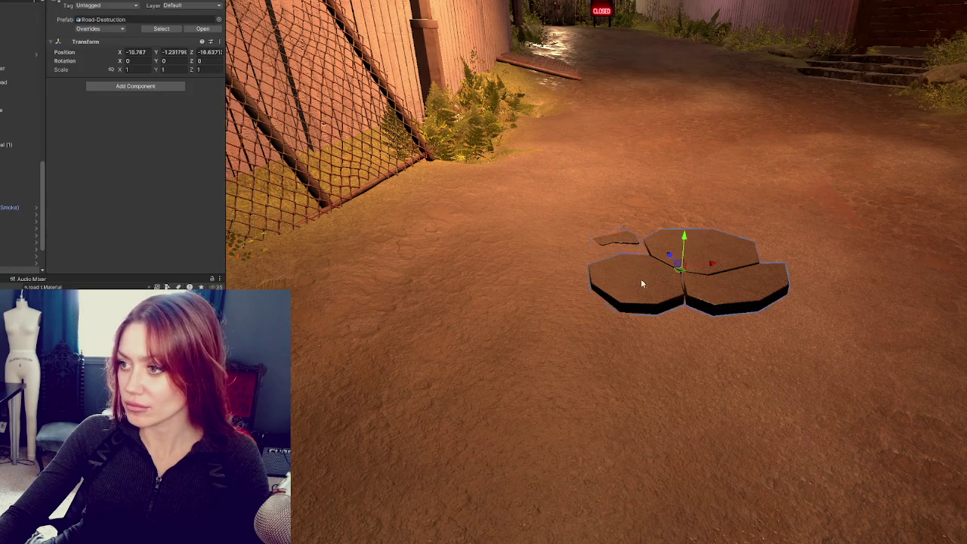
{"action": "left_click_drag", "start_coordinate": [683, 264], "coordinate": [684, 273]}
Step: Rotate Chunk 3 on its own so it lies flatter on the road
{"action": "key", "text": "e"}
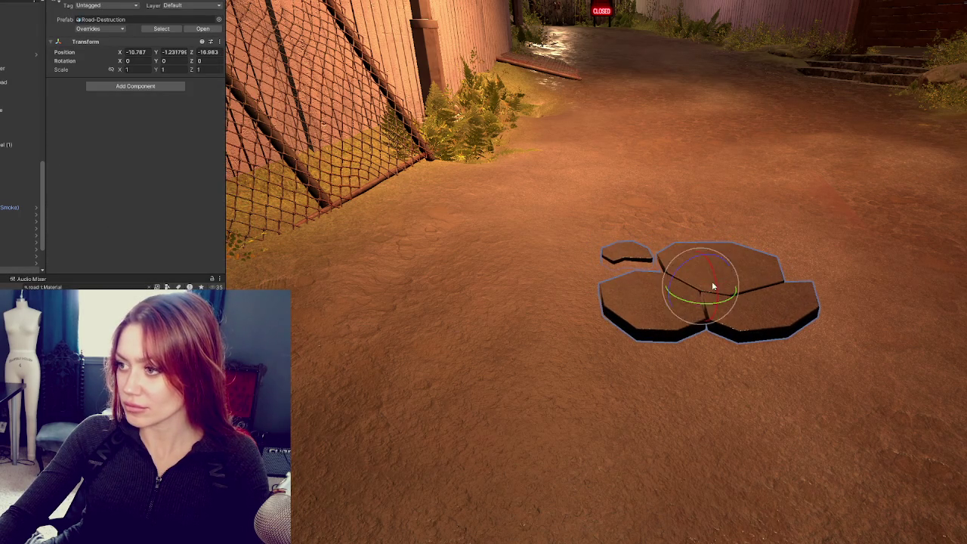
{"action": "left_click", "coordinate": [665, 301]}
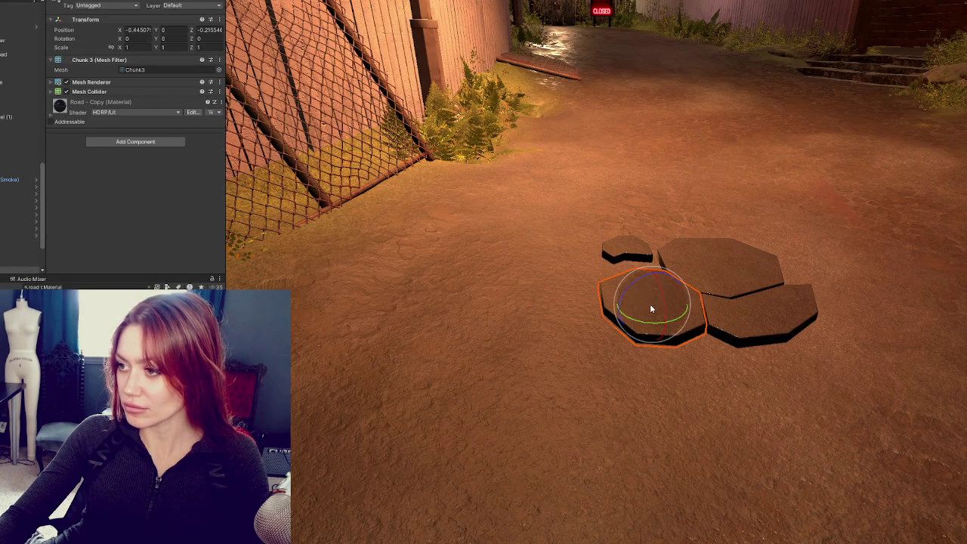
{"action": "left_click", "coordinate": [706, 272]}
{"action": "left_click_drag", "start_coordinate": [714, 270], "coordinate": [703, 276]}
{"action": "key", "text": "ctrl+z"}
{"action": "key", "text": "ctrl+z"}
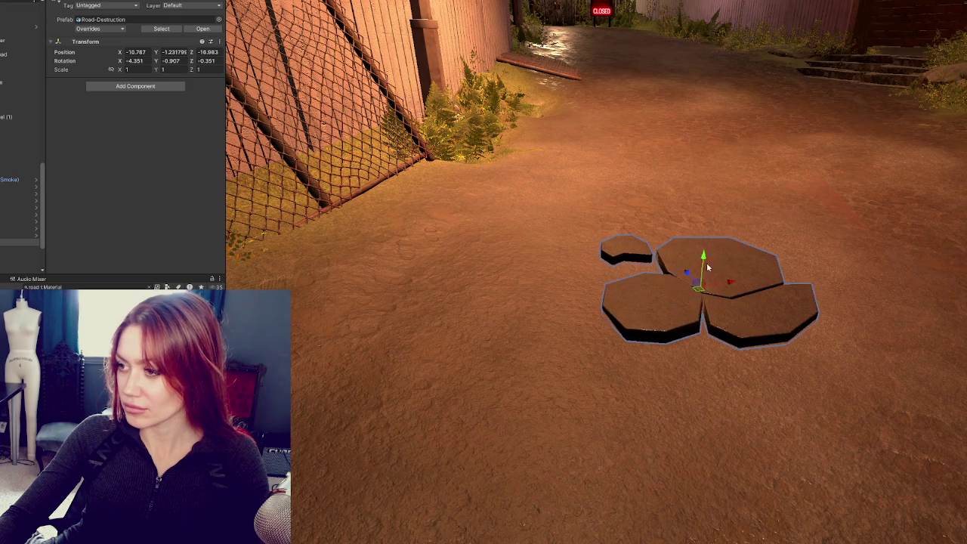
{"action": "key", "text": "w"}
{"action": "left_click", "coordinate": [653, 318]}
{"action": "key", "text": "e"}
{"action": "mouse_move", "coordinate": [653, 317]}
{"action": "left_mouse_down"}
{"action": "mouse_move", "coordinate": [677, 302]}
{"action": "mouse_move", "coordinate": [423, 336]}
{"action": "left_mouse_up"}
{"action": "key", "text": "w"}
Step: Duplicate Chunk 3 and shift the copy into a new spot on the road
{"action": "key", "text": "e"}
{"action": "key", "text": "w"}
{"action": "key", "text": "ctrl+d"}
{"action": "scroll", "coordinate": [571, 293], "scroll_direction": "down", "scroll_amount": 5}
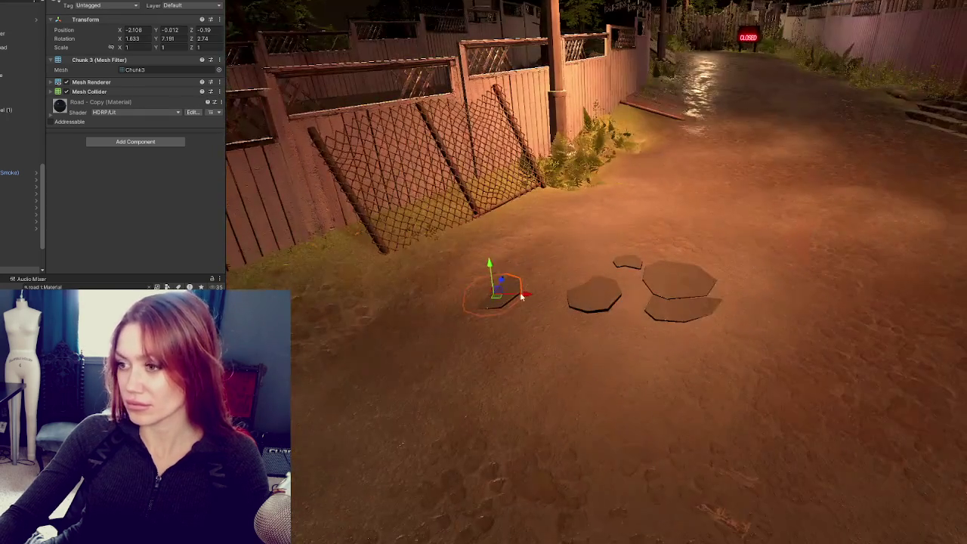
{"action": "mouse_move", "coordinate": [521, 296]}
{"action": "left_mouse_down"}
{"action": "mouse_move", "coordinate": [574, 297]}
{"action": "mouse_move", "coordinate": [540, 295]}
{"action": "mouse_move", "coordinate": [473, 327]}
{"action": "mouse_move", "coordinate": [521, 308]}
{"action": "left_mouse_up"}
{"action": "key", "text": "e"}
{"action": "left_click", "coordinate": [688, 290]}
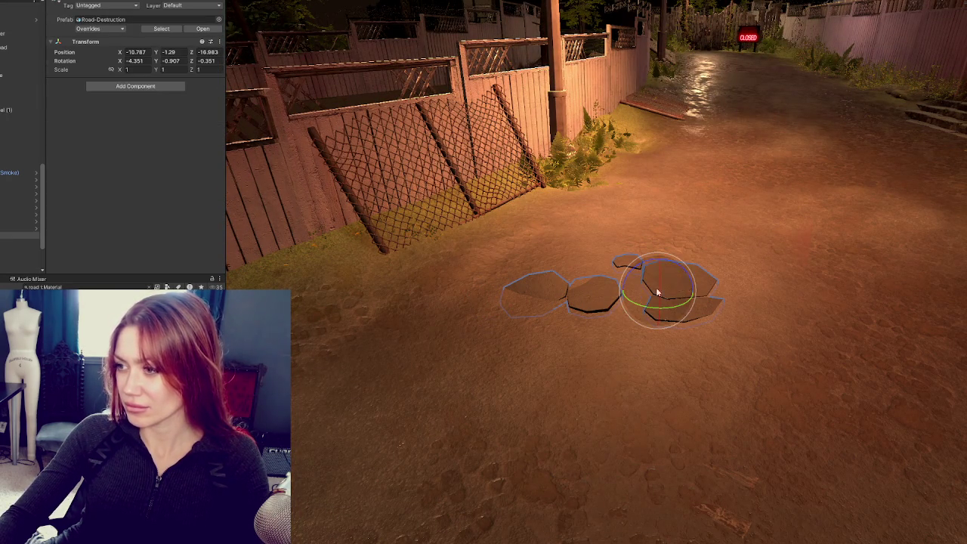
Step: Move the four fragment tiles nearer the camera and slide Chunk 1 to the left
{"action": "left_click_drag", "start_coordinate": [484, 250], "coordinate": [732, 329]}
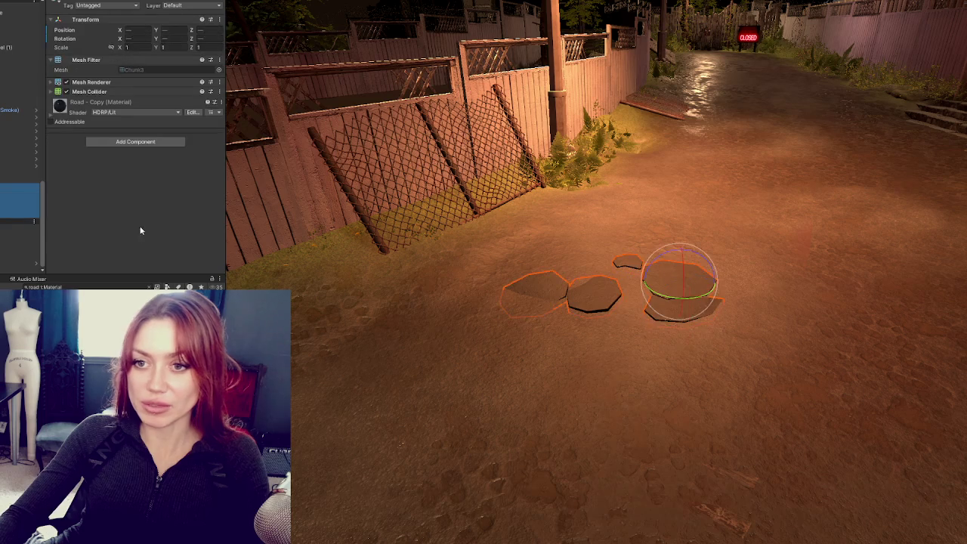
{"action": "mouse_move", "coordinate": [628, 254]}
{"action": "left_mouse_down"}
{"action": "mouse_move", "coordinate": [604, 324]}
{"action": "mouse_move", "coordinate": [581, 340]}
{"action": "left_mouse_up"}
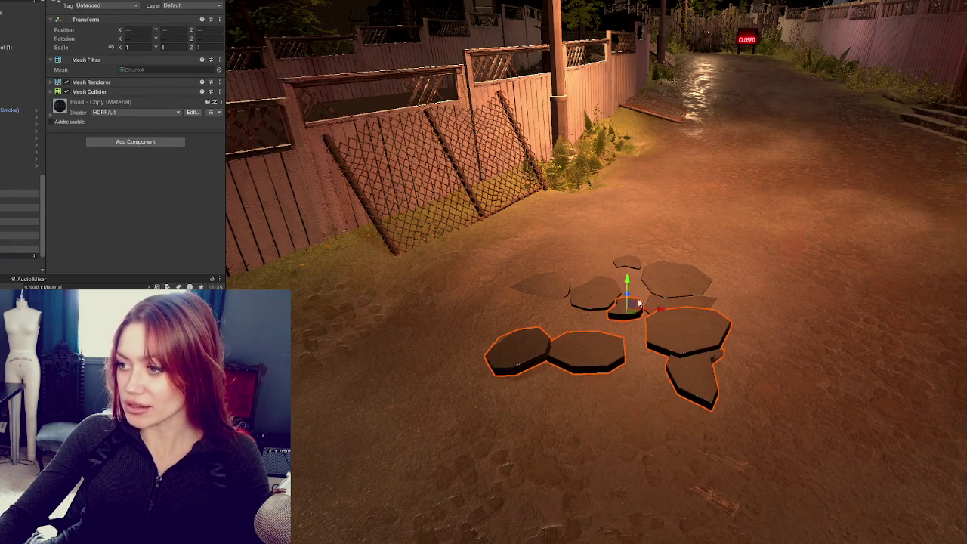
{"action": "left_click", "coordinate": [687, 332]}
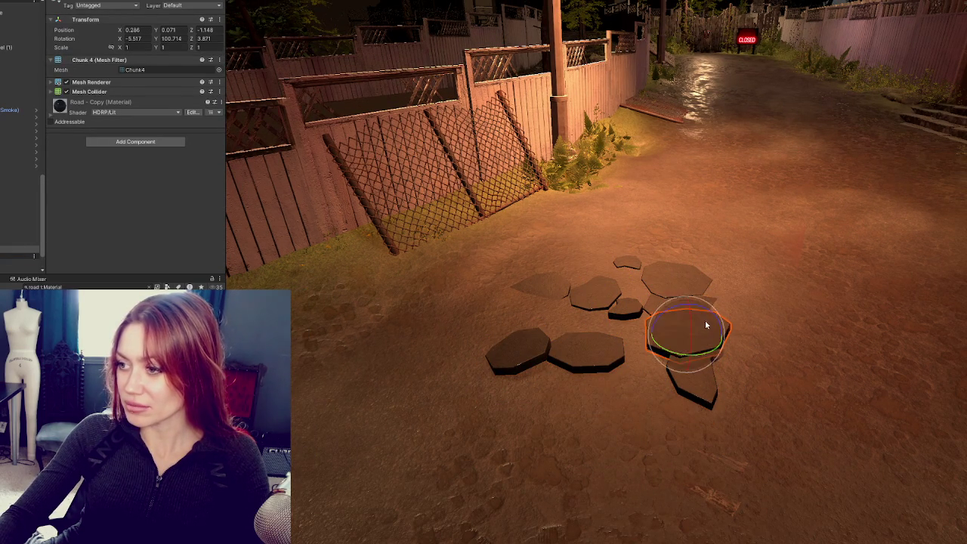
{"action": "left_click", "coordinate": [697, 365]}
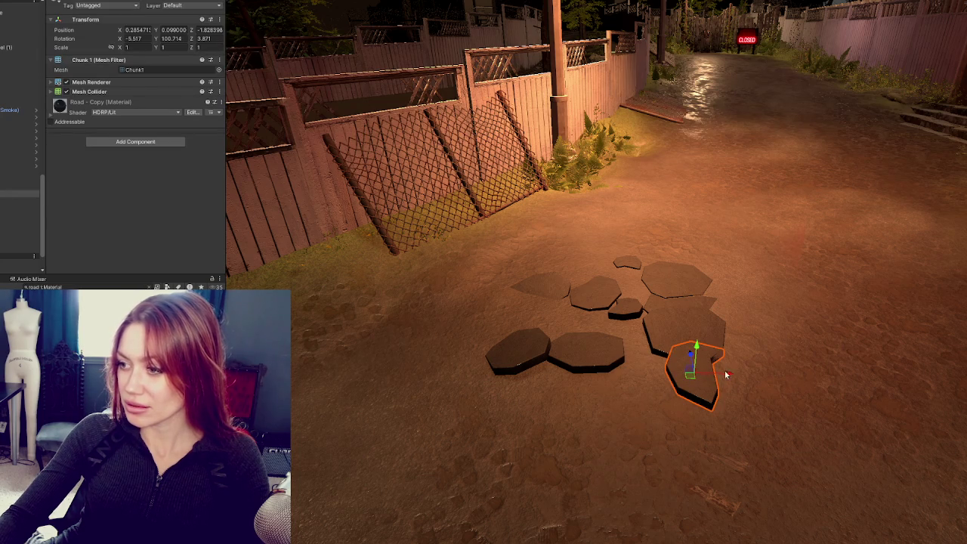
{"action": "mouse_move", "coordinate": [727, 374]}
{"action": "left_mouse_down"}
{"action": "mouse_move", "coordinate": [656, 377]}
{"action": "mouse_move", "coordinate": [669, 385]}
{"action": "left_mouse_up"}
{"action": "key", "text": "e"}
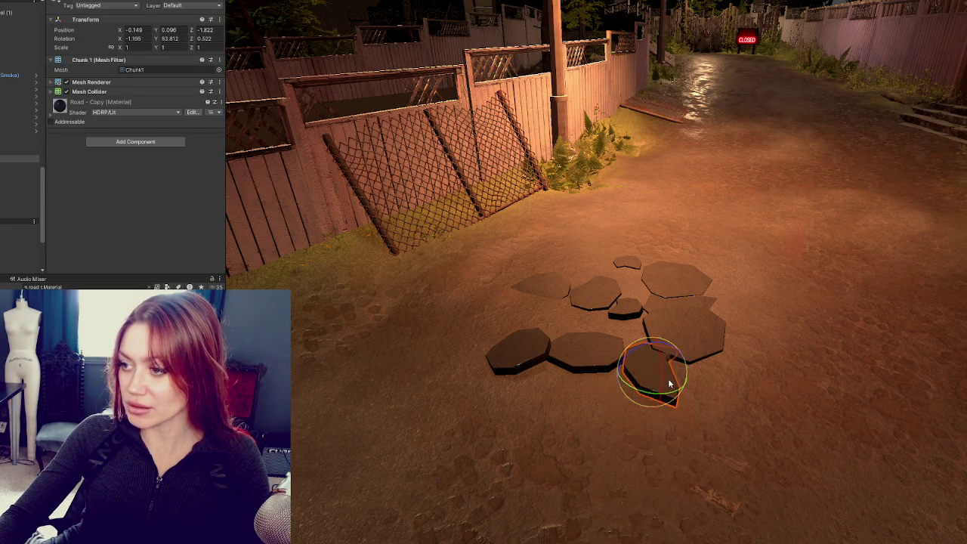
{"action": "left_click", "coordinate": [614, 359]}
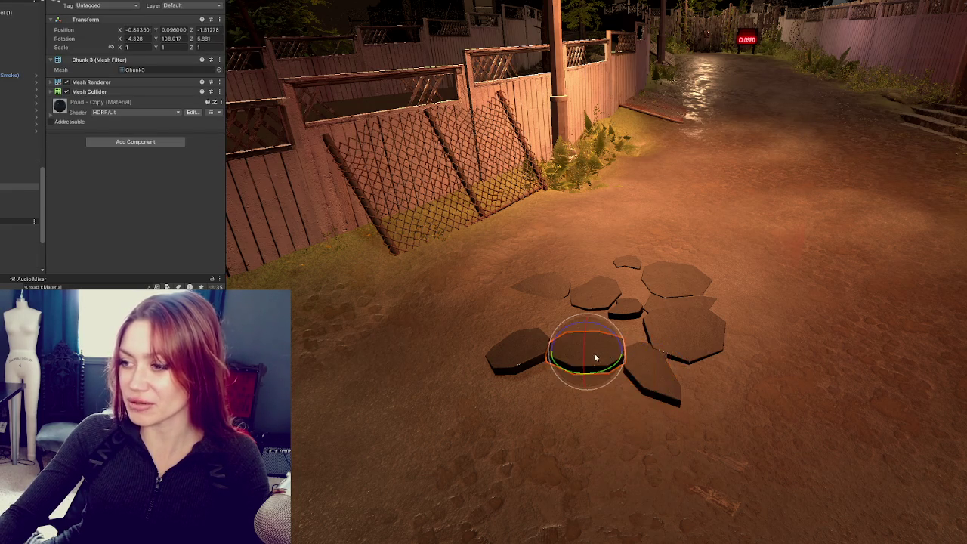
{"action": "left_click", "coordinate": [595, 358]}
{"action": "key", "text": "w"}
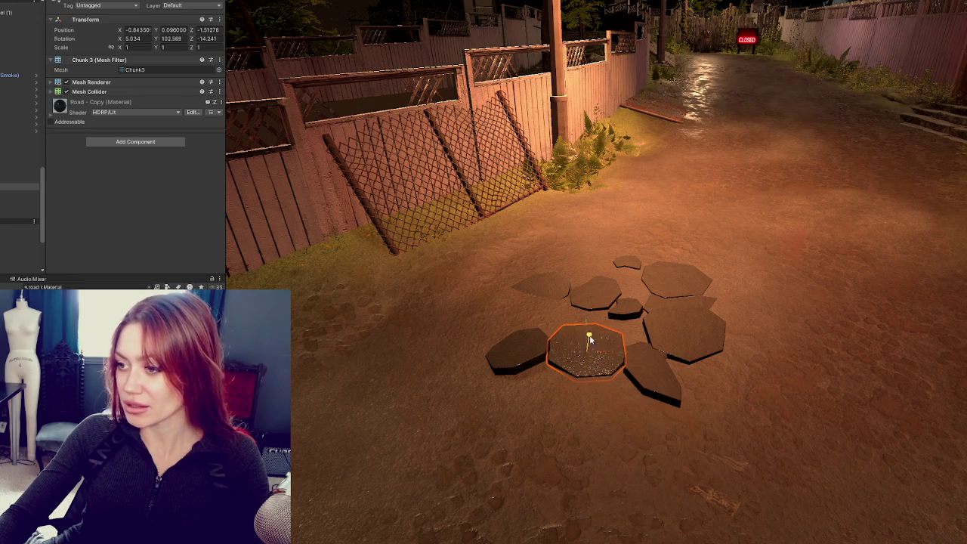
Step: Tilt the left fragment so it lies flatter and raise it slightly
{"action": "left_click", "coordinate": [528, 355]}
{"action": "key", "text": "e"}
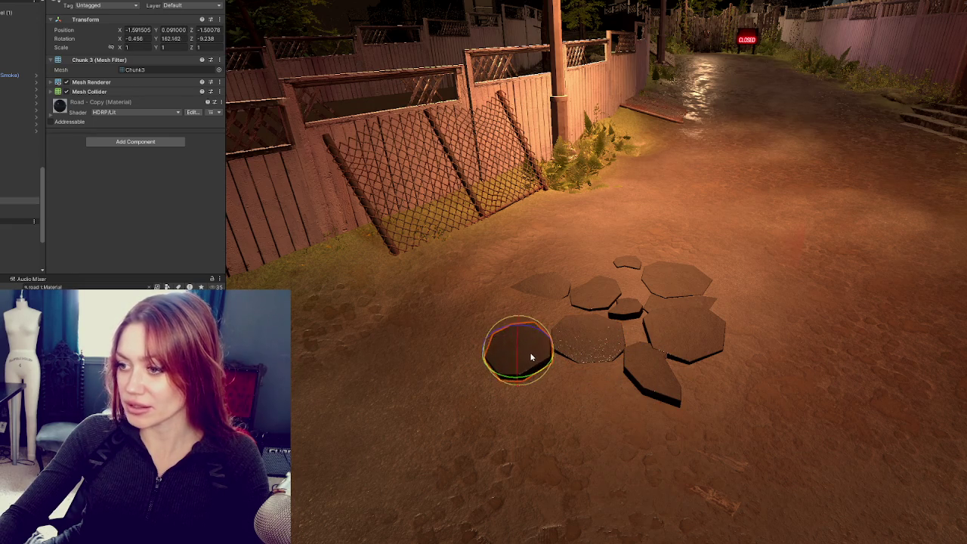
{"action": "key", "text": "w"}
{"action": "mouse_move", "coordinate": [503, 330]}
{"action": "left_mouse_down"}
{"action": "mouse_move", "coordinate": [520, 341]}
{"action": "mouse_move", "coordinate": [604, 302]}
{"action": "left_mouse_up"}
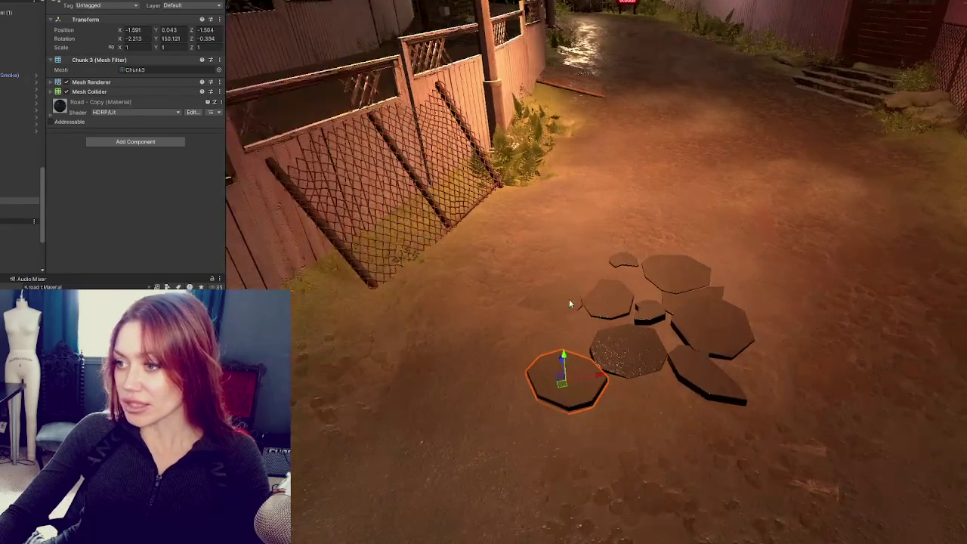
{"action": "left_click_drag", "start_coordinate": [549, 281], "coordinate": [485, 287]}
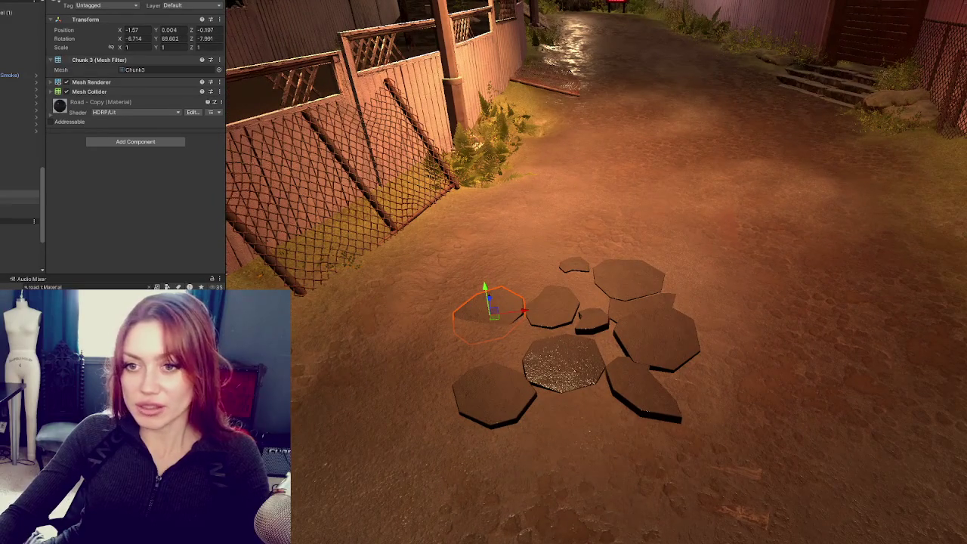
{"action": "left_click", "coordinate": [574, 264]}
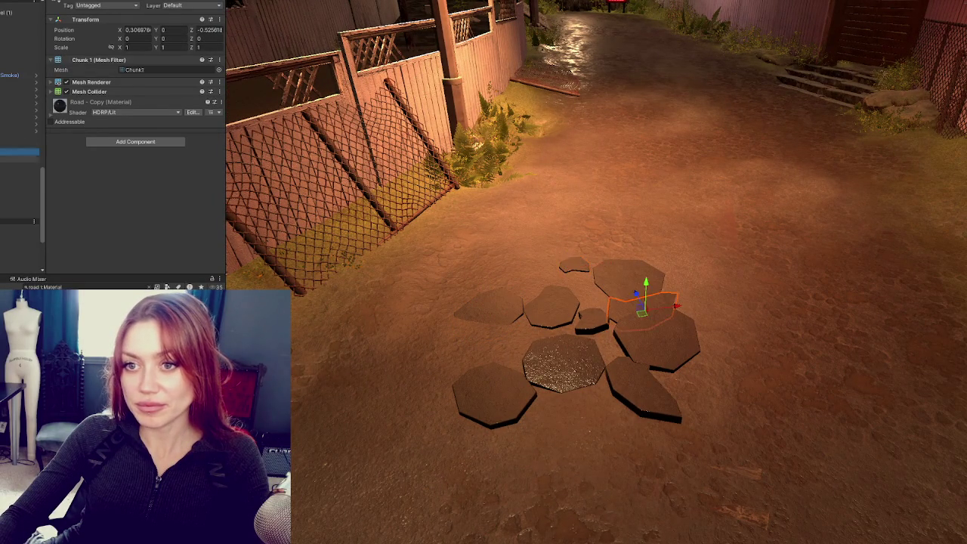
{"action": "key", "text": "Return"}
Step: Duplicate the group of fragments with Ctrl+D and move the copies further up the road
{"action": "left_click", "coordinate": [642, 389]}
{"action": "left_click", "coordinate": [592, 321], "text": "shift"}
{"action": "left_click", "coordinate": [491, 302], "text": "shift"}
{"action": "left_click", "coordinate": [491, 302], "text": "shift"}
{"action": "left_click", "coordinate": [562, 362], "text": "shift"}
{"action": "left_click", "coordinate": [491, 309], "text": "shift"}
{"action": "left_click", "coordinate": [492, 393], "text": "shift"}
{"action": "left_click", "coordinate": [655, 336], "text": "shift"}
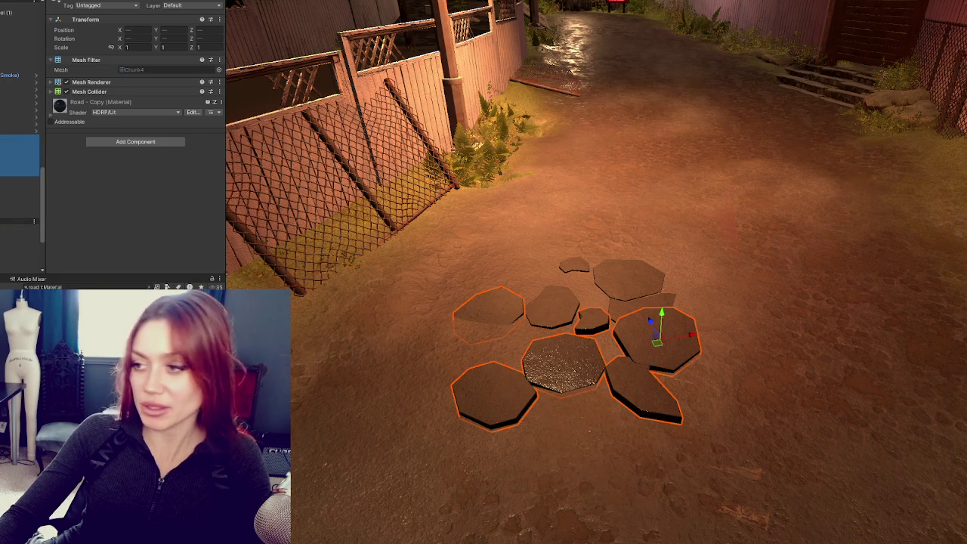
{"action": "left_click", "coordinate": [642, 389], "text": "shift"}
{"action": "key", "text": "ctrl+d"}
{"action": "mouse_move", "coordinate": [636, 378]}
{"action": "left_mouse_down"}
{"action": "mouse_move", "coordinate": [578, 259]}
{"action": "mouse_move", "coordinate": [610, 291]}
{"action": "mouse_move", "coordinate": [610, 274]}
{"action": "mouse_move", "coordinate": [853, 282]}
{"action": "mouse_move", "coordinate": [713, 278]}
{"action": "mouse_move", "coordinate": [710, 261]}
{"action": "left_mouse_up"}
Step: Lower the copied Chunk 1 into the road surface, undoing a stray Chunk 3 change
{"action": "left_click", "coordinate": [812, 291]}
{"action": "key", "text": "e"}
{"action": "key", "text": "w"}
{"action": "key", "text": "ctrl+z"}
{"action": "key", "text": "ctrl+z"}
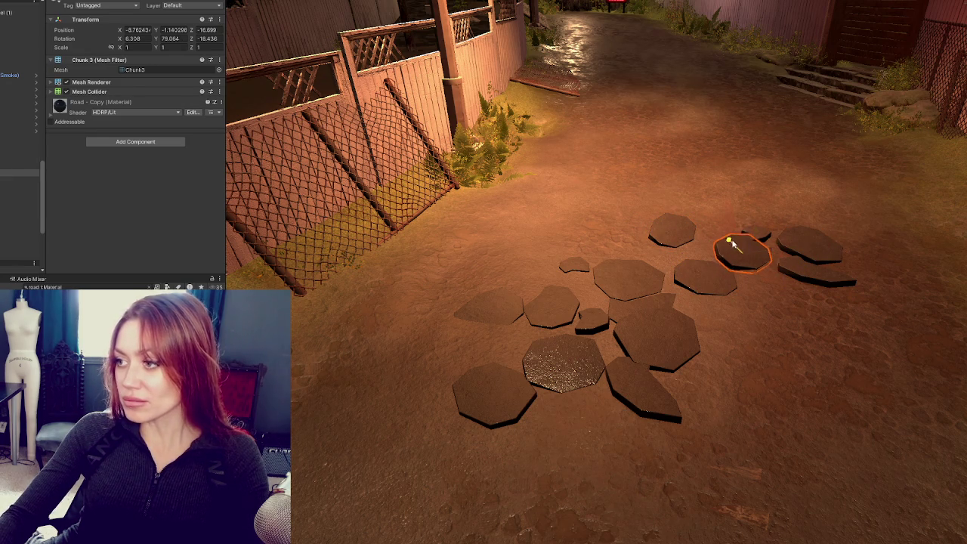
{"action": "left_click", "coordinate": [815, 268]}
{"action": "key", "text": "e"}
{"action": "key", "text": "w"}
{"action": "mouse_move", "coordinate": [819, 246]}
{"action": "left_mouse_down"}
{"action": "mouse_move", "coordinate": [817, 265]}
{"action": "mouse_move", "coordinate": [916, 243]}
{"action": "mouse_move", "coordinate": [906, 227]}
{"action": "left_mouse_up"}
Step: Move Chunk 3 down and right on the road and rotate it into place
{"action": "left_click", "coordinate": [804, 241]}
{"action": "key", "text": "e"}
{"action": "left_click", "coordinate": [682, 241]}
{"action": "key", "text": "w"}
{"action": "mouse_move", "coordinate": [680, 243]}
{"action": "left_mouse_down"}
{"action": "mouse_move", "coordinate": [699, 253]}
{"action": "mouse_move", "coordinate": [675, 254]}
{"action": "mouse_move", "coordinate": [672, 230]}
{"action": "mouse_move", "coordinate": [675, 243]}
{"action": "mouse_move", "coordinate": [765, 244]}
{"action": "mouse_move", "coordinate": [696, 255]}
{"action": "mouse_move", "coordinate": [646, 249]}
{"action": "mouse_move", "coordinate": [641, 234]}
{"action": "mouse_move", "coordinate": [640, 256]}
{"action": "mouse_move", "coordinate": [530, 272]}
{"action": "mouse_move", "coordinate": [599, 358]}
{"action": "mouse_move", "coordinate": [582, 366]}
{"action": "left_mouse_up"}
{"action": "key", "text": "e"}
{"action": "key", "text": "w"}
{"action": "key", "text": "e"}
{"action": "key", "text": "w"}
{"action": "key", "text": "e"}
{"action": "left_click", "coordinate": [533, 270]}
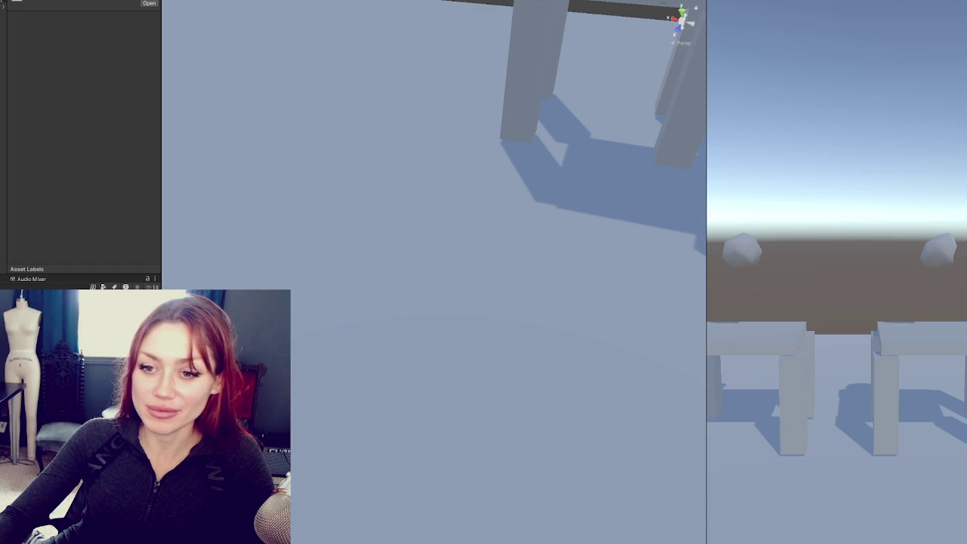
Step: Create a new cube and scale it into a thin, elongated slab beside the pillars
{"action": "left_click", "coordinate": [1, 151]}
{"action": "right_click", "coordinate": [2, 85]}
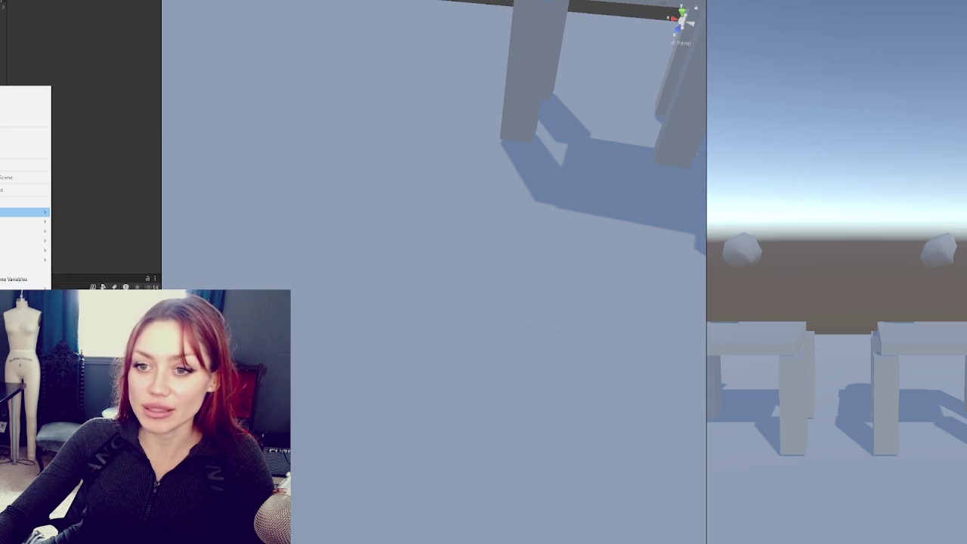
{"action": "mouse_move", "coordinate": [23, 212]}
{"action": "left_click", "coordinate": [65, 214]}
{"action": "scroll", "coordinate": [403, 267], "scroll_direction": "down", "scroll_amount": 5}
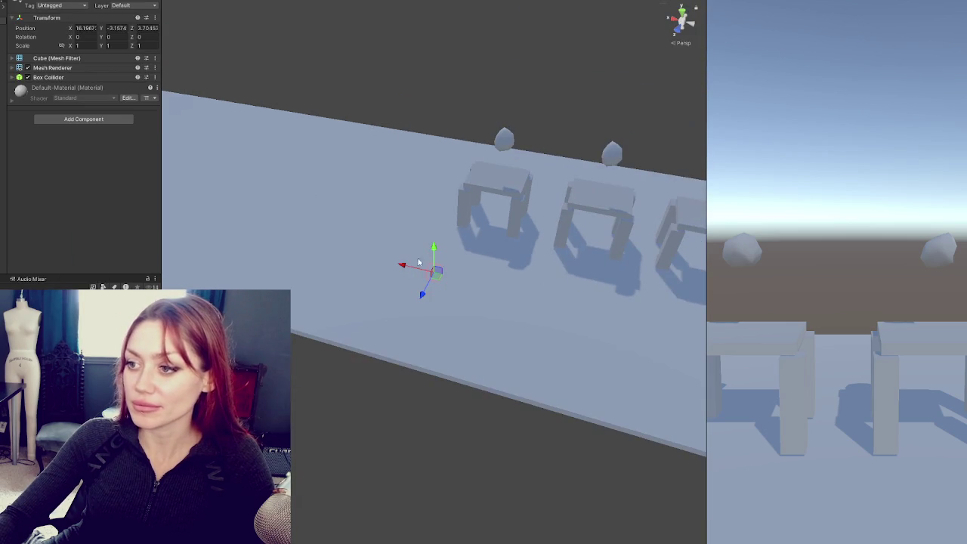
{"action": "mouse_move", "coordinate": [403, 267]}
{"action": "left_mouse_down"}
{"action": "mouse_move", "coordinate": [244, 216]}
{"action": "mouse_move", "coordinate": [222, 146]}
{"action": "left_mouse_up"}
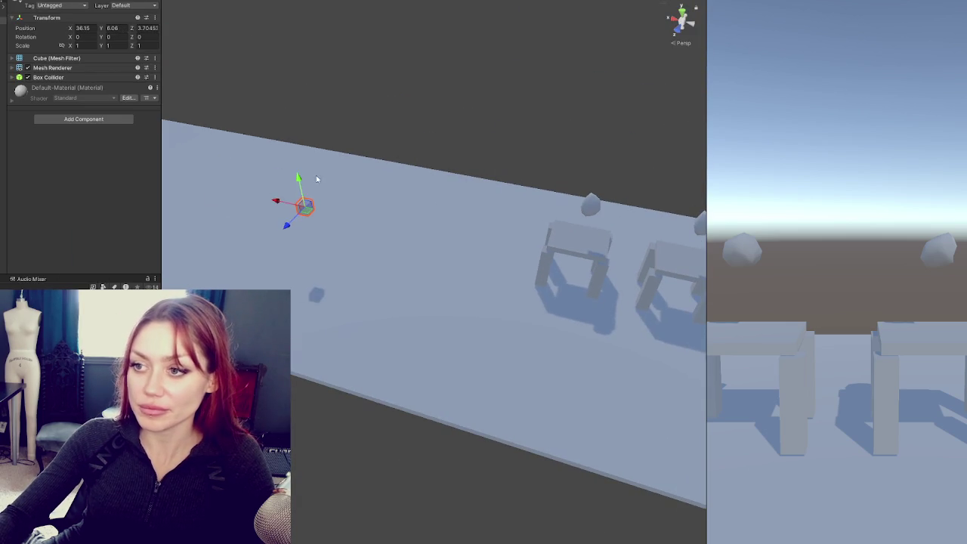
{"action": "mouse_move", "coordinate": [302, 187]}
{"action": "left_mouse_down"}
{"action": "mouse_move", "coordinate": [304, 209]}
{"action": "mouse_move", "coordinate": [629, 159]}
{"action": "left_mouse_up"}
{"action": "key", "text": "f"}
{"action": "mouse_move", "coordinate": [434, 240]}
{"action": "left_mouse_down"}
{"action": "mouse_move", "coordinate": [431, 264]}
{"action": "mouse_move", "coordinate": [445, 285]}
{"action": "mouse_move", "coordinate": [434, 250]}
{"action": "left_mouse_up"}
{"action": "left_click_drag", "start_coordinate": [433, 254], "coordinate": [573, 271]}
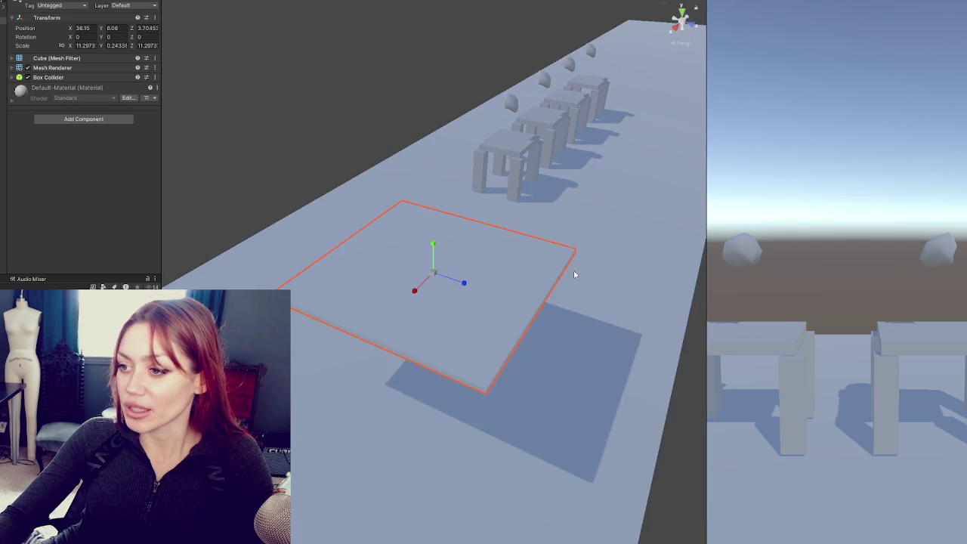
{"action": "mouse_move", "coordinate": [464, 286]}
{"action": "left_mouse_down"}
{"action": "mouse_move", "coordinate": [640, 338]}
{"action": "mouse_move", "coordinate": [518, 300]}
{"action": "left_mouse_up"}
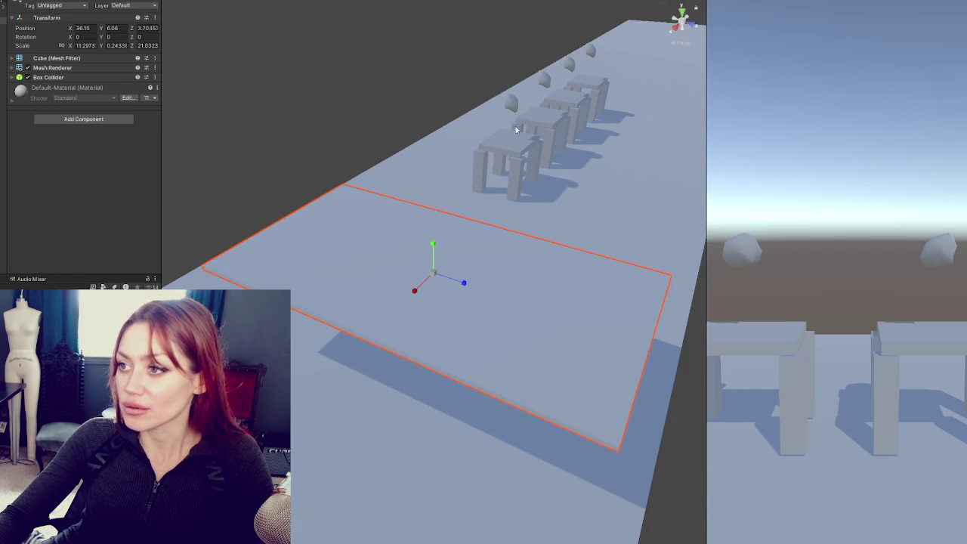
Step: Move the debris rock sideways over the slab, then reselect the slab
{"action": "left_click", "coordinate": [512, 104]}
{"action": "left_click_drag", "start_coordinate": [574, 125], "coordinate": [654, 141]}
{"action": "mouse_move", "coordinate": [686, 111]}
{"action": "left_mouse_down"}
{"action": "mouse_move", "coordinate": [376, 209]}
{"action": "mouse_move", "coordinate": [404, 154]}
{"action": "mouse_move", "coordinate": [401, 222]}
{"action": "left_mouse_up"}
{"action": "left_click", "coordinate": [672, 21]}
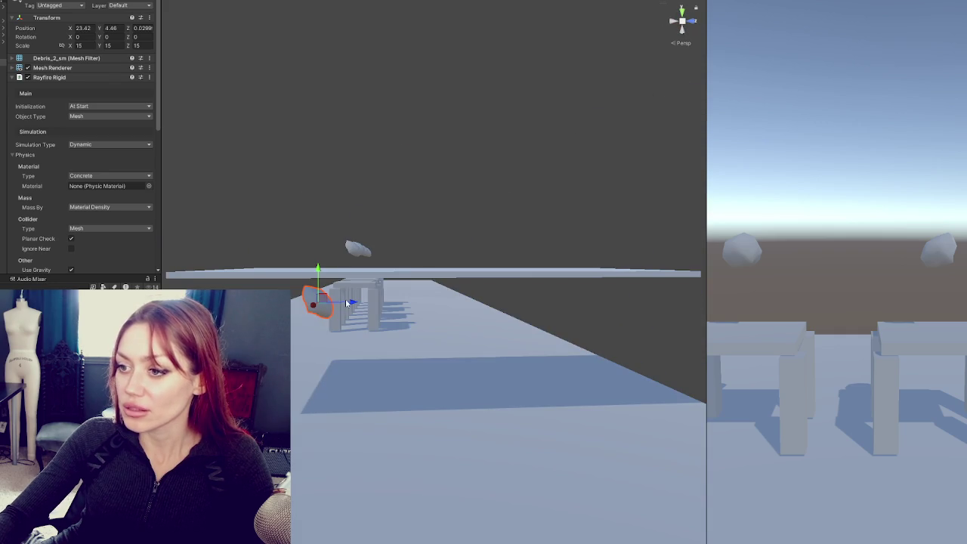
{"action": "left_click_drag", "start_coordinate": [388, 304], "coordinate": [378, 294]}
{"action": "left_click", "coordinate": [348, 249]}
{"action": "mouse_move", "coordinate": [348, 249]}
{"action": "left_mouse_down"}
{"action": "mouse_move", "coordinate": [362, 227]}
{"action": "mouse_move", "coordinate": [353, 191]}
{"action": "mouse_move", "coordinate": [621, 205]}
{"action": "mouse_move", "coordinate": [632, 186]}
{"action": "mouse_move", "coordinate": [304, 293]}
{"action": "mouse_move", "coordinate": [317, 302]}
{"action": "mouse_move", "coordinate": [363, 219]}
{"action": "left_mouse_up"}
{"action": "left_click", "coordinate": [84, 119]}
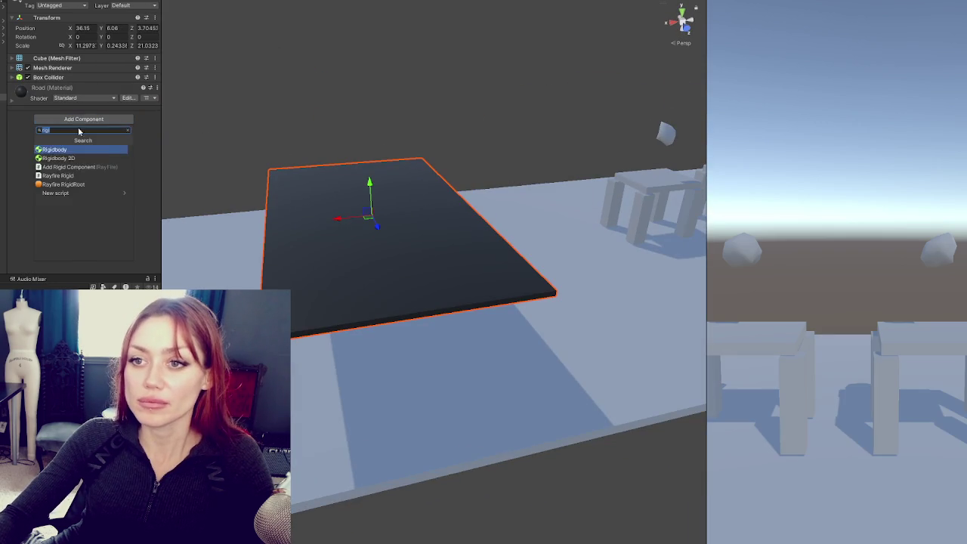
Step: Add Rayfire Rigid to the slab via a 'rigid' component search, stop the play test, and reselect the slab
{"action": "left_click_drag", "start_coordinate": [453, 227], "coordinate": [423, 242]}
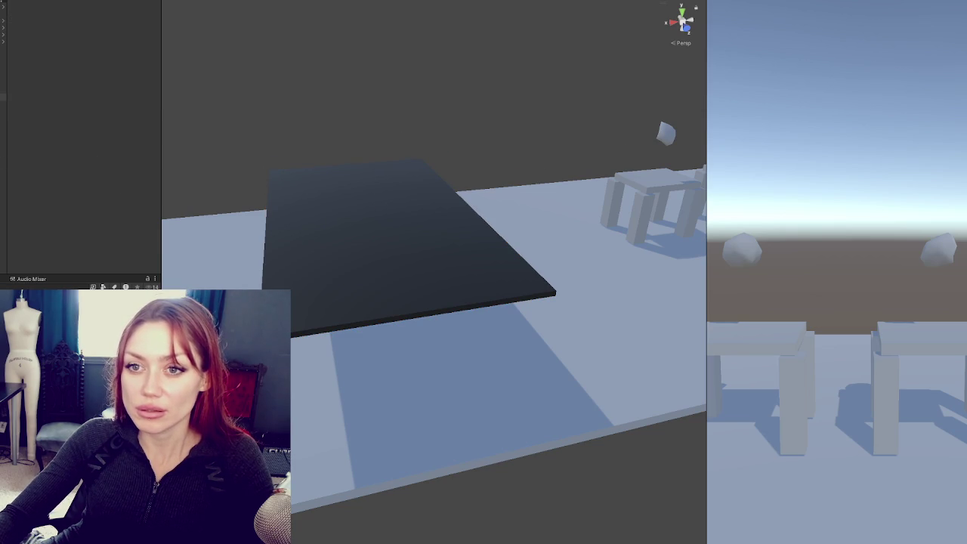
{"action": "left_click", "coordinate": [84, 119]}
{"action": "type", "text": "rigid"}
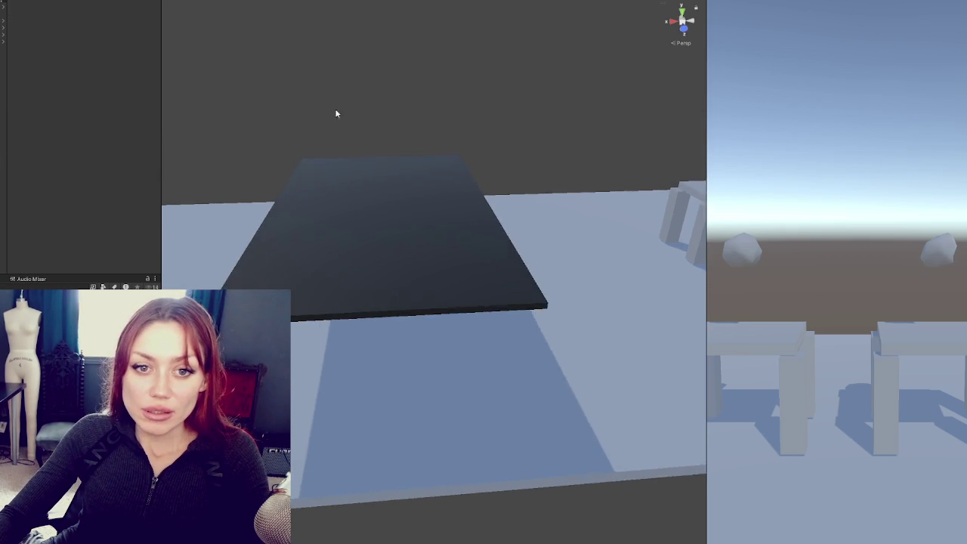
{"action": "left_click_drag", "start_coordinate": [337, 113], "coordinate": [371, 127]}
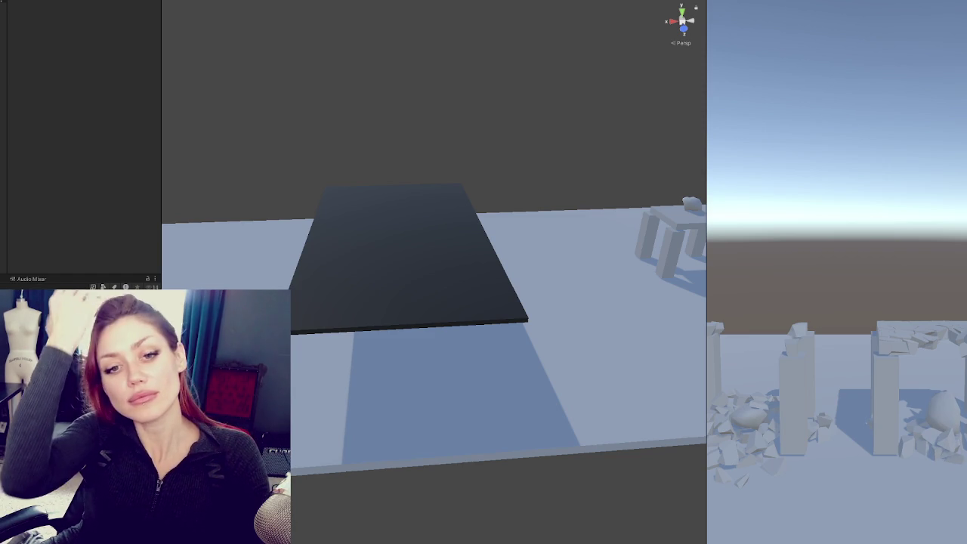
{"action": "left_click", "coordinate": [423, 3]}
{"action": "left_click", "coordinate": [4, 97]}
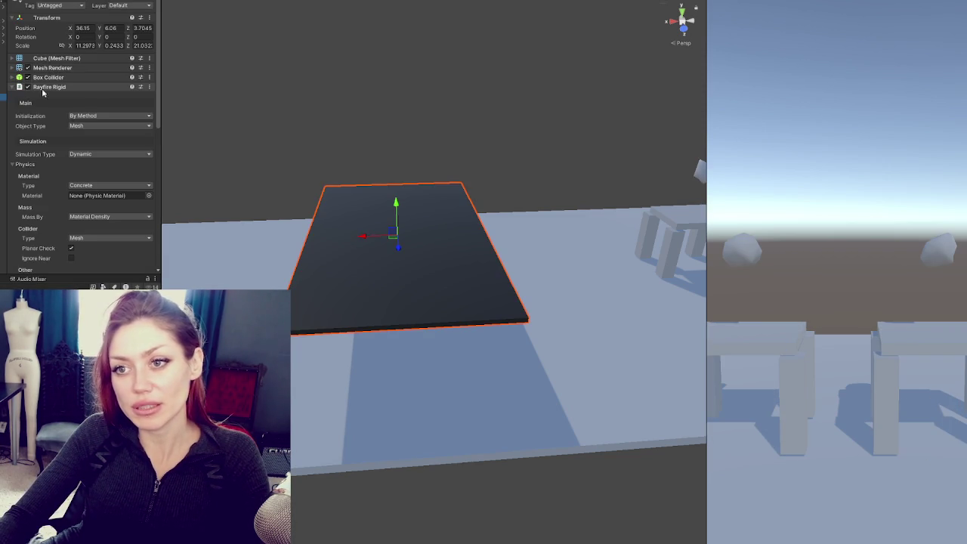
Step: Set the slab's Demolition Type to Runtime and tick Damage Enable
{"action": "scroll", "coordinate": [98, 144], "scroll_direction": "down", "scroll_amount": 3}
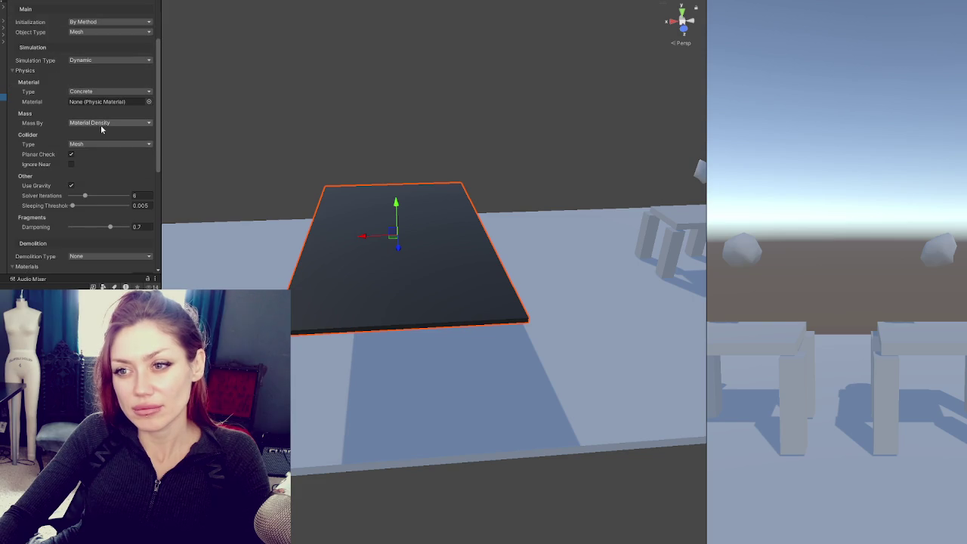
{"action": "scroll", "coordinate": [84, 151], "scroll_direction": "down", "scroll_amount": 3}
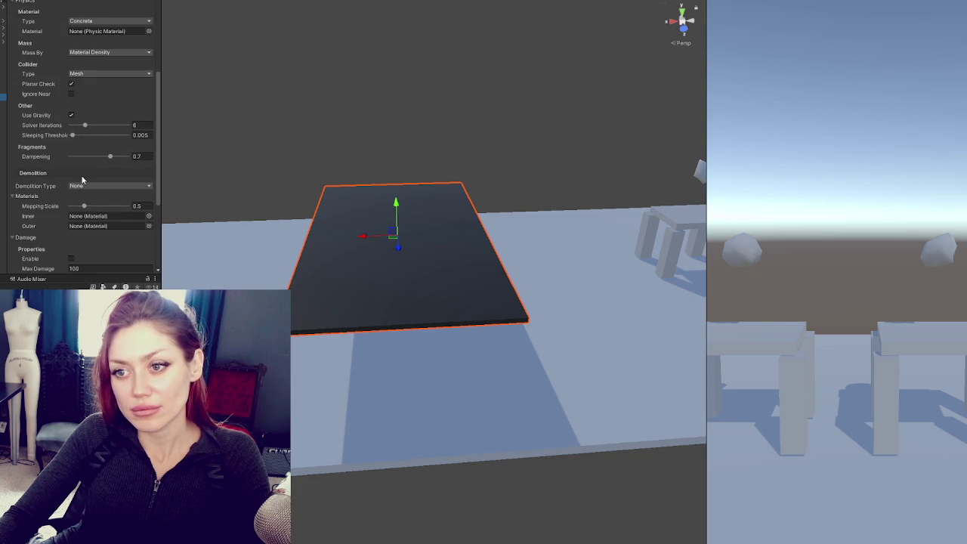
{"action": "left_click", "coordinate": [83, 186]}
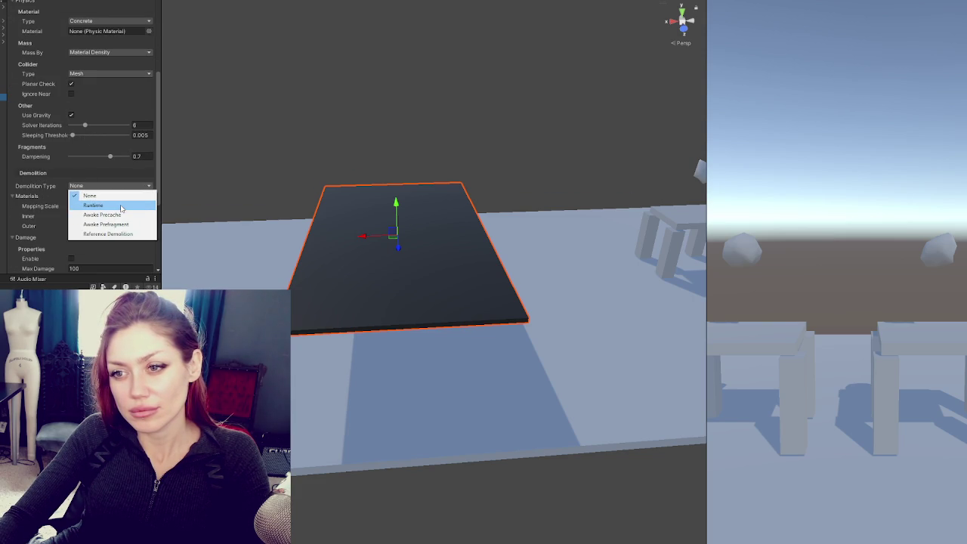
{"action": "left_click", "coordinate": [121, 205]}
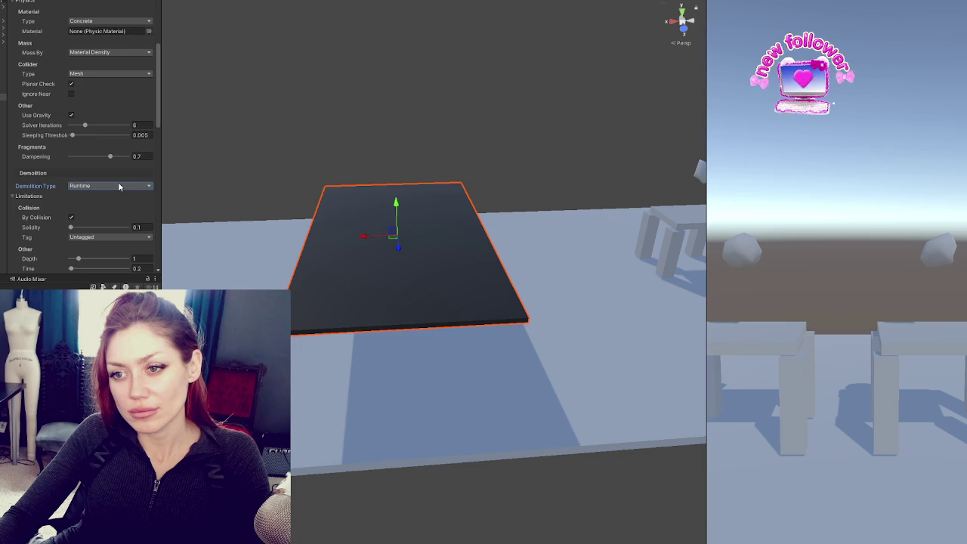
{"action": "scroll", "coordinate": [121, 182], "scroll_direction": "down", "scroll_amount": 5}
{"action": "scroll", "coordinate": [126, 183], "scroll_direction": "down", "scroll_amount": 6}
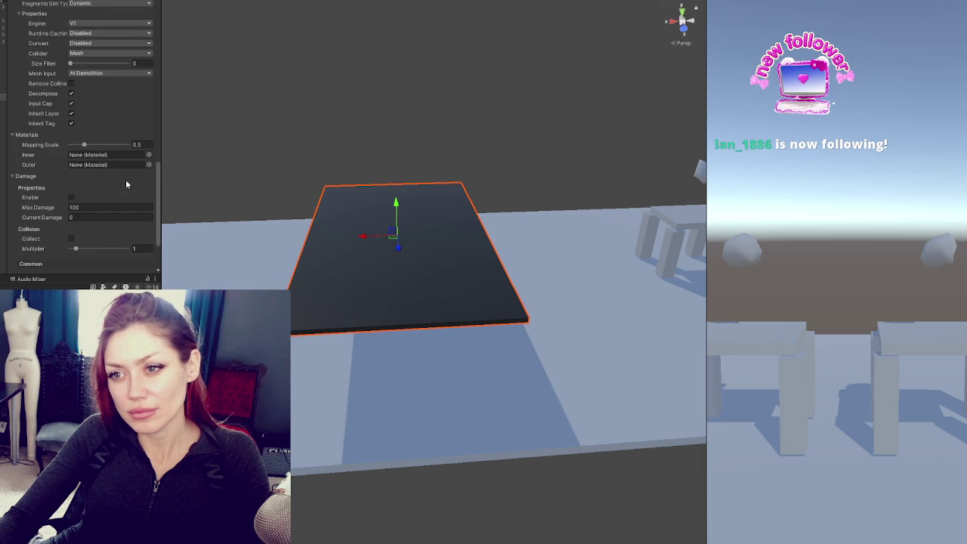
{"action": "scroll", "coordinate": [125, 181], "scroll_direction": "down", "scroll_amount": 3}
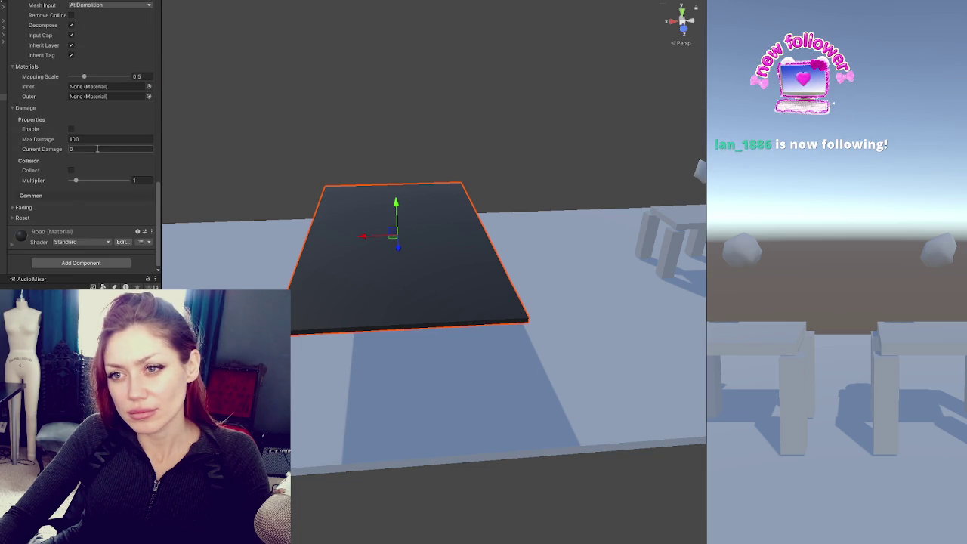
{"action": "left_click", "coordinate": [71, 130]}
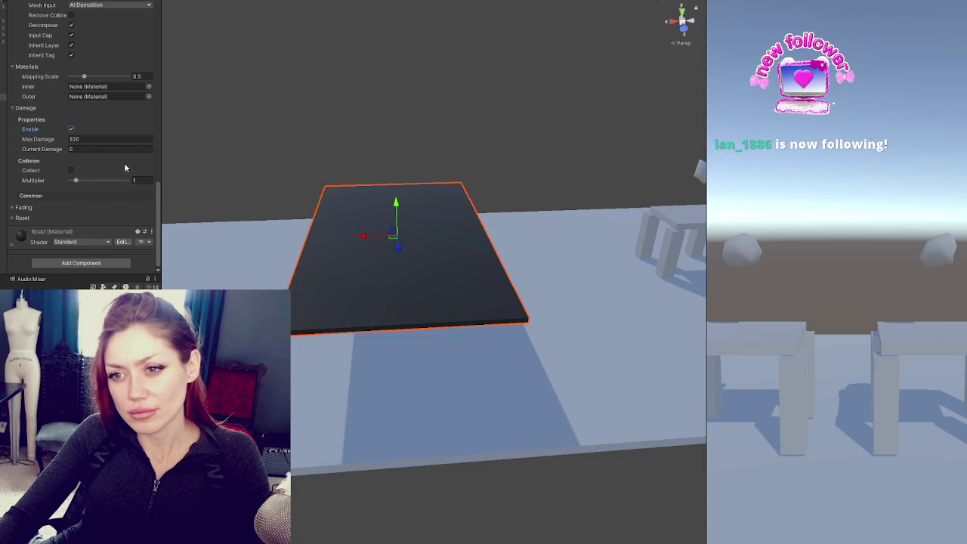
{"action": "scroll", "coordinate": [124, 162], "scroll_direction": "up", "scroll_amount": 5}
{"action": "scroll", "coordinate": [126, 166], "scroll_direction": "up", "scroll_amount": 3}
{"action": "scroll", "coordinate": [127, 162], "scroll_direction": "up", "scroll_amount": 15}
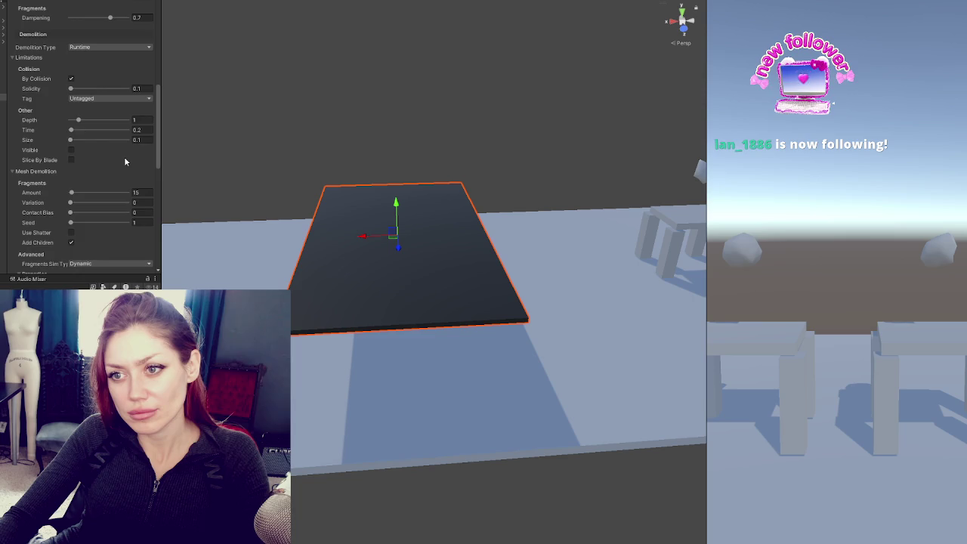
Step: Set Initialization to At Start, keeping object type Mesh and simulation Dynamic
{"action": "left_click", "coordinate": [121, 95]}
{"action": "left_click", "coordinate": [87, 106]}
{"action": "left_click", "coordinate": [82, 106]}
{"action": "left_click", "coordinate": [87, 106]}
{"action": "left_click", "coordinate": [87, 106]}
{"action": "left_click", "coordinate": [152, 119]}
{"action": "left_click", "coordinate": [112, 132]}
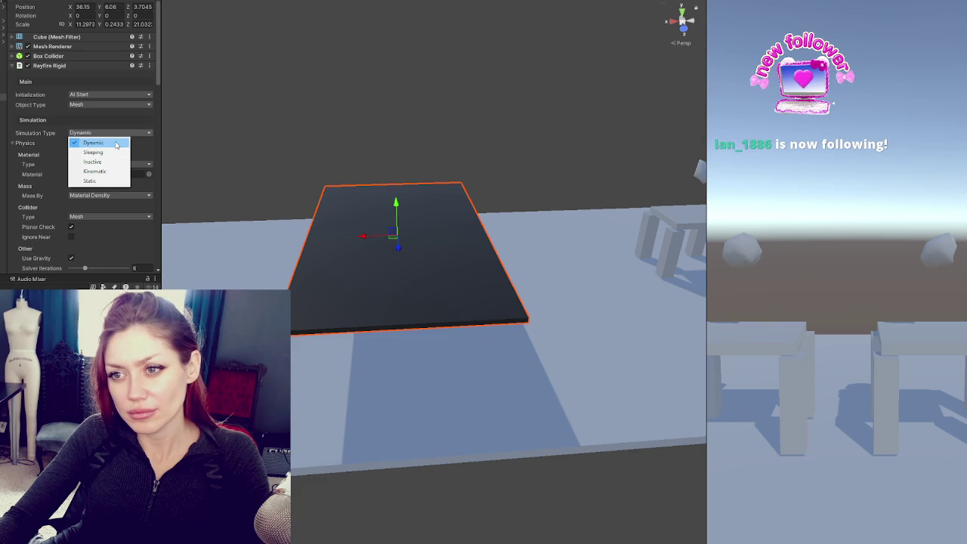
{"action": "left_click", "coordinate": [162, 86]}
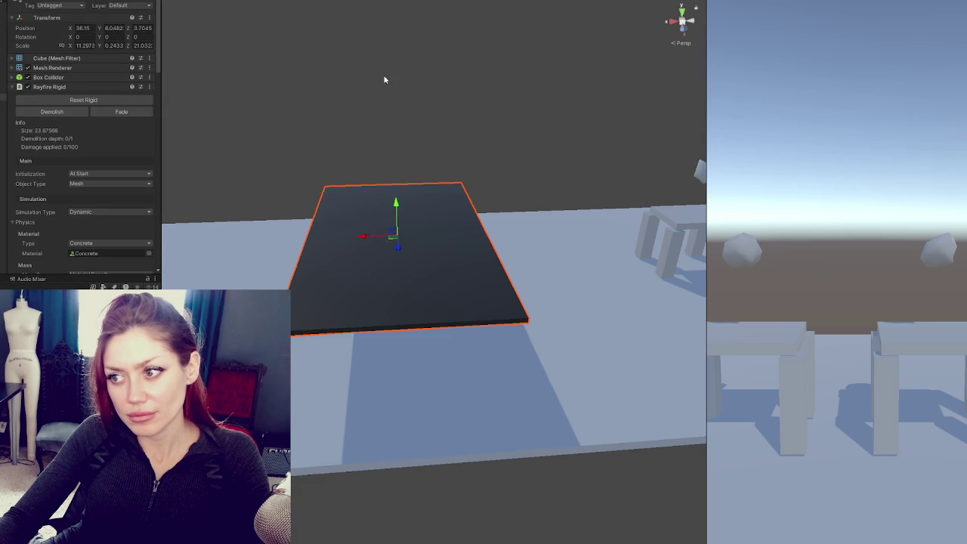
Step: Switch Simulation Type to Sleeping, play-test, and demolish the slab into 15 fragments
{"action": "key", "text": "ctrl+p"}
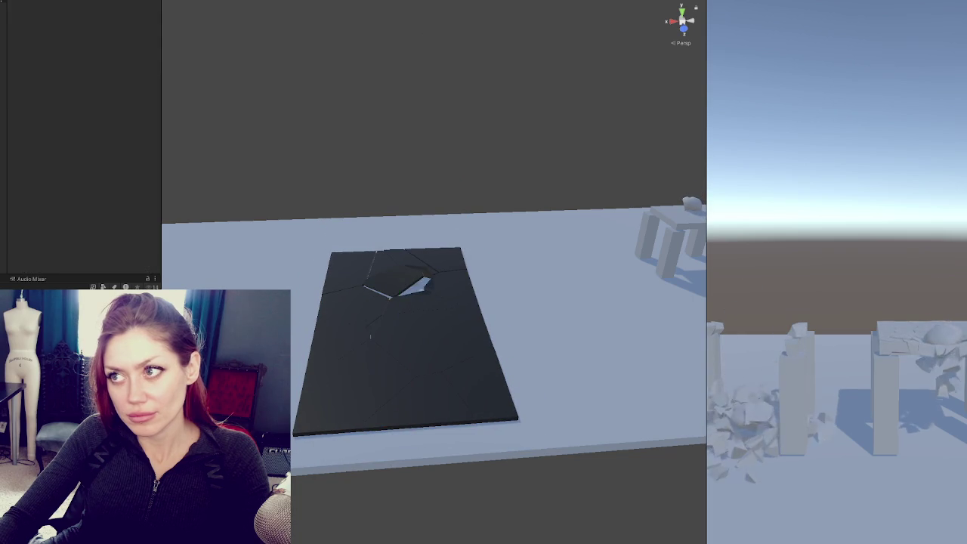
{"action": "left_click", "coordinate": [110, 154]}
{"action": "left_click", "coordinate": [91, 173]}
{"action": "key", "text": "ctrl+p"}
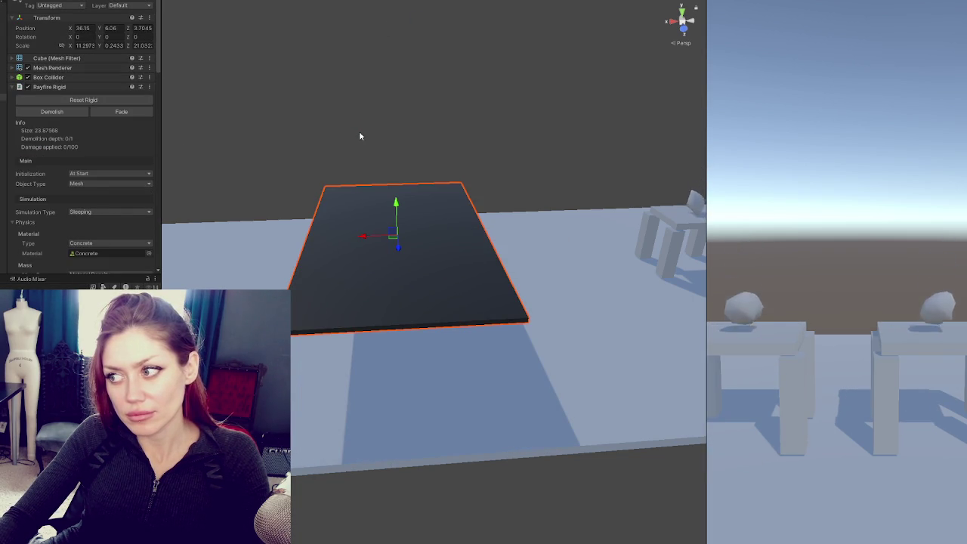
{"action": "key", "text": "ctrl+p"}
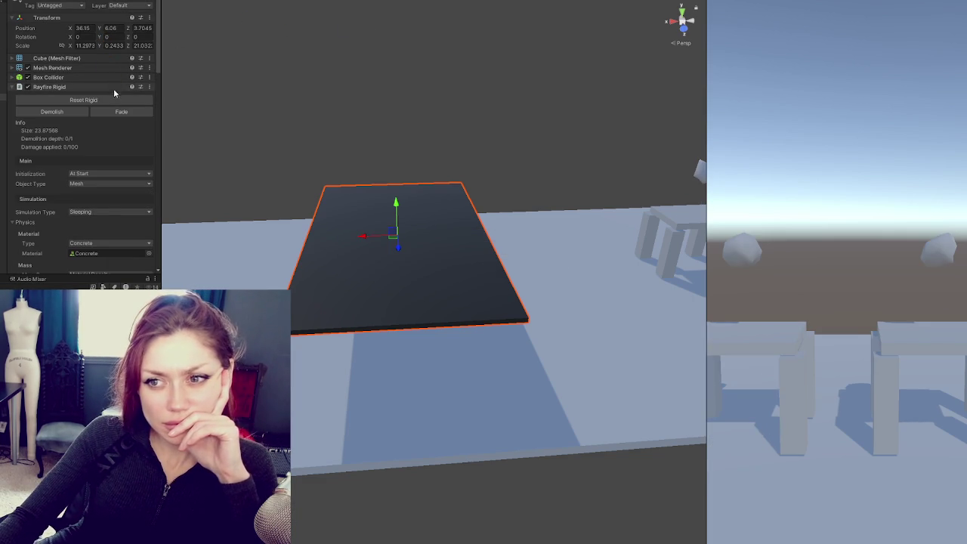
{"action": "left_click", "coordinate": [78, 112]}
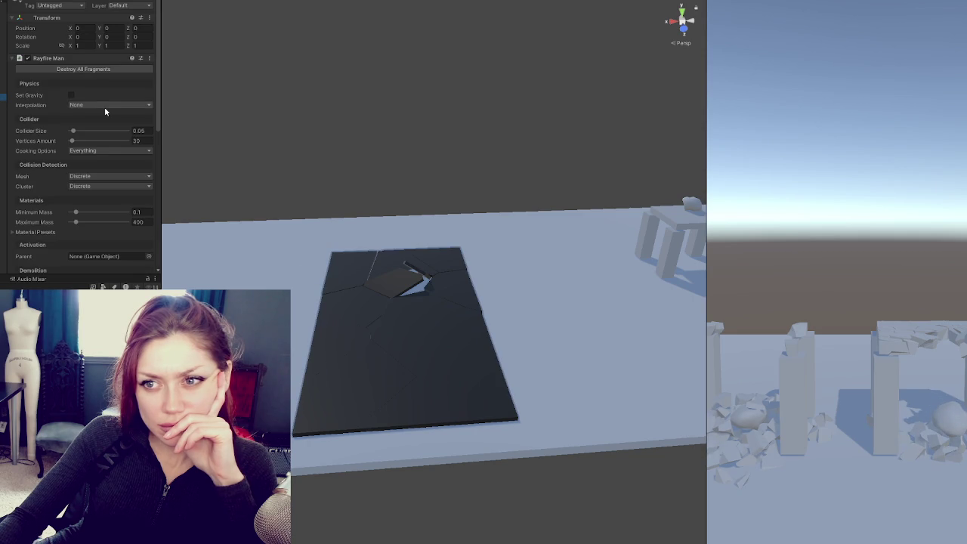
Step: In Rayfire Man tick Set Gravity, set Interpolation to Interpolate, enable pooling Reuse, then reselect the slab
{"action": "left_click", "coordinate": [70, 95]}
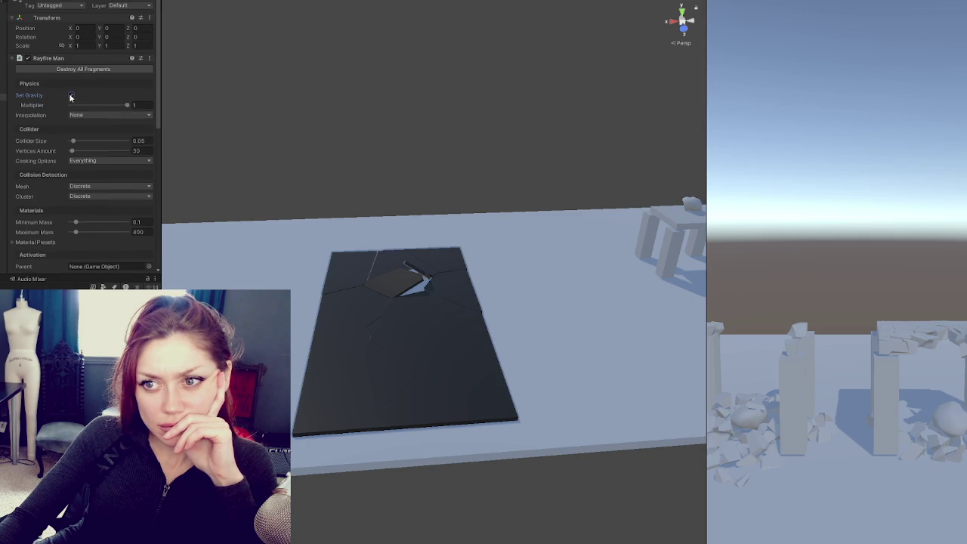
{"action": "left_click", "coordinate": [99, 115]}
{"action": "left_click", "coordinate": [100, 136]}
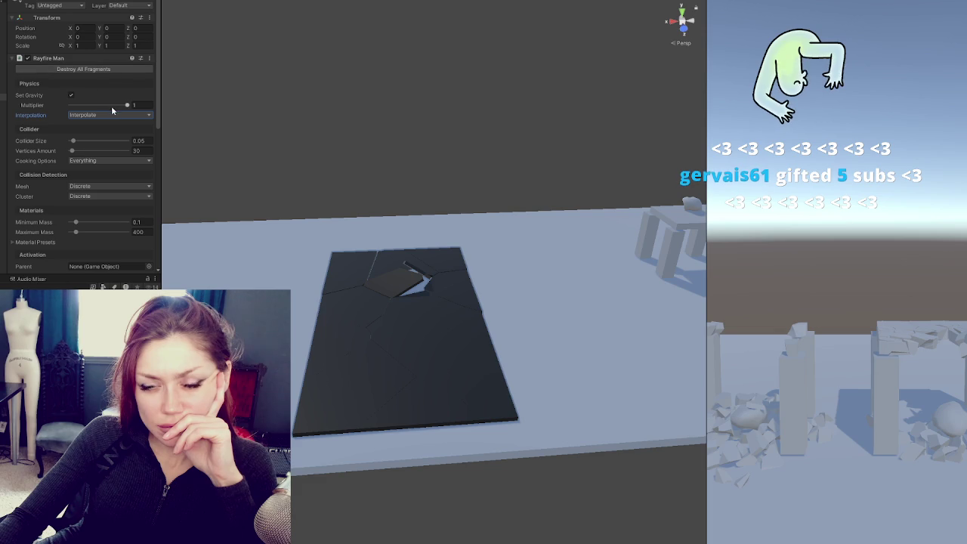
{"action": "scroll", "coordinate": [120, 165], "scroll_direction": "down", "scroll_amount": 3}
{"action": "scroll", "coordinate": [119, 162], "scroll_direction": "down", "scroll_amount": 6}
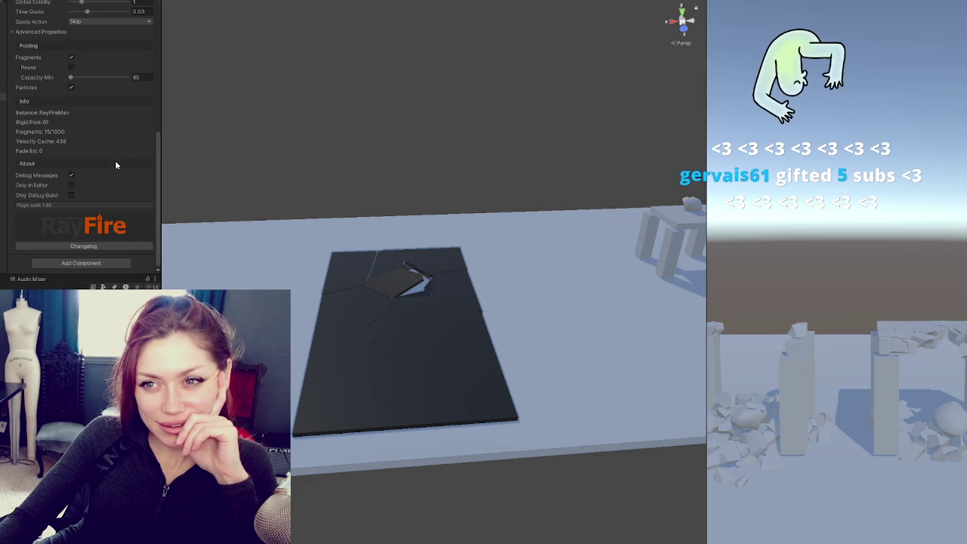
{"action": "left_click", "coordinate": [72, 67]}
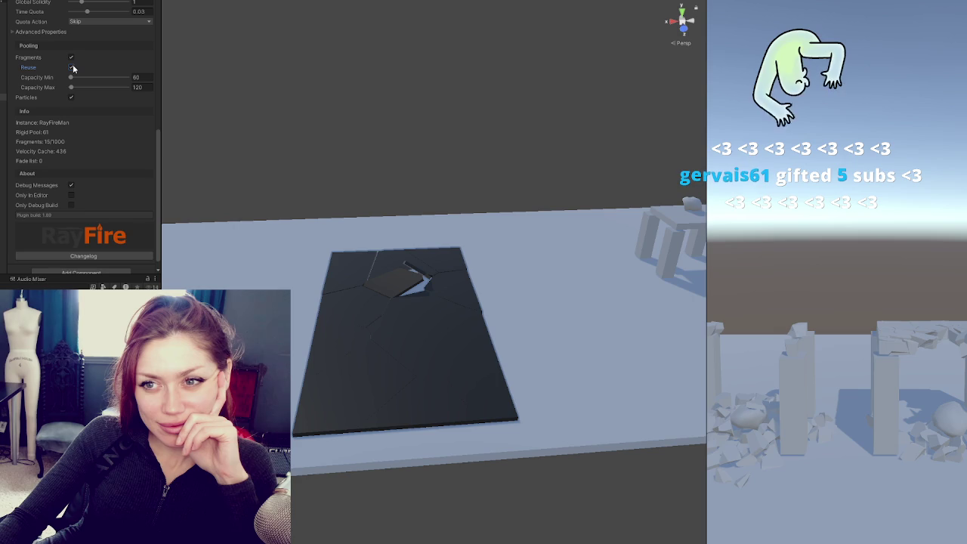
{"action": "scroll", "coordinate": [95, 137], "scroll_direction": "down", "scroll_amount": 1}
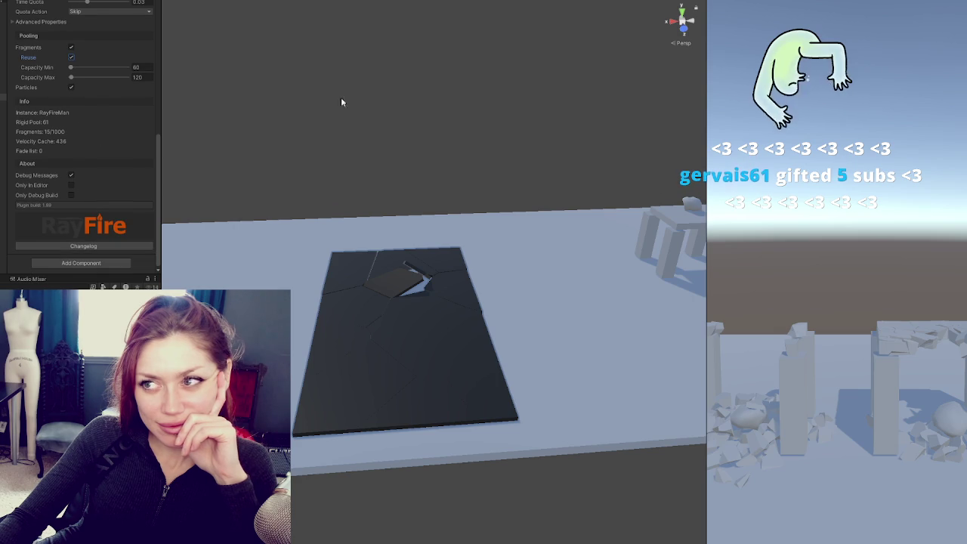
{"action": "left_click", "coordinate": [391, 215]}
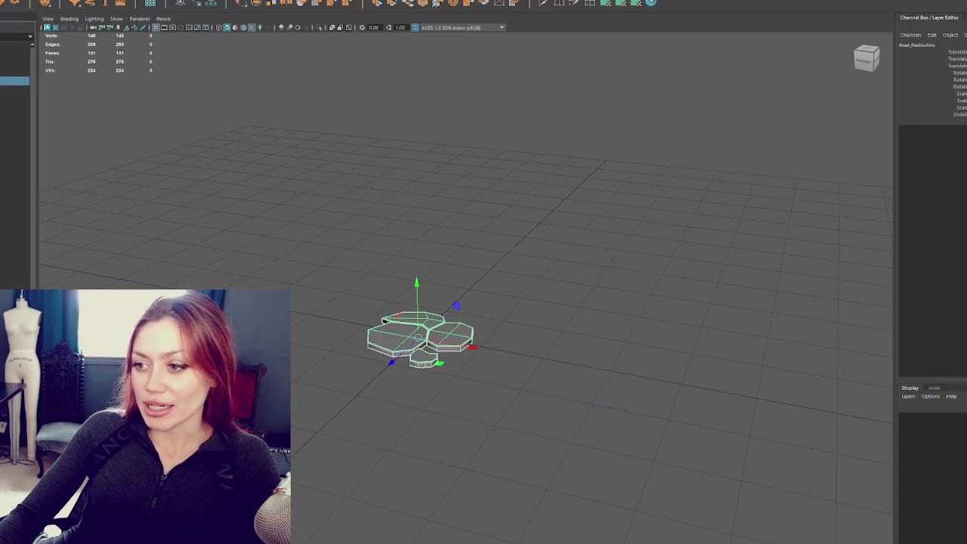
Step: Click empty viewport space to deselect the hexagonal plate model
{"action": "left_click", "coordinate": [411, 390]}
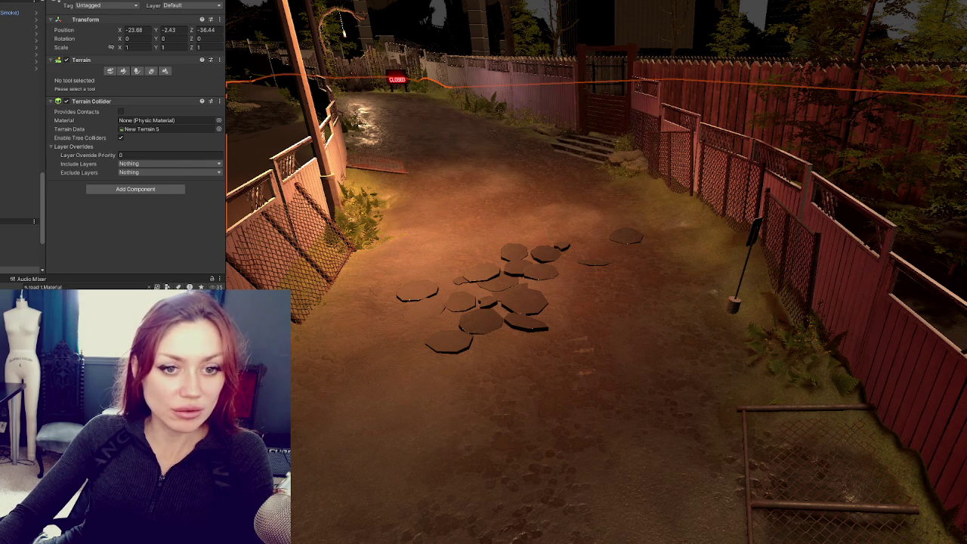
Step: Switch to the Chrome window showing road-damage-610.jpg
{"action": "key", "text": "alt+Tab"}
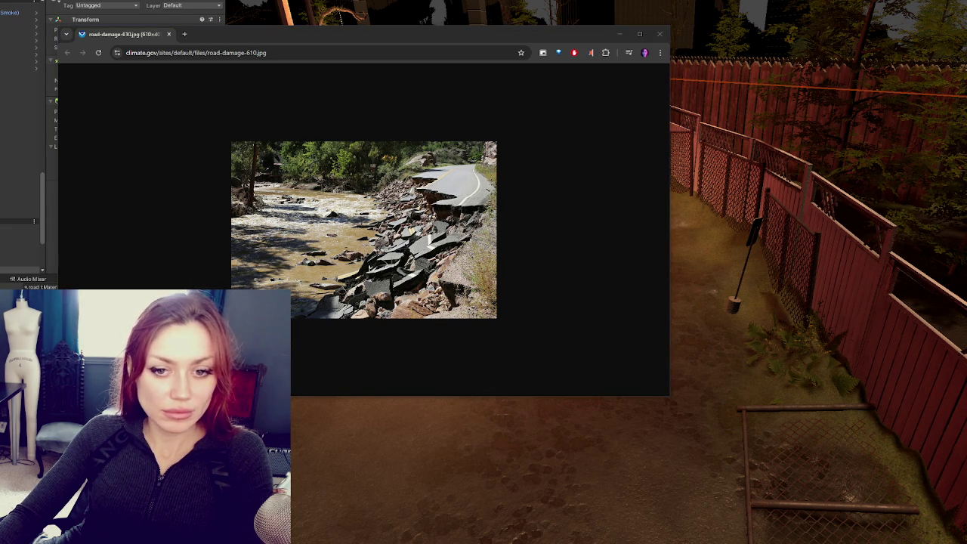
Step: Drag the cracked-asphalt photo tab into this Chrome window's tab strip
{"action": "mouse_move", "coordinate": [15, 98]}
{"action": "left_mouse_down"}
{"action": "mouse_move", "coordinate": [113, 99]}
{"action": "mouse_move", "coordinate": [226, 34]}
{"action": "left_mouse_up"}
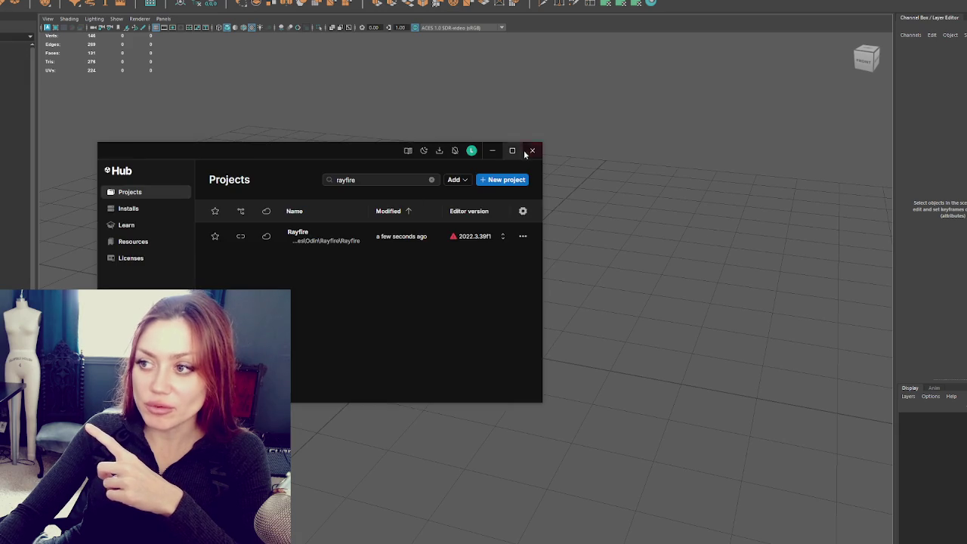
Step: Close the Unity Hub window
{"action": "left_click", "coordinate": [521, 151]}
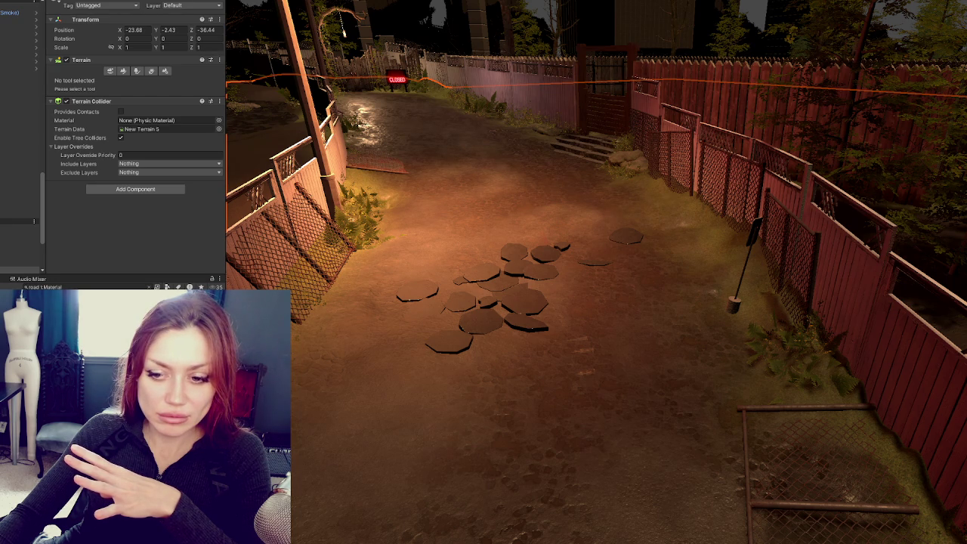
Step: Switch to the cracked asphalt reference photo in Chrome
{"action": "key", "text": "alt+Tab"}
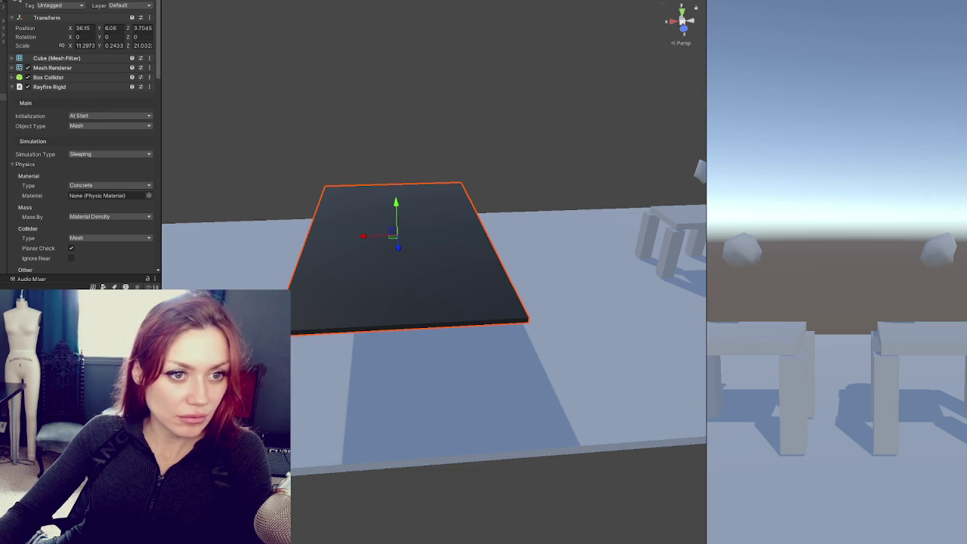
Step: Browse the RayFire Unity Online Help, FAQ and Video Tutorials pages, ending on Online Help
{"action": "key", "text": "alt+Tab"}
{"action": "scroll", "coordinate": [242, 249], "scroll_direction": "up", "scroll_amount": 3}
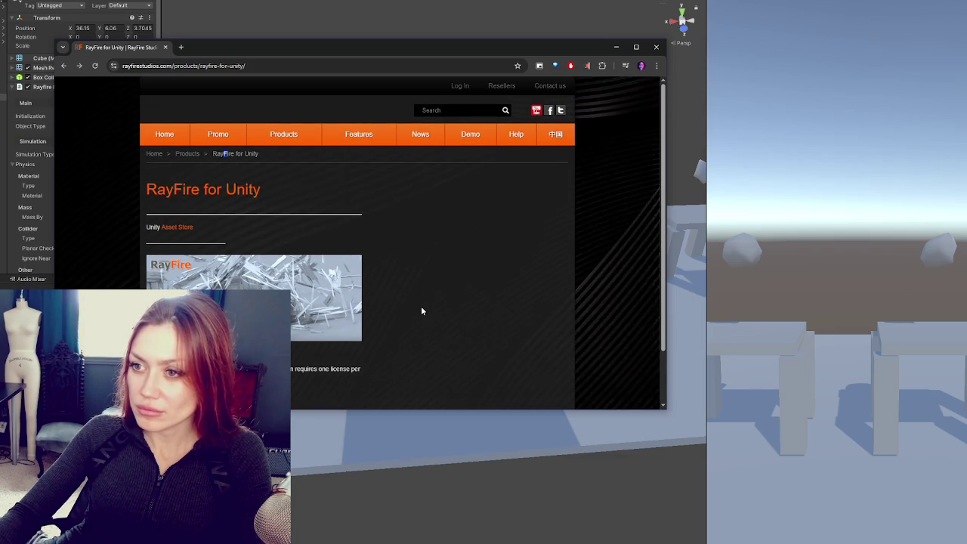
{"action": "mouse_move", "coordinate": [516, 136]}
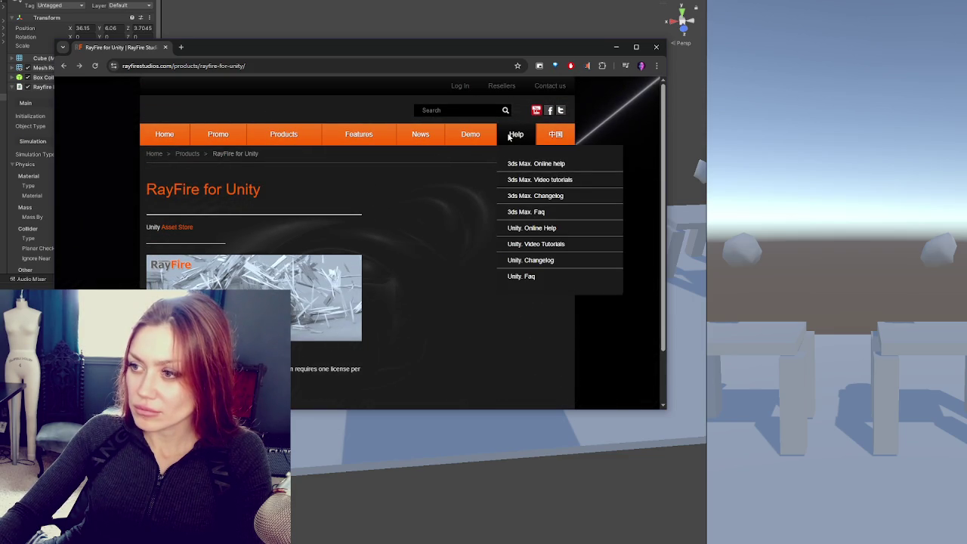
{"action": "left_click", "coordinate": [532, 228]}
{"action": "mouse_move", "coordinate": [516, 136]}
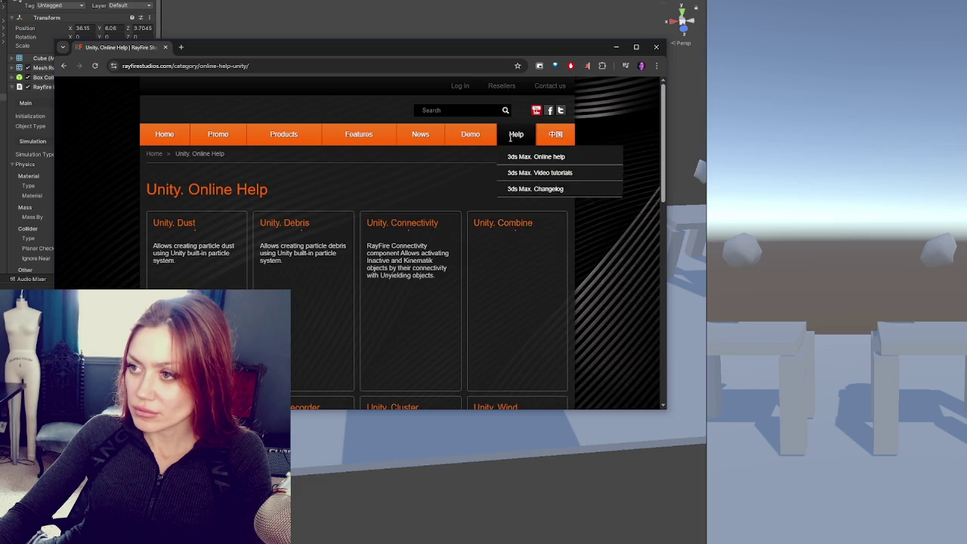
{"action": "left_click", "coordinate": [532, 262]}
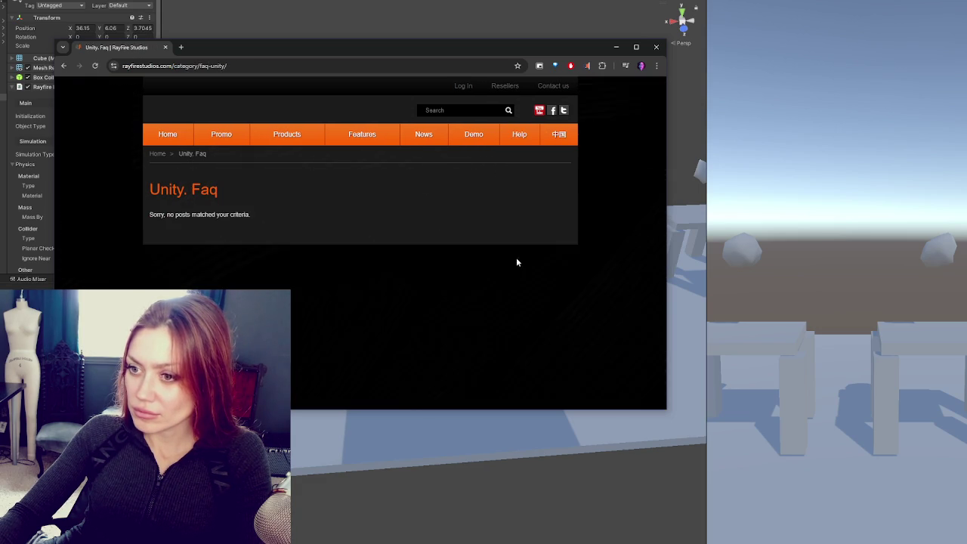
{"action": "mouse_move", "coordinate": [534, 142]}
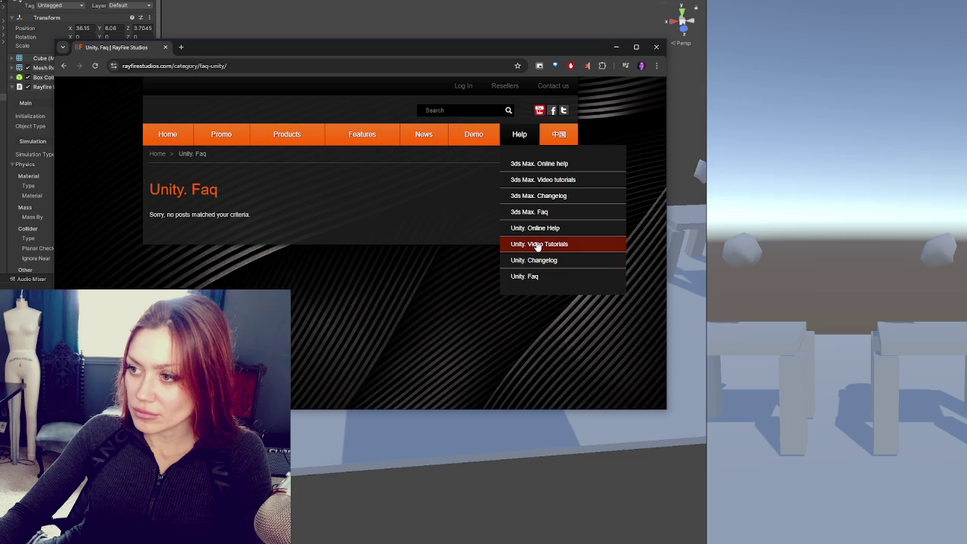
{"action": "left_click", "coordinate": [537, 244]}
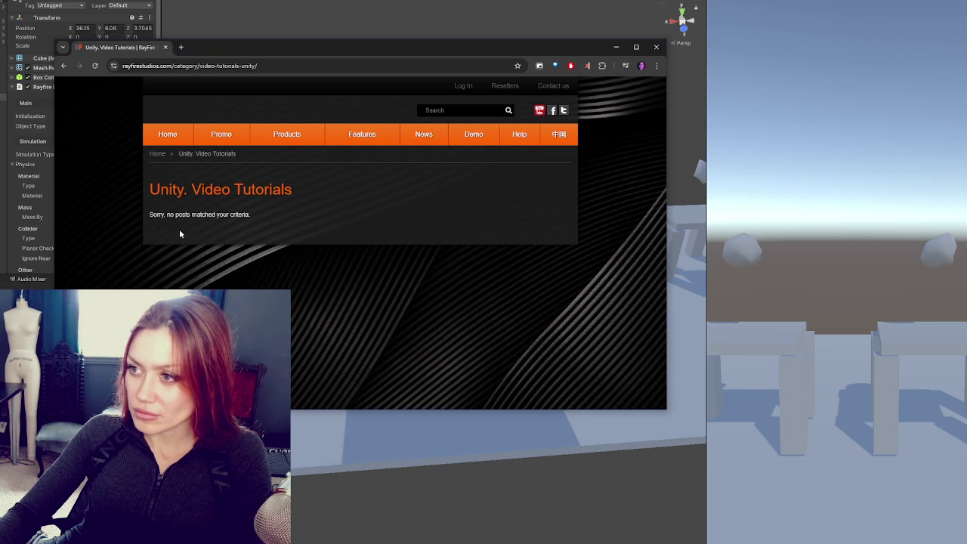
{"action": "mouse_move", "coordinate": [524, 140]}
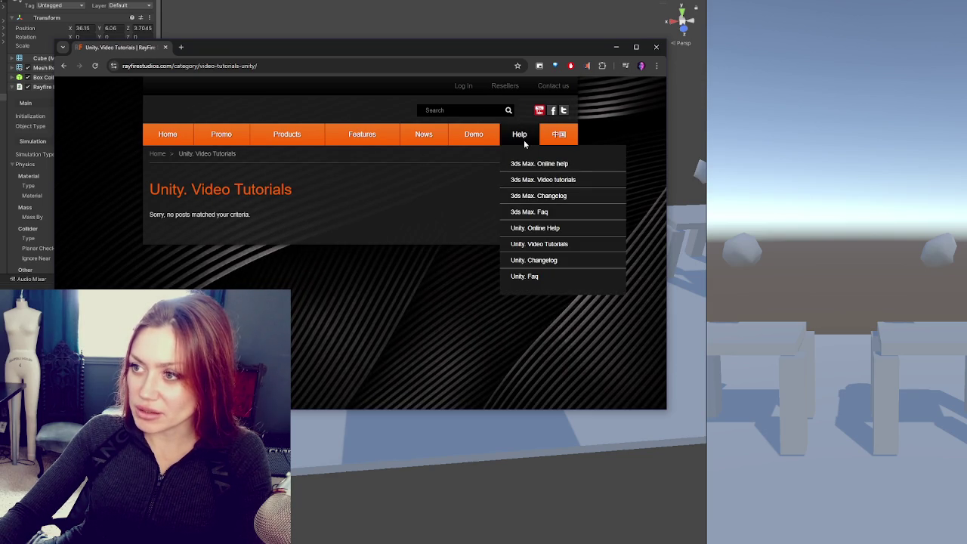
{"action": "left_click", "coordinate": [541, 228]}
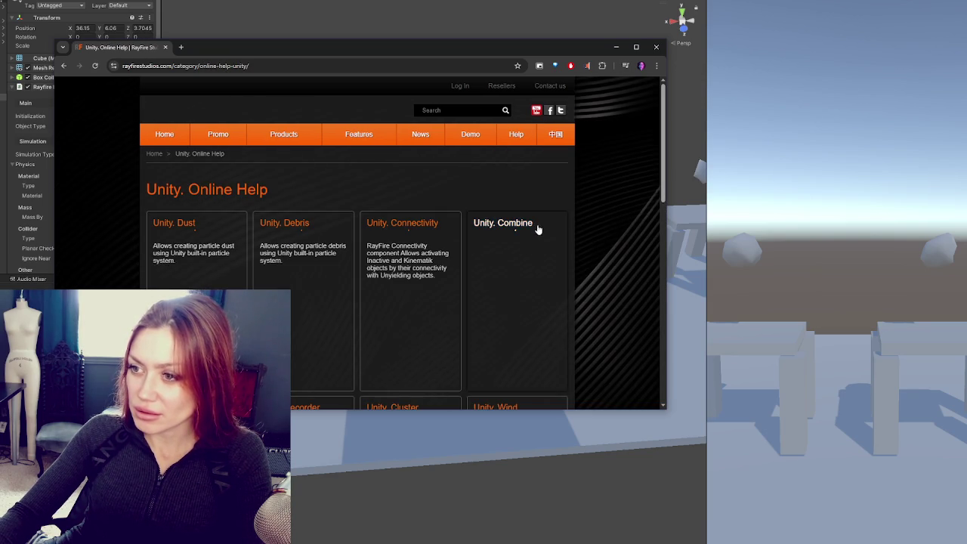
Step: Open the Unity Debris component help and launch its embedded tutorial video on YouTube
{"action": "scroll", "coordinate": [338, 197], "scroll_direction": "down", "scroll_amount": 3}
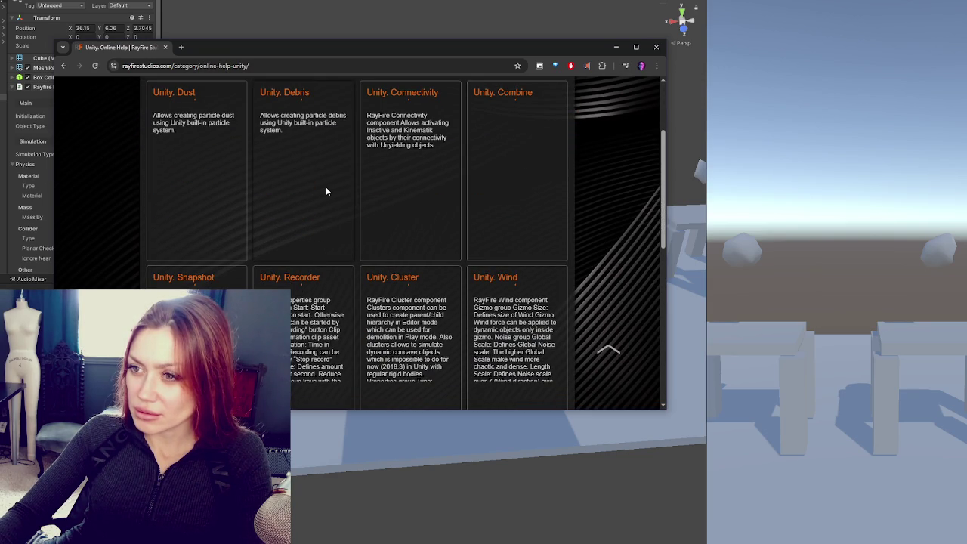
{"action": "left_click", "coordinate": [286, 94]}
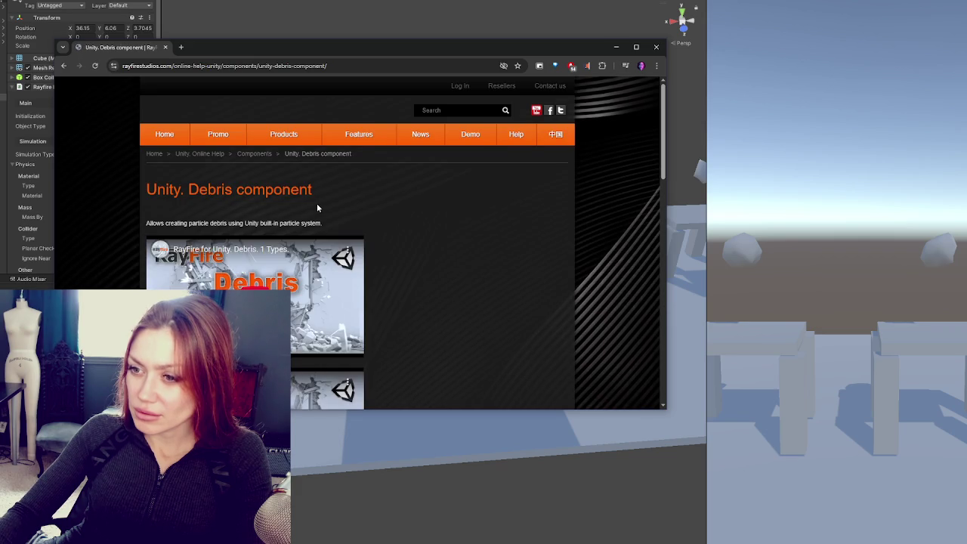
{"action": "scroll", "coordinate": [315, 202], "scroll_direction": "down", "scroll_amount": 6}
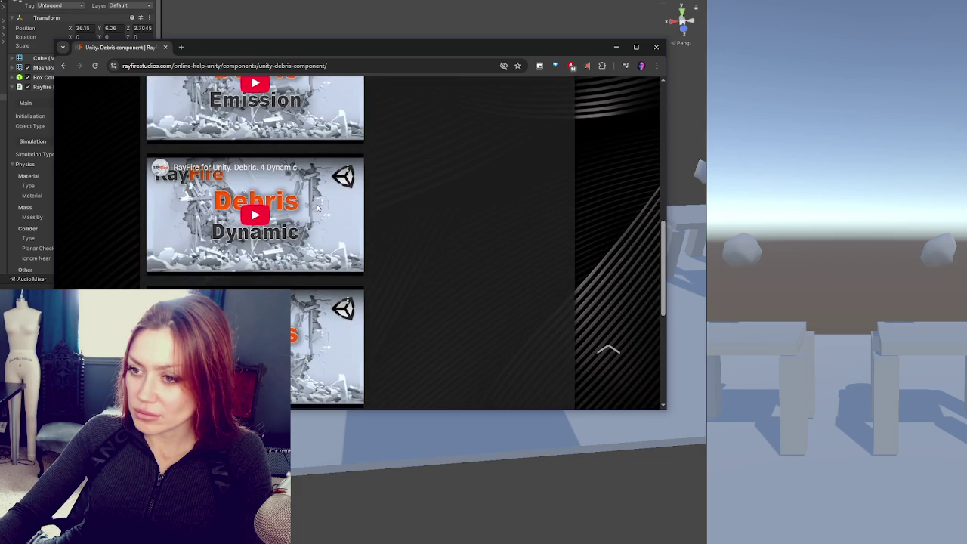
{"action": "scroll", "coordinate": [293, 242], "scroll_direction": "up", "scroll_amount": 2}
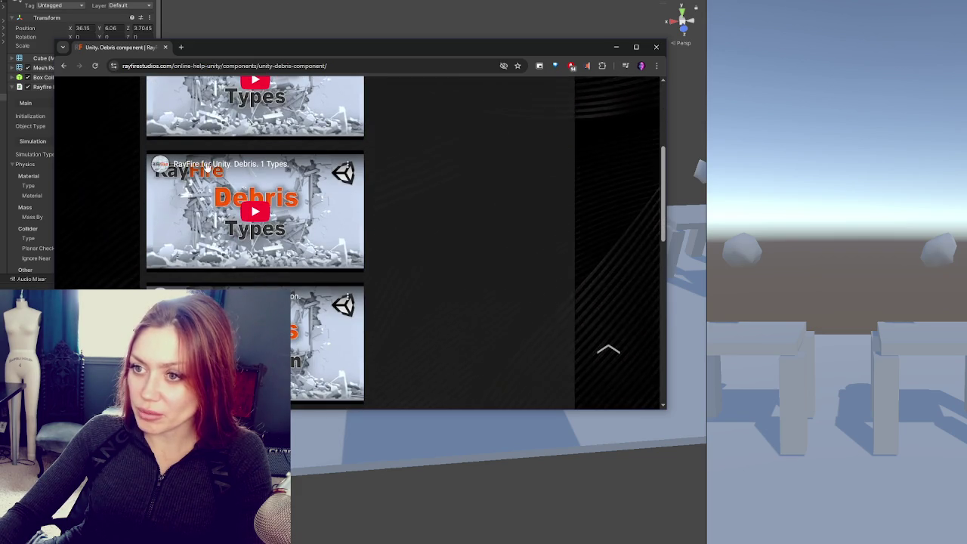
{"action": "left_click", "coordinate": [226, 167]}
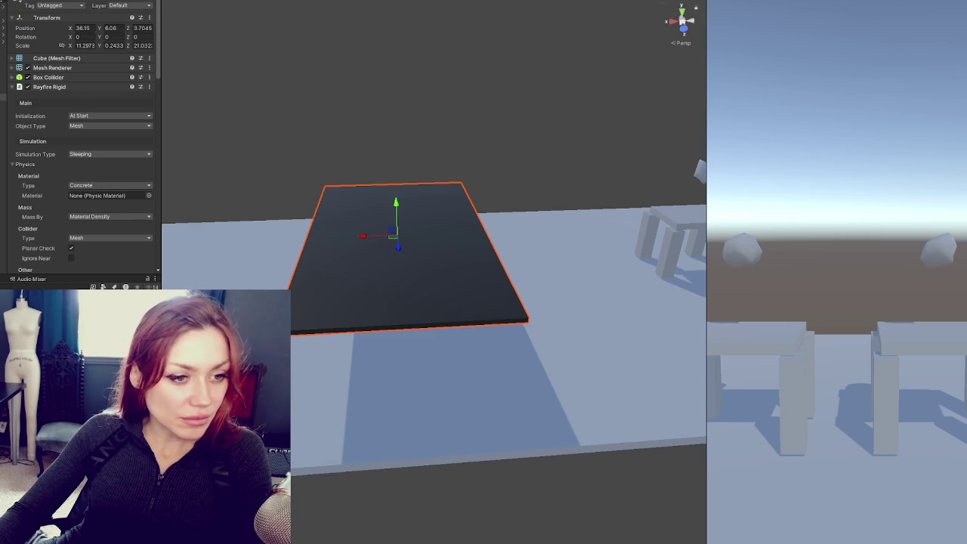
{"action": "key", "text": "alt+Tab"}
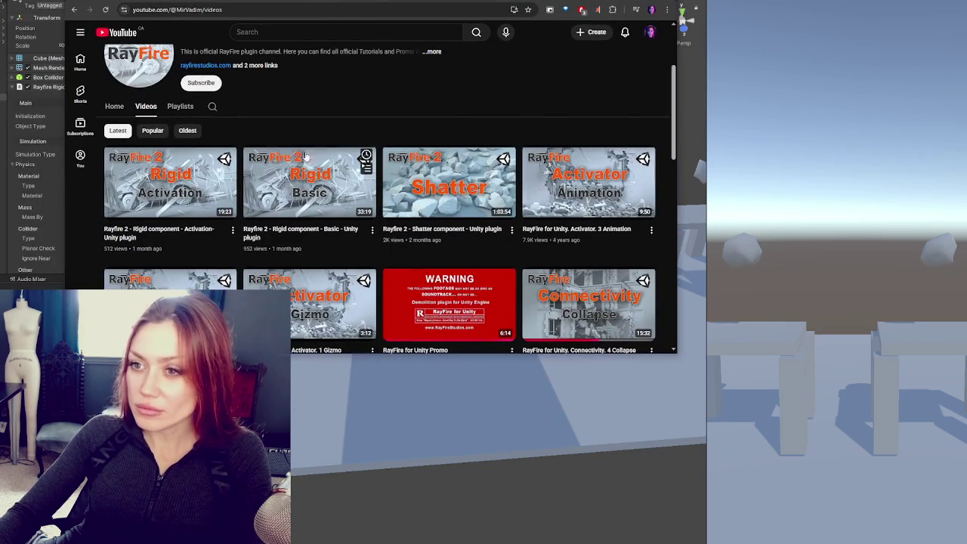
{"action": "left_click_drag", "start_coordinate": [419, 352], "coordinate": [423, 503]}
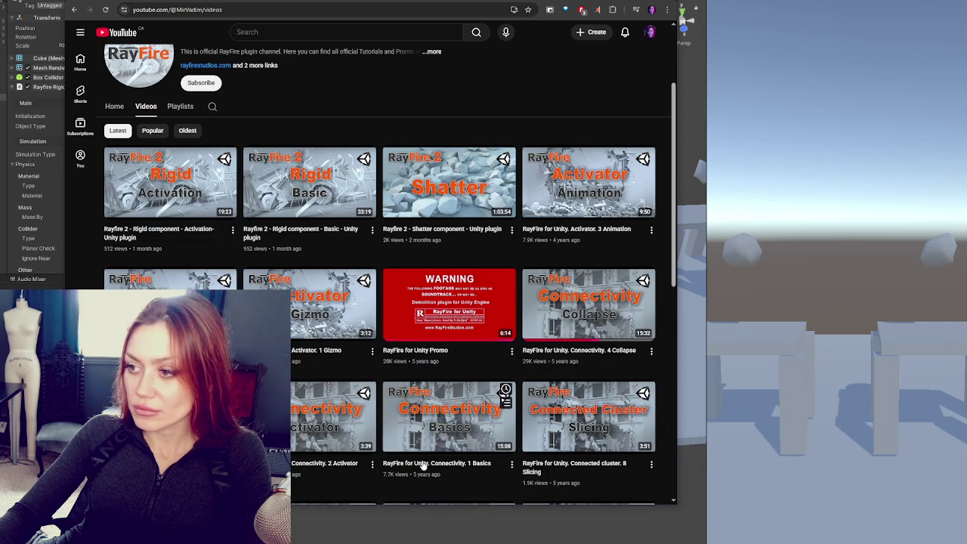
{"action": "scroll", "coordinate": [453, 317], "scroll_direction": "down", "scroll_amount": 6}
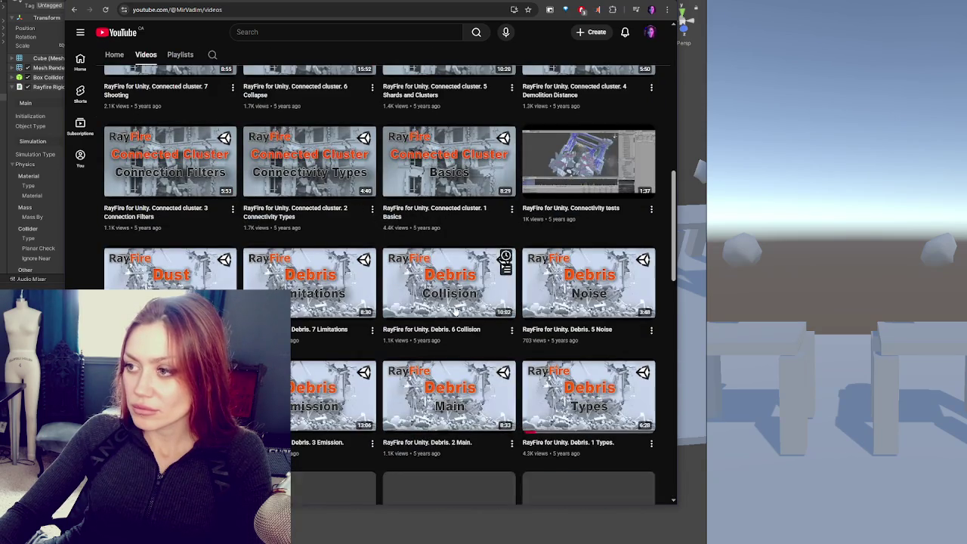
{"action": "scroll", "coordinate": [455, 308], "scroll_direction": "down", "scroll_amount": 2}
{"action": "scroll", "coordinate": [454, 310], "scroll_direction": "down", "scroll_amount": 10}
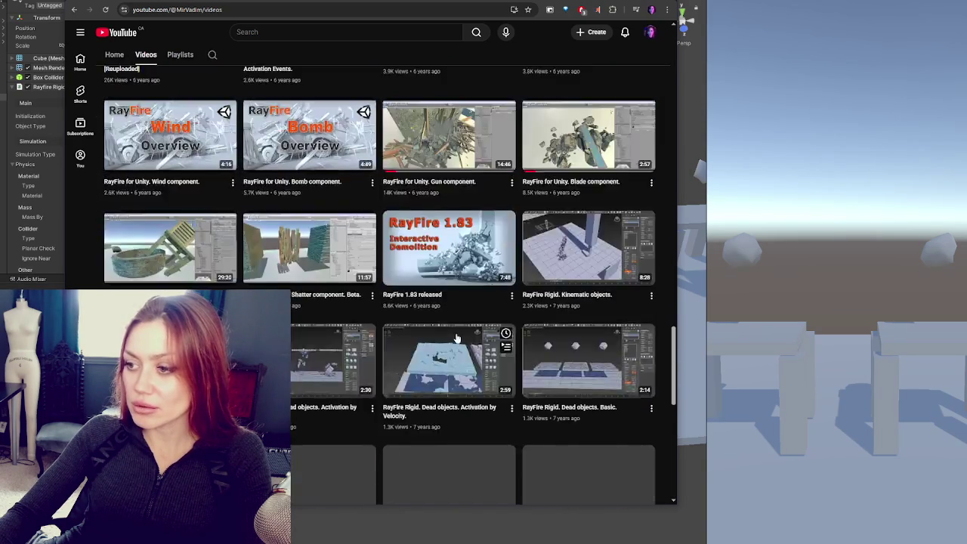
{"action": "scroll", "coordinate": [457, 355], "scroll_direction": "down", "scroll_amount": 10}
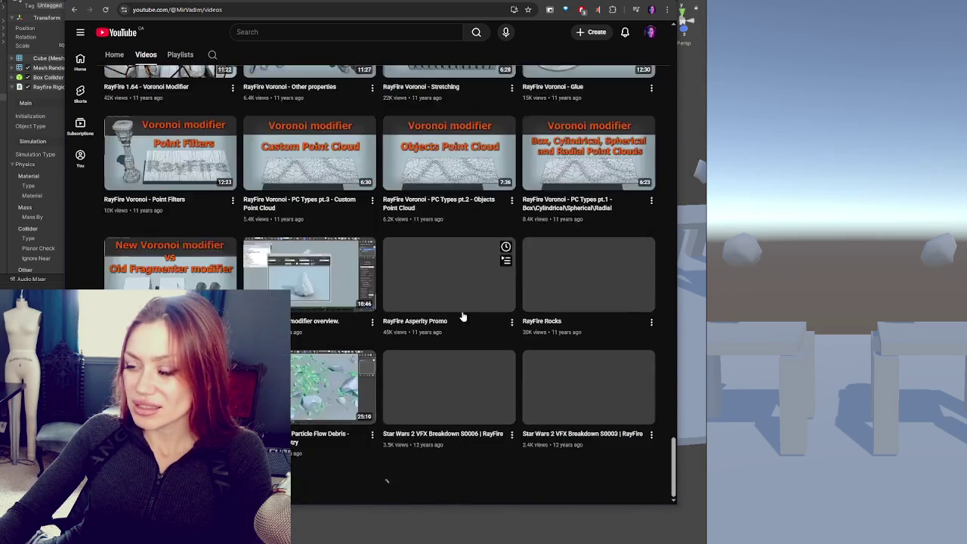
{"action": "scroll", "coordinate": [463, 323], "scroll_direction": "down", "scroll_amount": 10}
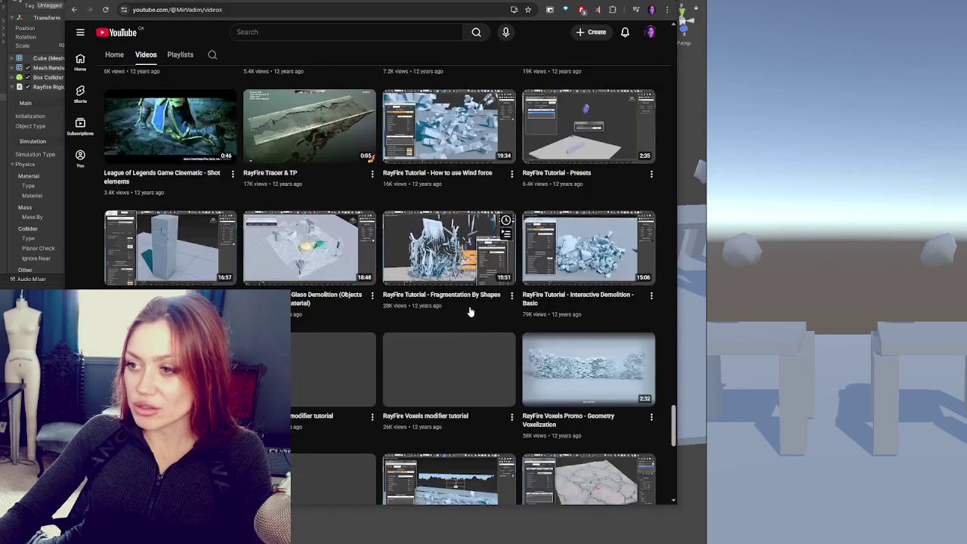
{"action": "scroll", "coordinate": [471, 309], "scroll_direction": "down", "scroll_amount": 10}
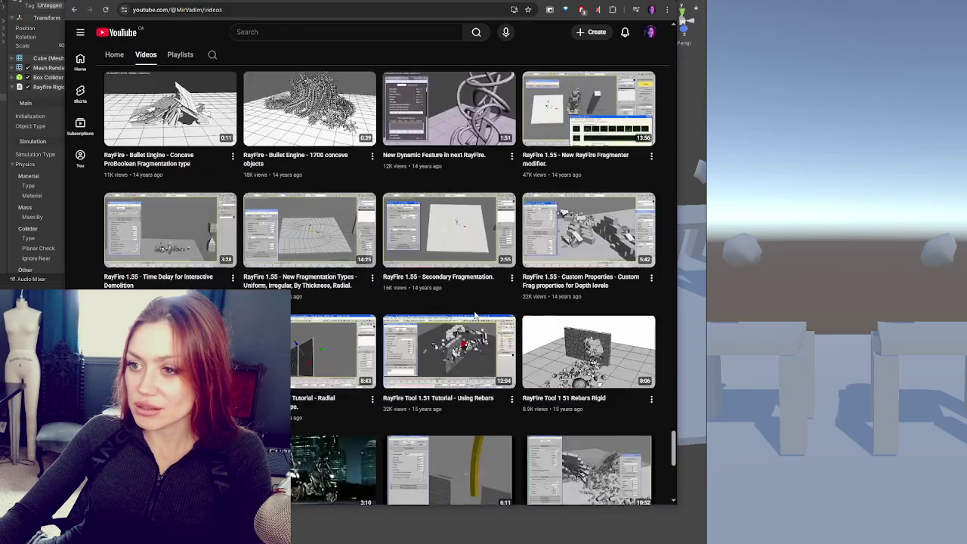
{"action": "scroll", "coordinate": [472, 309], "scroll_direction": "down", "scroll_amount": 5}
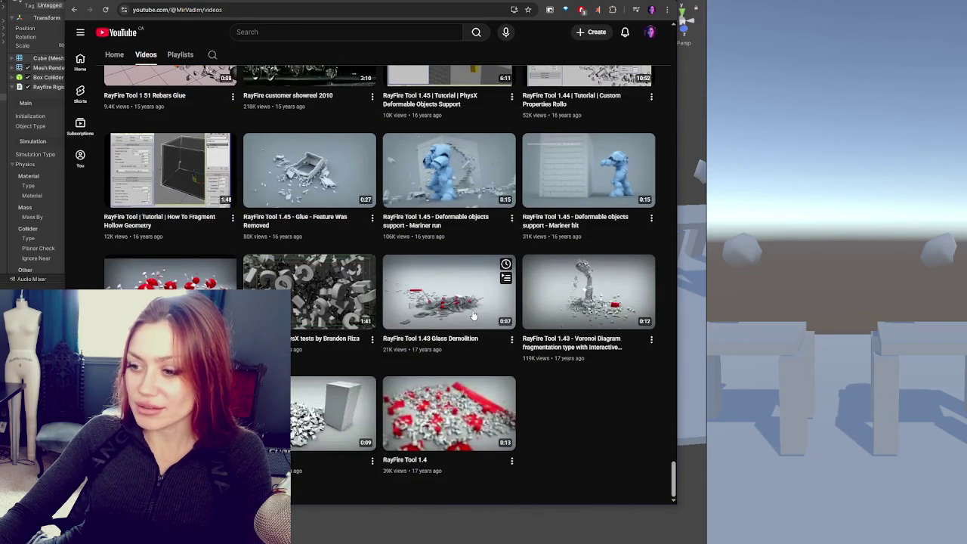
{"action": "scroll", "coordinate": [472, 315], "scroll_direction": "up", "scroll_amount": 10}
{"action": "scroll", "coordinate": [471, 316], "scroll_direction": "up", "scroll_amount": 5}
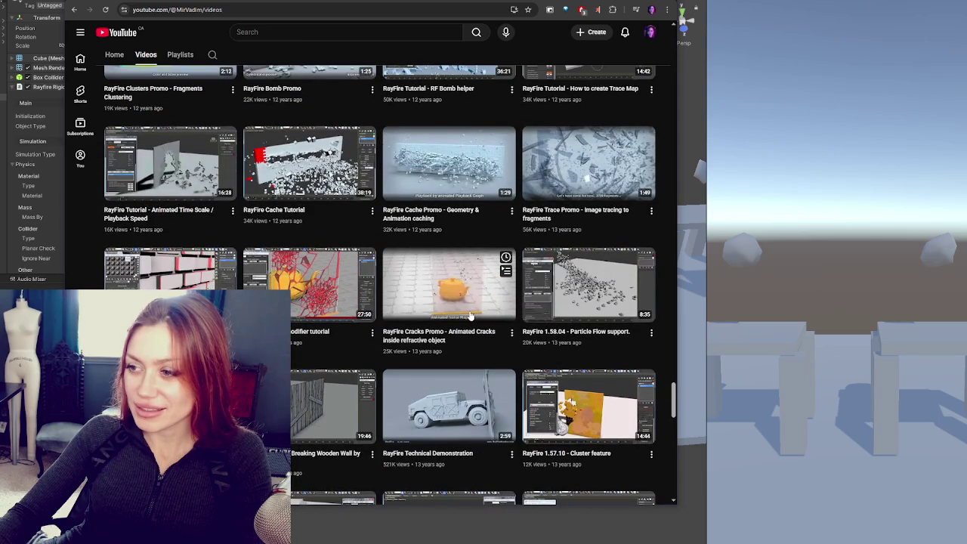
{"action": "scroll", "coordinate": [469, 311], "scroll_direction": "up", "scroll_amount": 2}
{"action": "scroll", "coordinate": [472, 311], "scroll_direction": "up", "scroll_amount": 10}
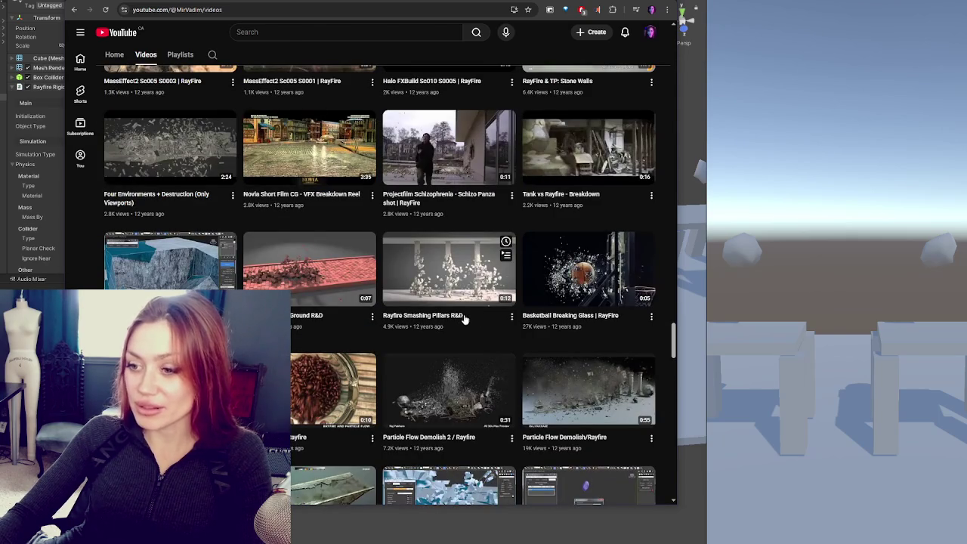
{"action": "scroll", "coordinate": [439, 332], "scroll_direction": "up", "scroll_amount": 3}
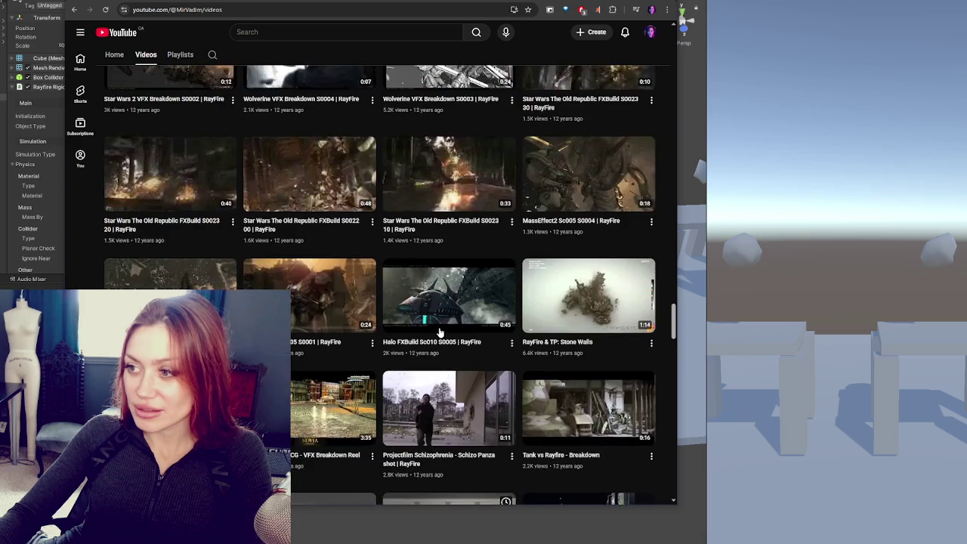
{"action": "left_click_drag", "start_coordinate": [674, 321], "coordinate": [674, 53]}
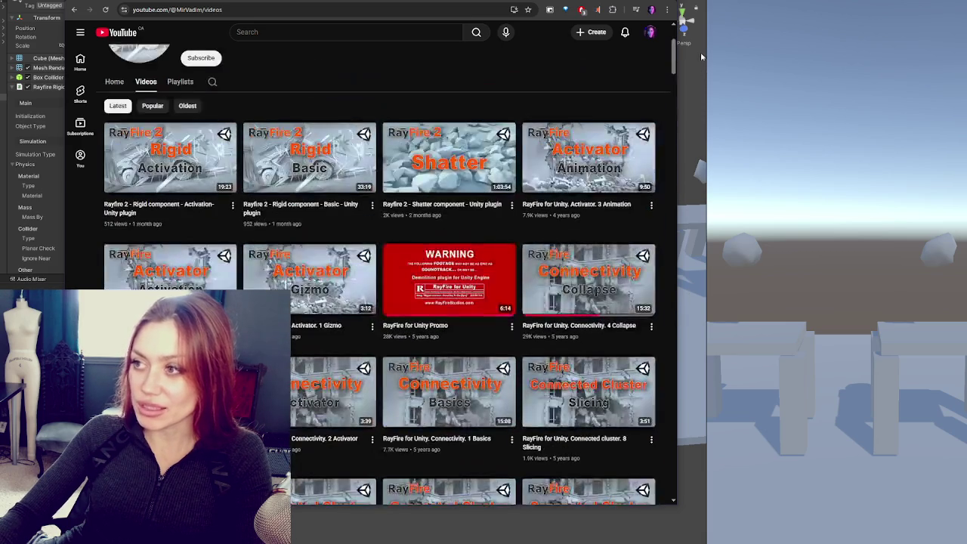
{"action": "mouse_move", "coordinate": [178, 164]}
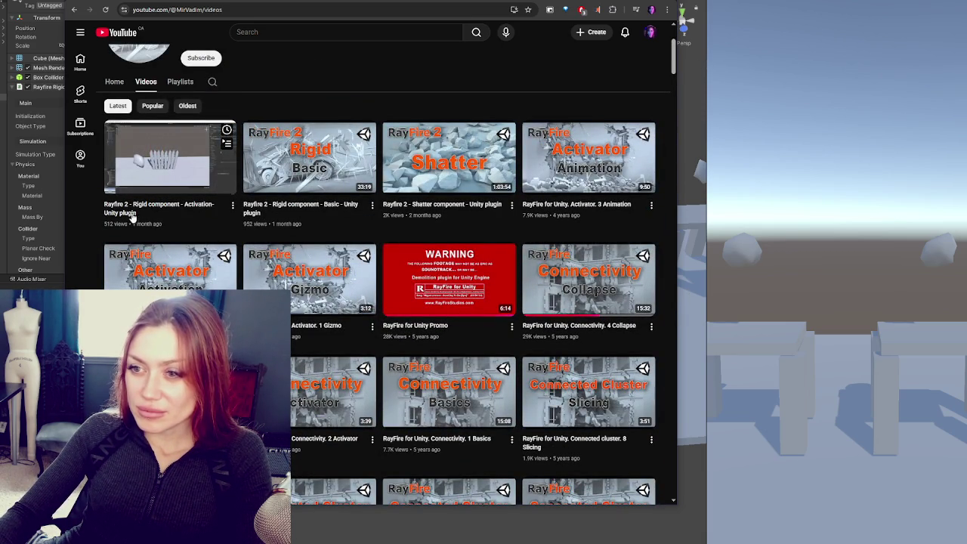
{"action": "mouse_move", "coordinate": [334, 208]}
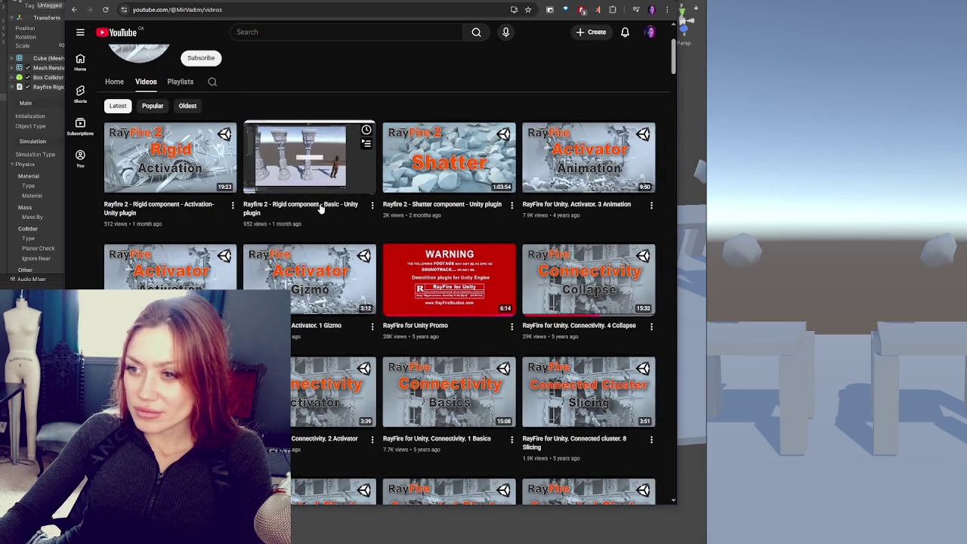
{"action": "mouse_move", "coordinate": [444, 207]}
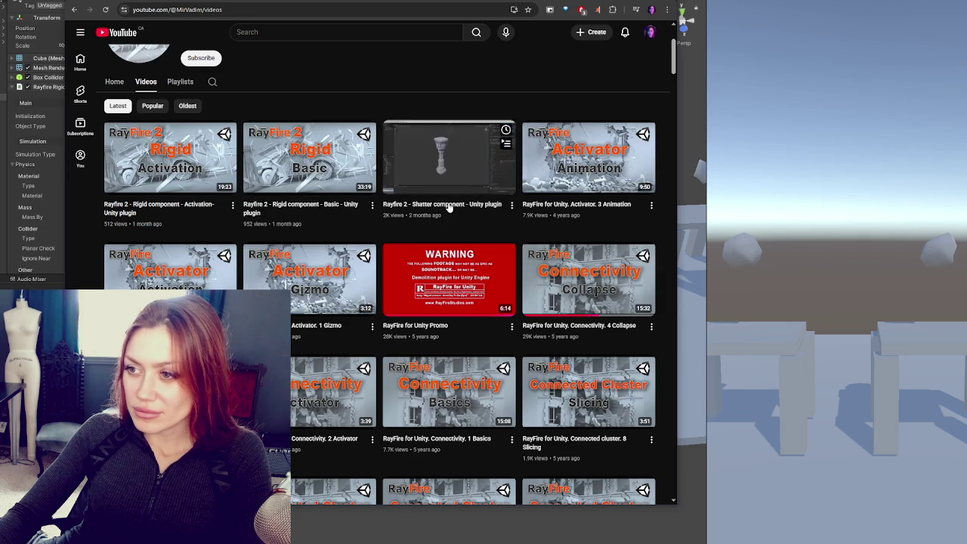
{"action": "mouse_move", "coordinate": [572, 210]}
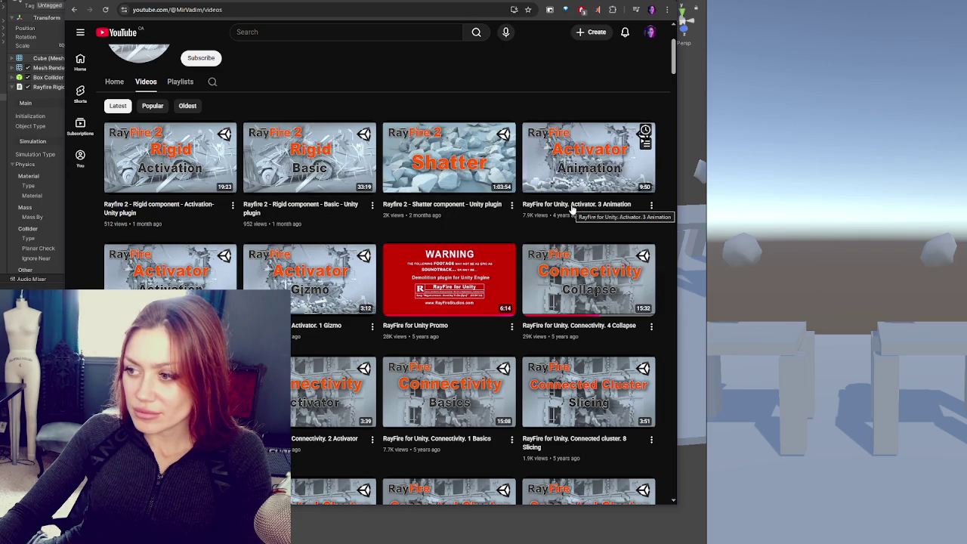
{"action": "mouse_move", "coordinate": [191, 267]}
{"action": "scroll", "coordinate": [190, 265], "scroll_direction": "down", "scroll_amount": 1}
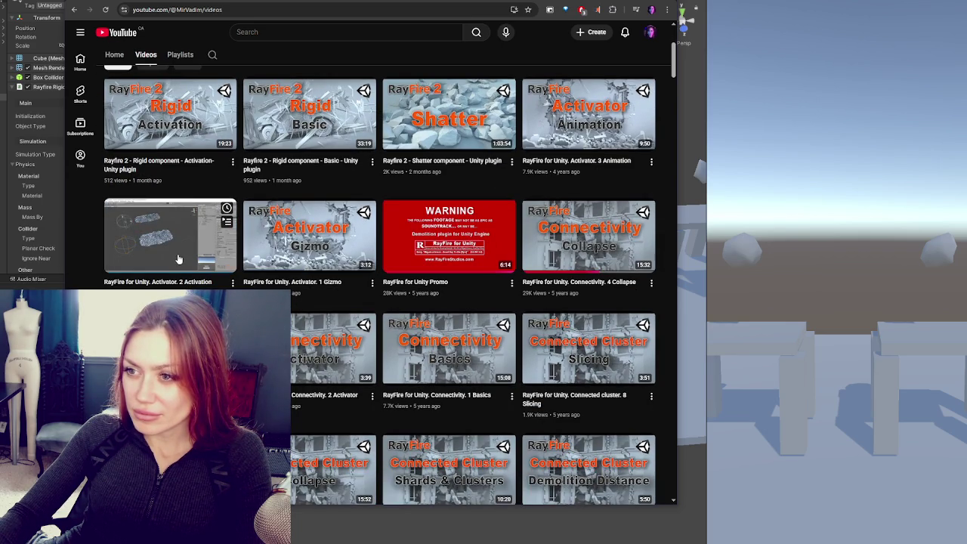
{"action": "scroll", "coordinate": [177, 257], "scroll_direction": "down", "scroll_amount": 2}
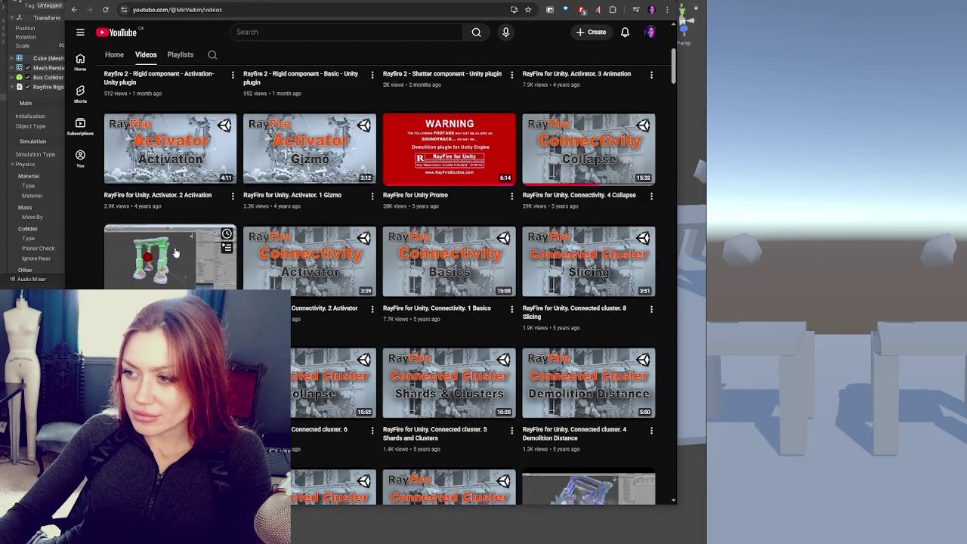
{"action": "scroll", "coordinate": [175, 252], "scroll_direction": "down", "scroll_amount": 1}
{"action": "scroll", "coordinate": [175, 253], "scroll_direction": "down", "scroll_amount": 3}
{"action": "scroll", "coordinate": [175, 253], "scroll_direction": "down", "scroll_amount": 1}
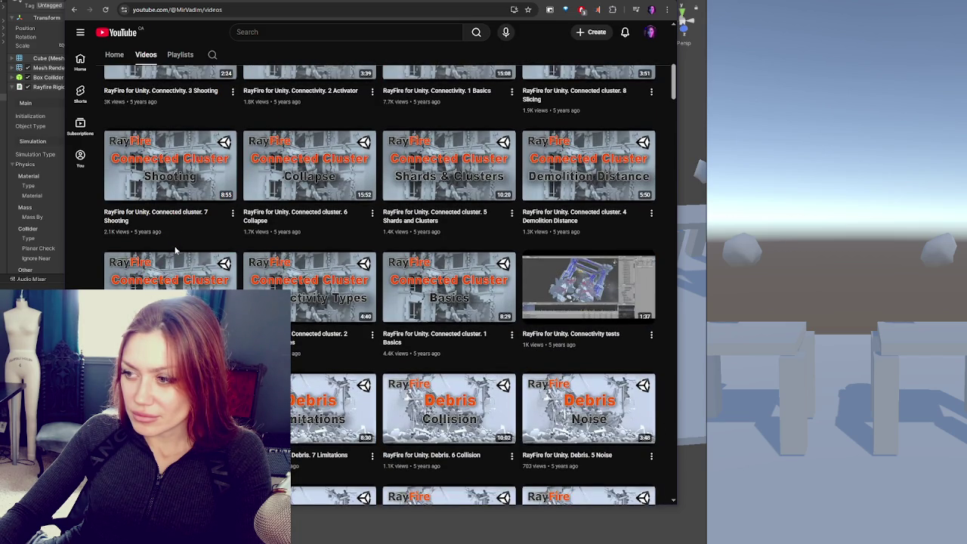
{"action": "scroll", "coordinate": [175, 250], "scroll_direction": "down", "scroll_amount": 1}
{"action": "scroll", "coordinate": [175, 250], "scroll_direction": "down", "scroll_amount": 3}
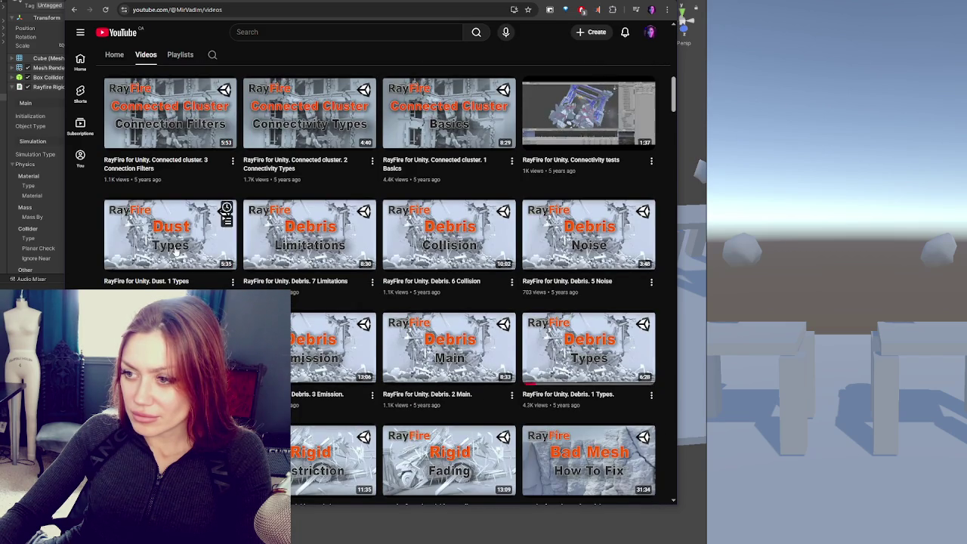
{"action": "scroll", "coordinate": [175, 250], "scroll_direction": "down", "scroll_amount": 1}
{"action": "scroll", "coordinate": [175, 250], "scroll_direction": "down", "scroll_amount": 3}
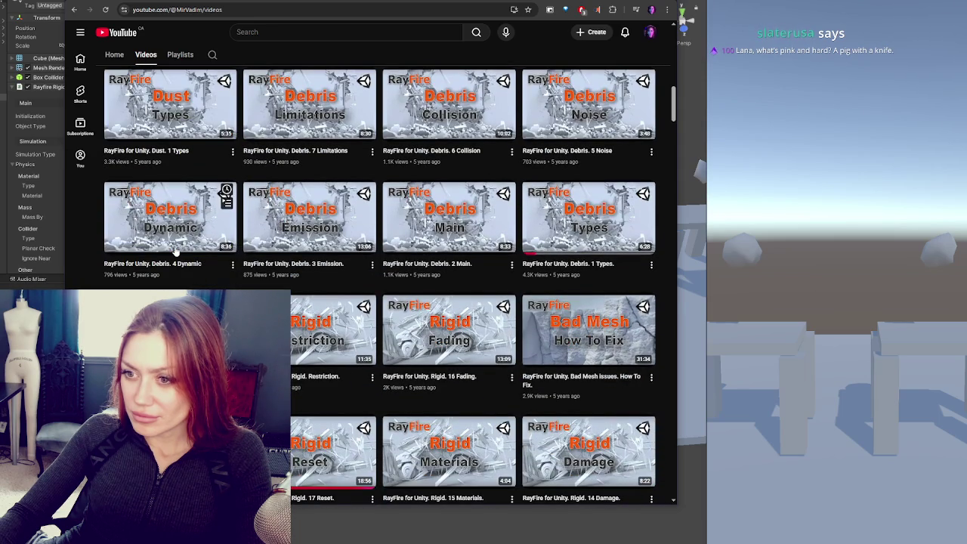
{"action": "scroll", "coordinate": [176, 250], "scroll_direction": "down", "scroll_amount": 1}
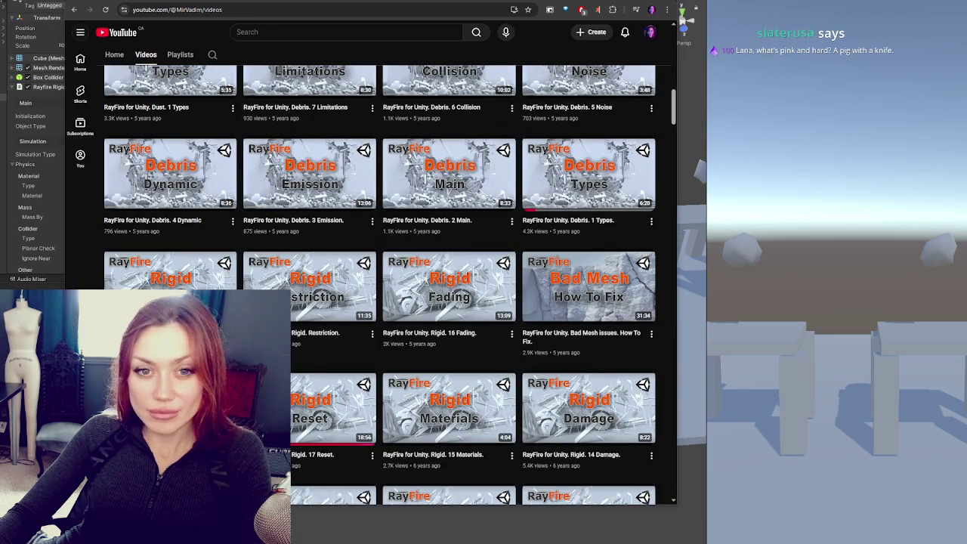
{"action": "scroll", "coordinate": [282, 237], "scroll_direction": "down", "scroll_amount": 1}
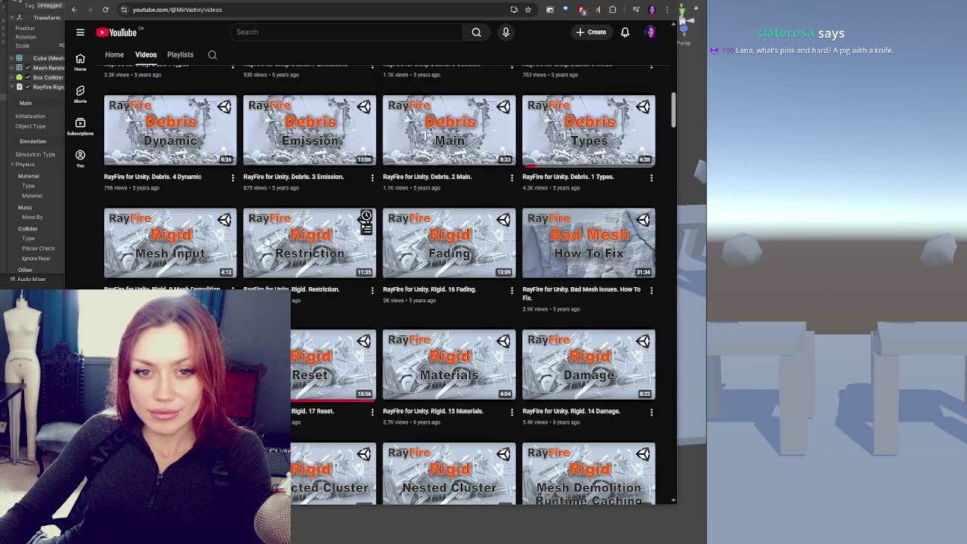
{"action": "scroll", "coordinate": [266, 239], "scroll_direction": "down", "scroll_amount": 3}
{"action": "scroll", "coordinate": [265, 239], "scroll_direction": "down", "scroll_amount": 3}
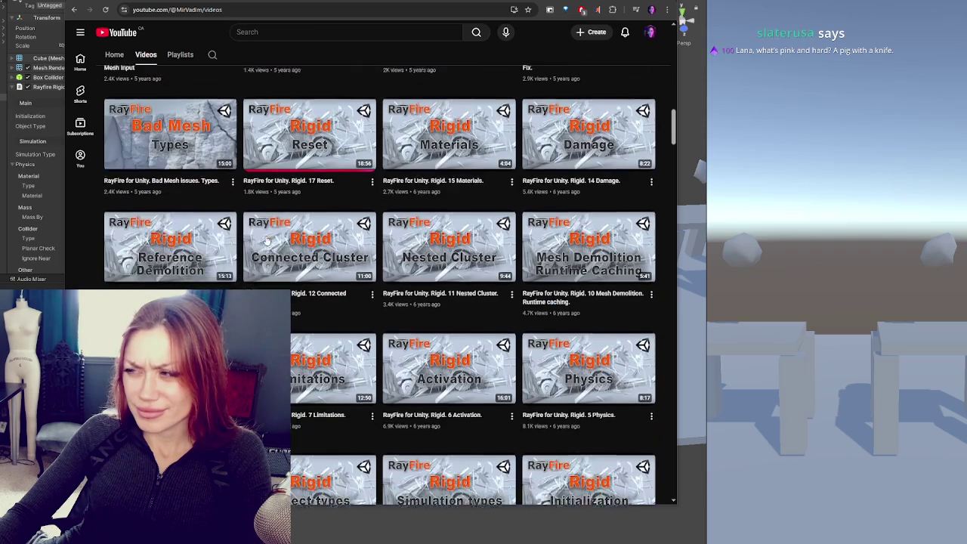
{"action": "scroll", "coordinate": [260, 238], "scroll_direction": "down", "scroll_amount": 2}
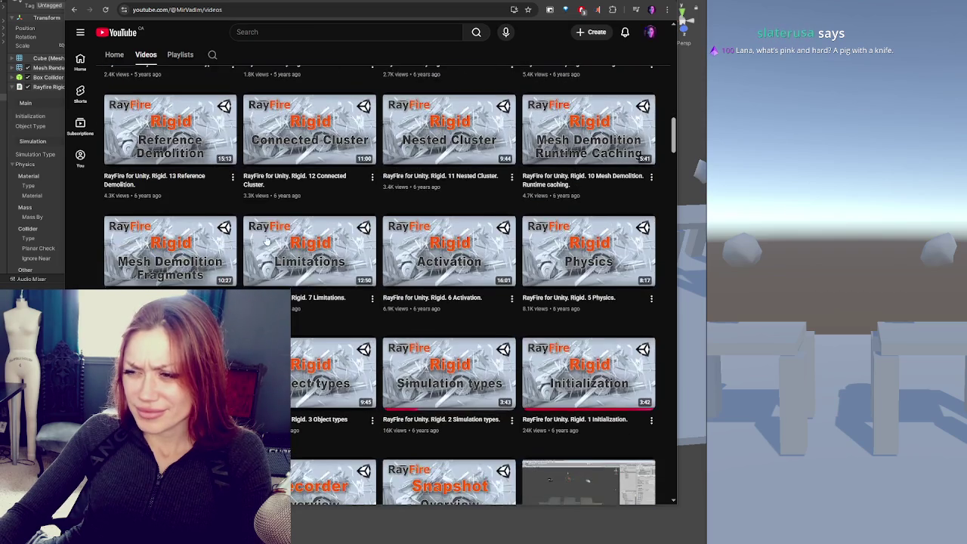
{"action": "scroll", "coordinate": [261, 237], "scroll_direction": "down", "scroll_amount": 5}
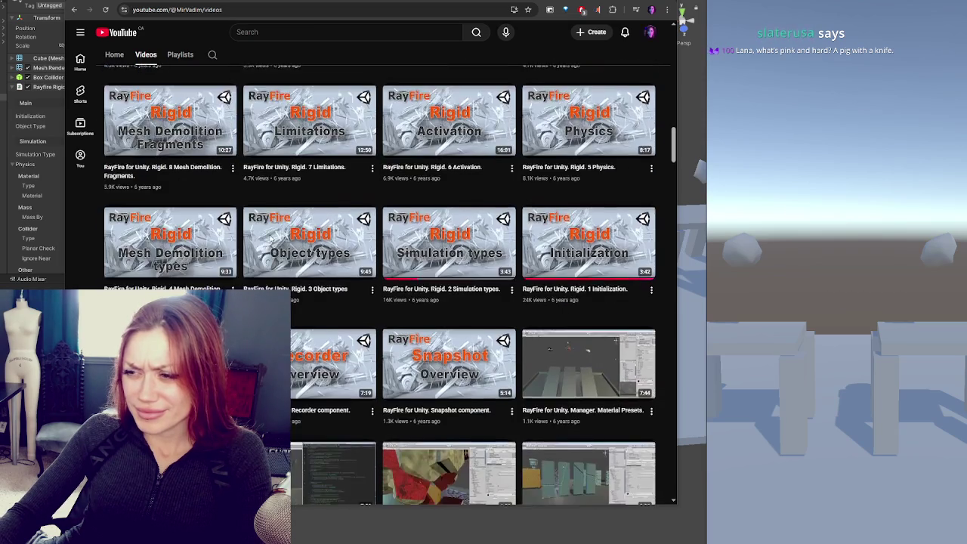
{"action": "scroll", "coordinate": [306, 239], "scroll_direction": "down", "scroll_amount": 3}
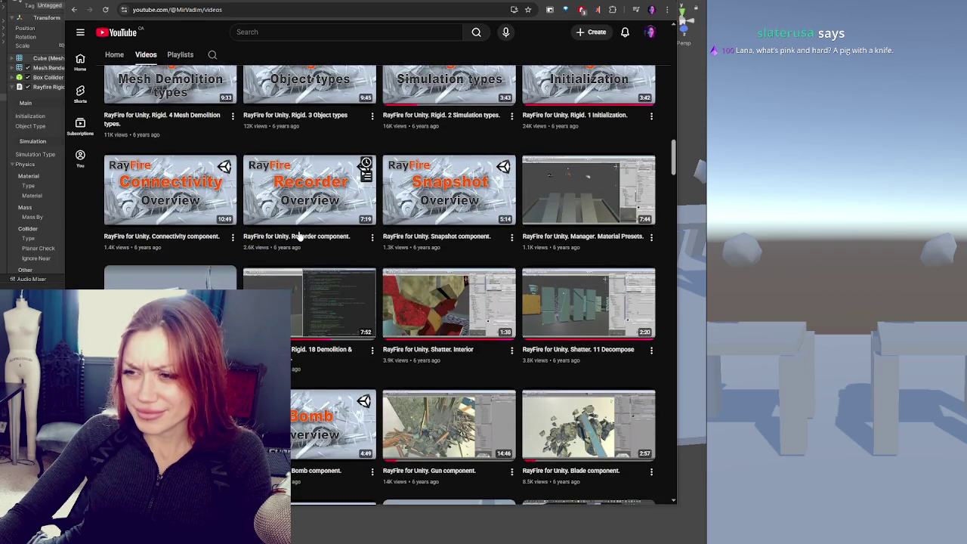
{"action": "scroll", "coordinate": [299, 236], "scroll_direction": "down", "scroll_amount": 2}
{"action": "scroll", "coordinate": [295, 227], "scroll_direction": "down", "scroll_amount": 1}
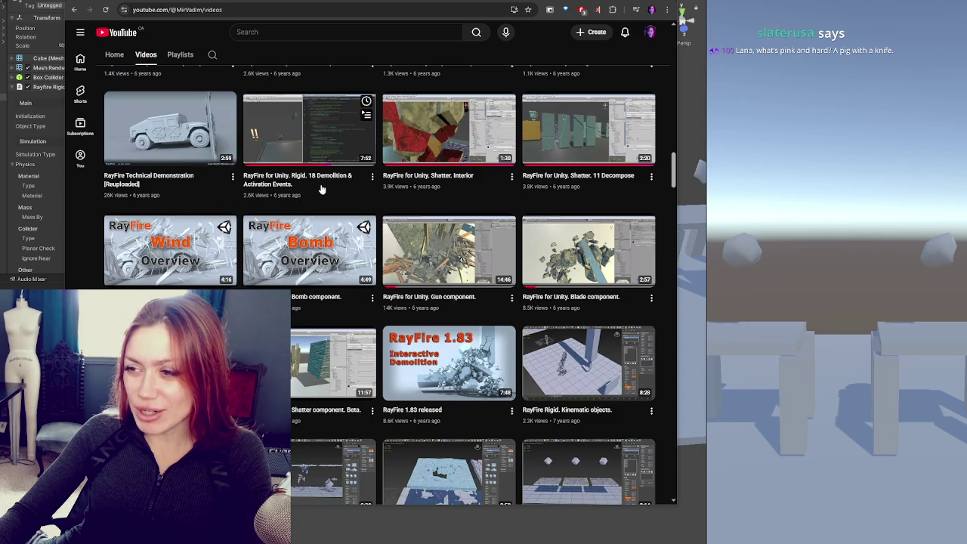
{"action": "scroll", "coordinate": [347, 208], "scroll_direction": "down", "scroll_amount": 1}
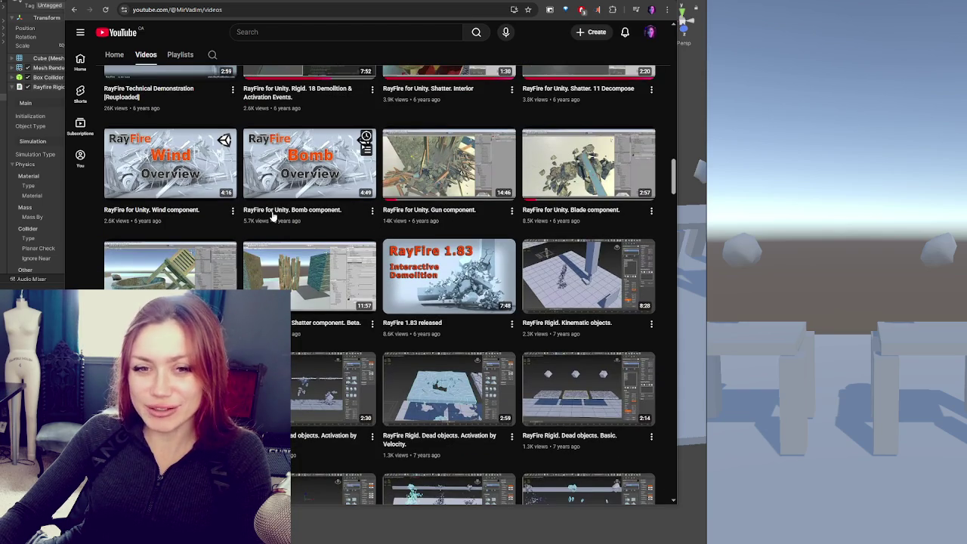
{"action": "scroll", "coordinate": [355, 195], "scroll_direction": "down", "scroll_amount": 2}
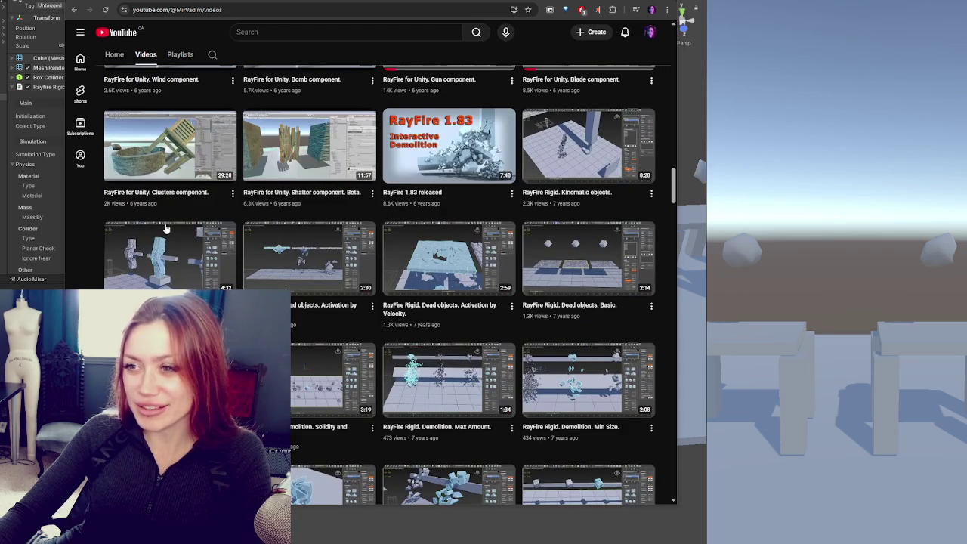
{"action": "scroll", "coordinate": [295, 166], "scroll_direction": "down", "scroll_amount": 3}
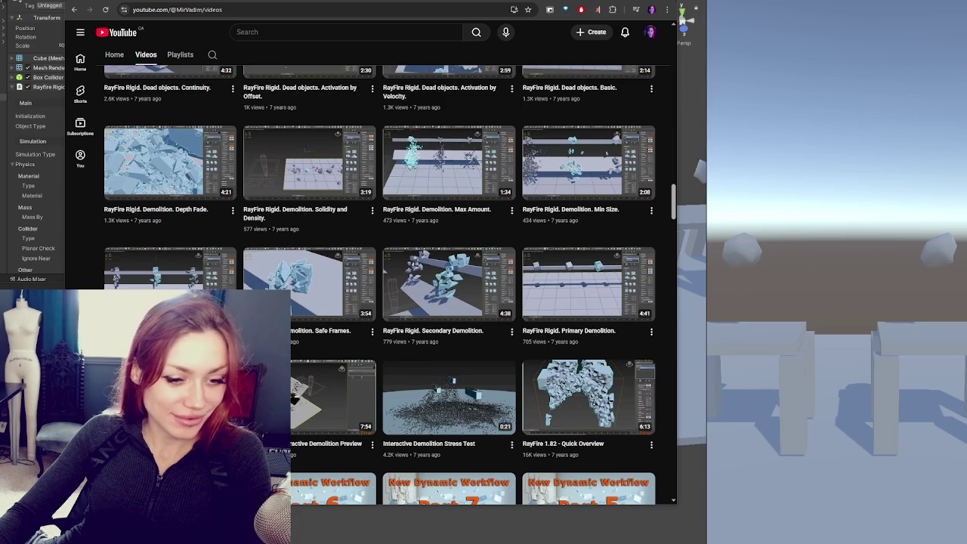
{"action": "mouse_move", "coordinate": [456, 263]}
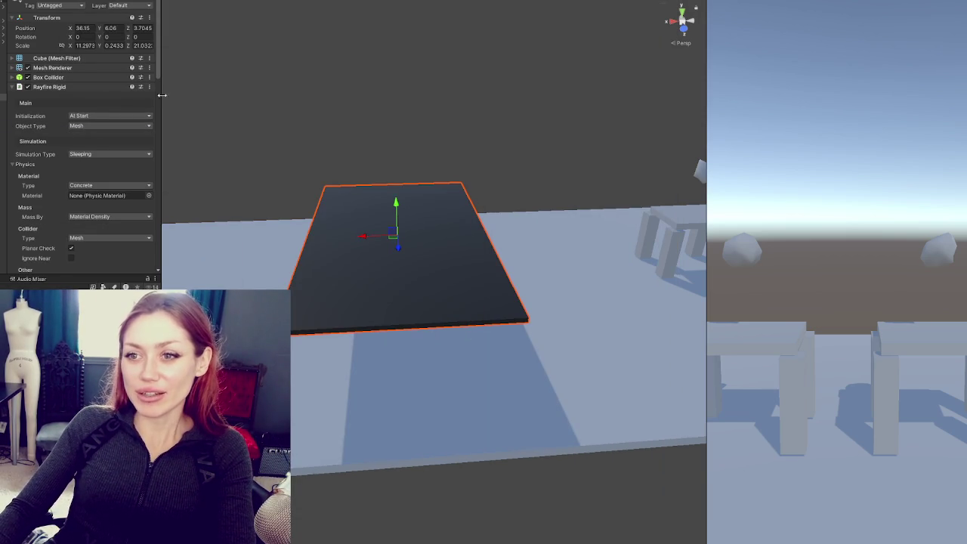
Step: Widen the Inspector, demolish the slab with Rayfire Rigid, and inspect the RayFire Man settings
{"action": "scroll", "coordinate": [92, 139], "scroll_direction": "down", "scroll_amount": 5}
{"action": "left_click_drag", "start_coordinate": [158, 136], "coordinate": [244, 141]}
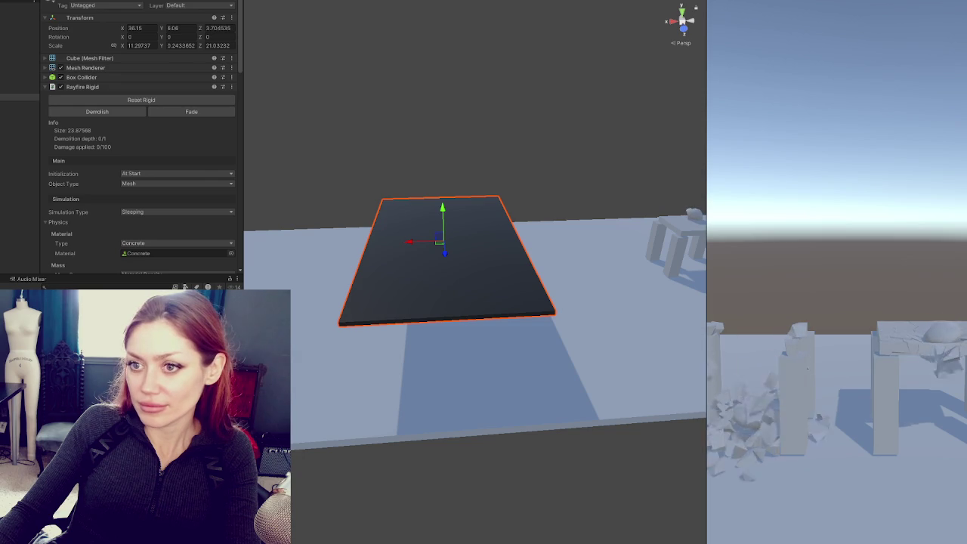
{"action": "left_click", "coordinate": [133, 111]}
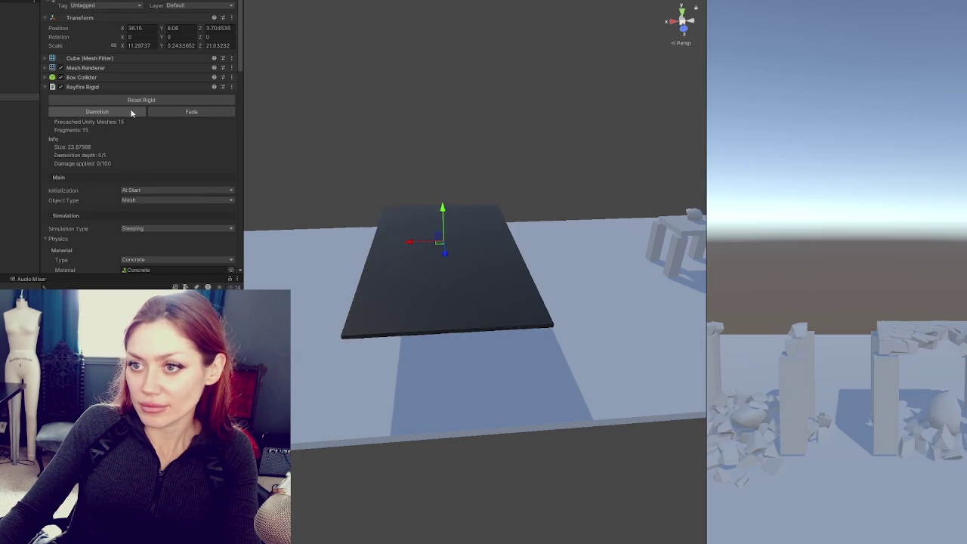
{"action": "left_click", "coordinate": [20, 98]}
{"action": "scroll", "coordinate": [411, 250], "scroll_direction": "up", "scroll_amount": 3}
{"action": "scroll", "coordinate": [411, 251], "scroll_direction": "up", "scroll_amount": 3}
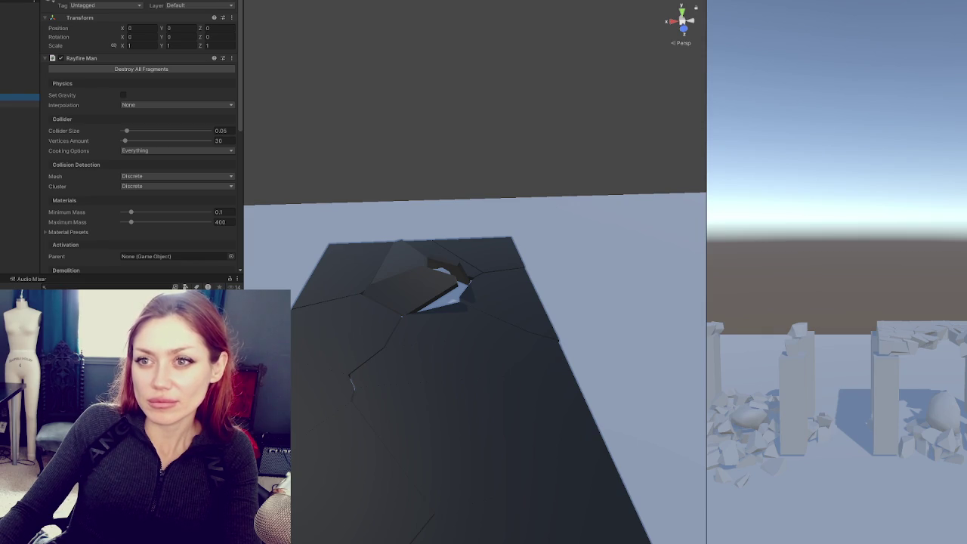
Step: Inspect the slab fragments' Mesh Renderer and mesh, then select all fragments
{"action": "left_click", "coordinate": [20, 118]}
{"action": "left_click", "coordinate": [20, 130]}
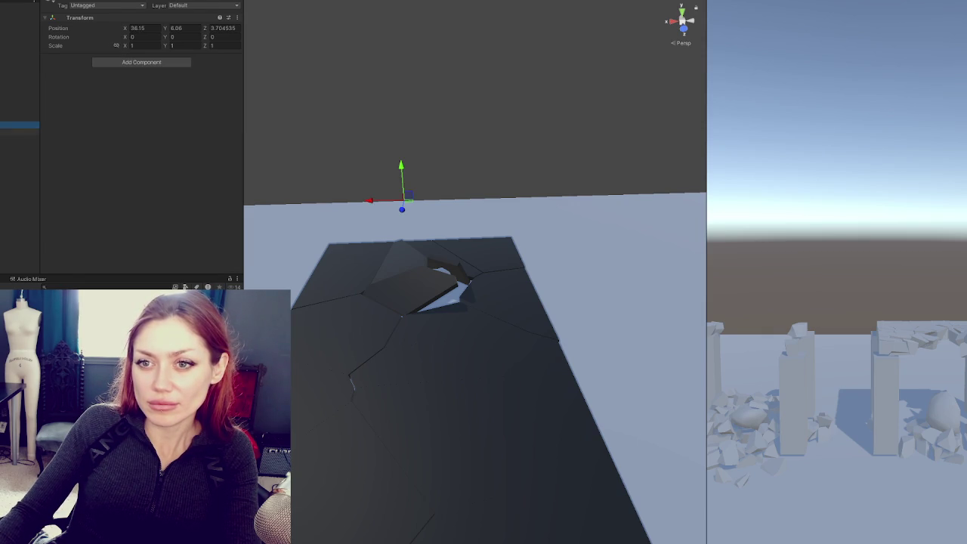
{"action": "left_click", "coordinate": [19, 227], "text": "shift"}
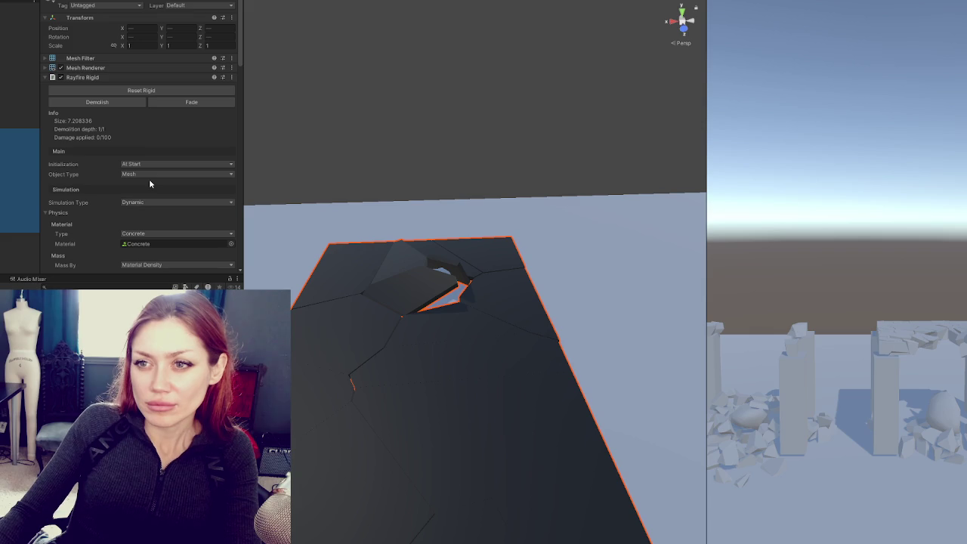
{"action": "left_click", "coordinate": [87, 68]}
{"action": "left_click", "coordinate": [89, 59]}
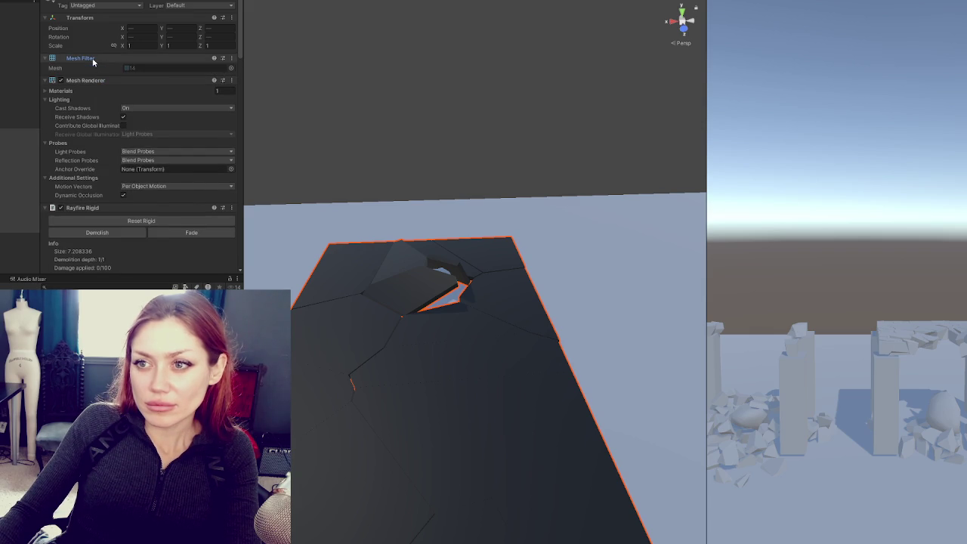
{"action": "left_click", "coordinate": [144, 68]}
{"action": "left_click", "coordinate": [8, 140]}
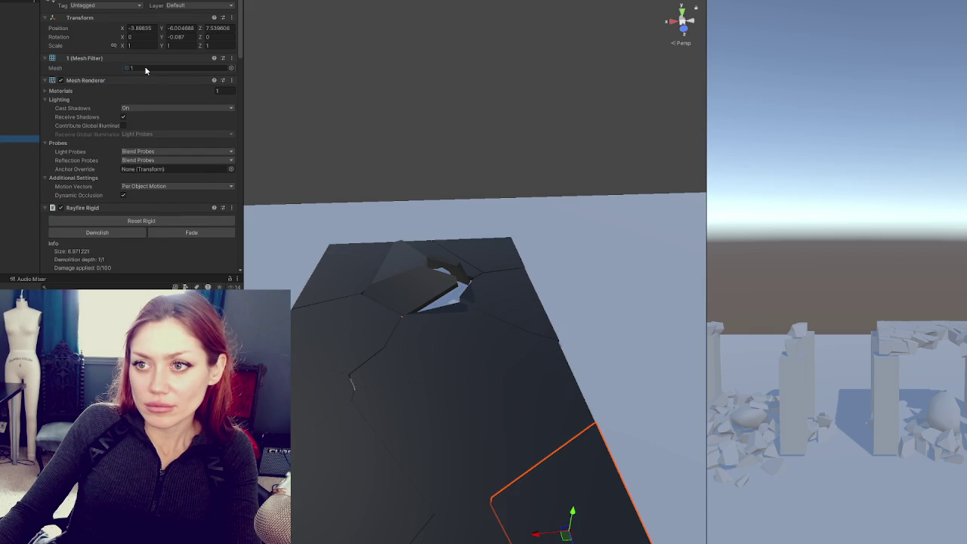
{"action": "left_click", "coordinate": [7, 132]}
{"action": "left_click", "coordinate": [15, 229], "text": "shift"}
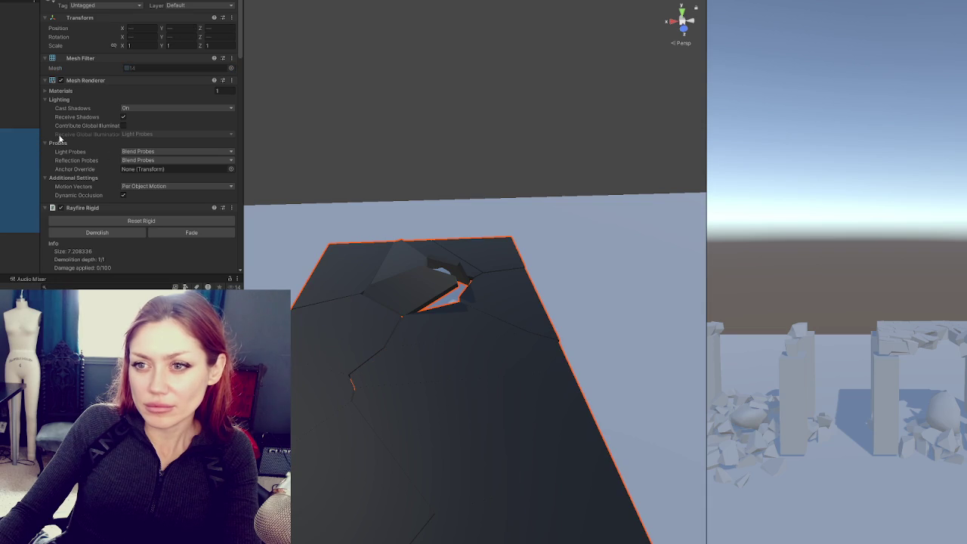
Step: Mark all fragments Static and set their Rayfire Rigid Simulation Type to Static
{"action": "left_click", "coordinate": [210, 2]}
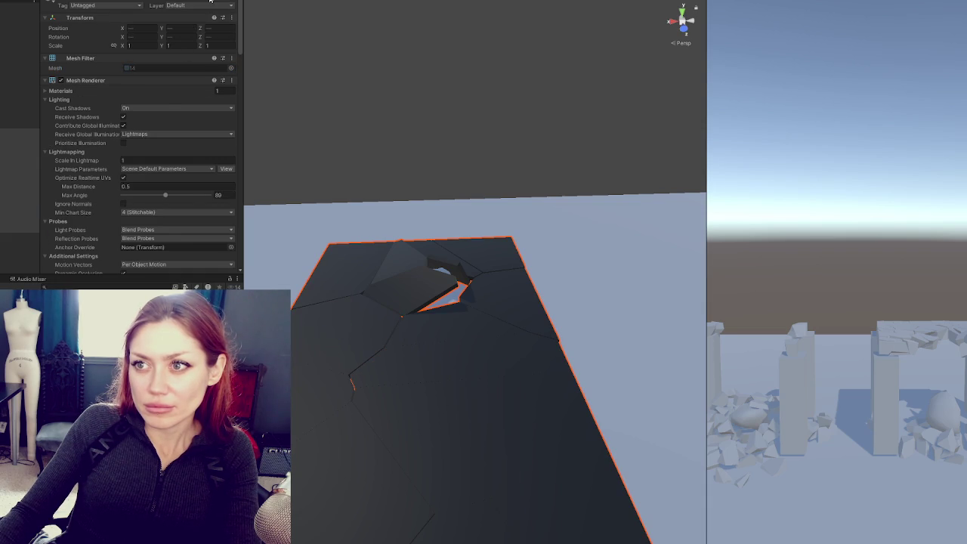
{"action": "scroll", "coordinate": [165, 98], "scroll_direction": "down", "scroll_amount": 6}
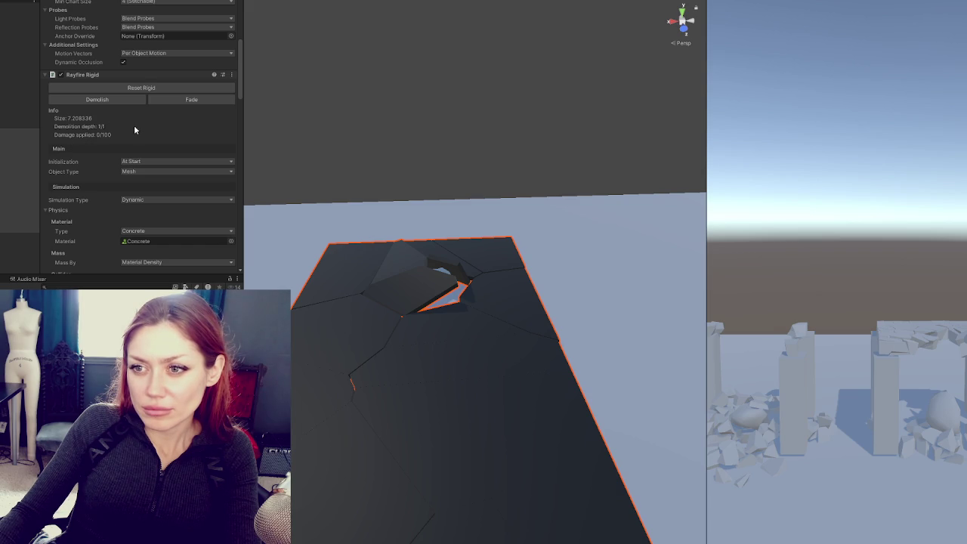
{"action": "scroll", "coordinate": [133, 124], "scroll_direction": "down", "scroll_amount": 2}
{"action": "left_click", "coordinate": [139, 92]}
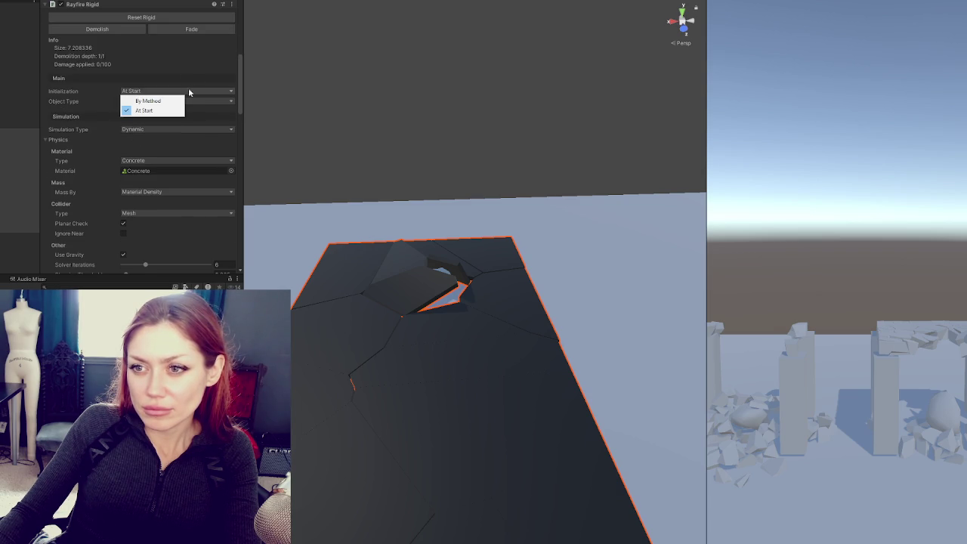
{"action": "left_click", "coordinate": [174, 129]}
{"action": "left_click", "coordinate": [155, 179]}
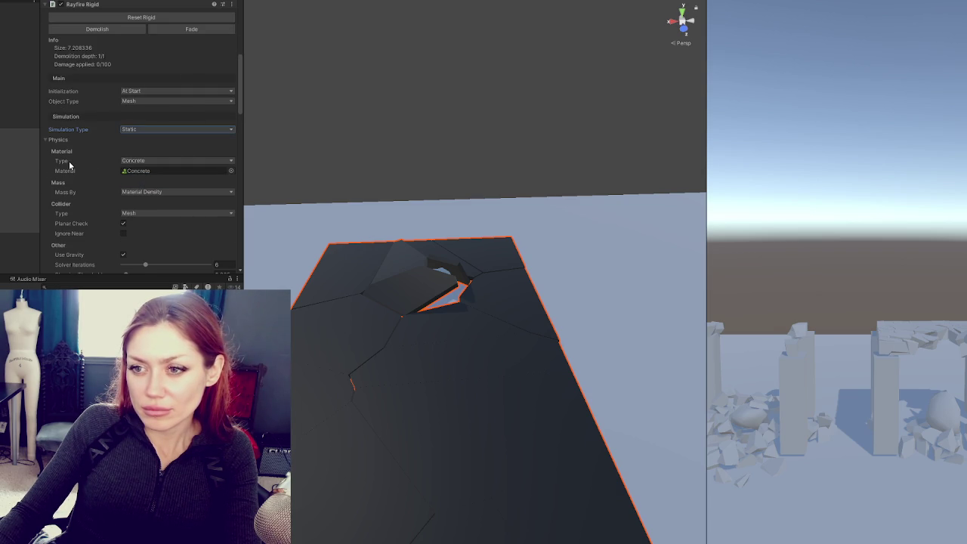
{"action": "scroll", "coordinate": [76, 166], "scroll_direction": "down", "scroll_amount": 5}
{"action": "scroll", "coordinate": [144, 168], "scroll_direction": "down", "scroll_amount": 5}
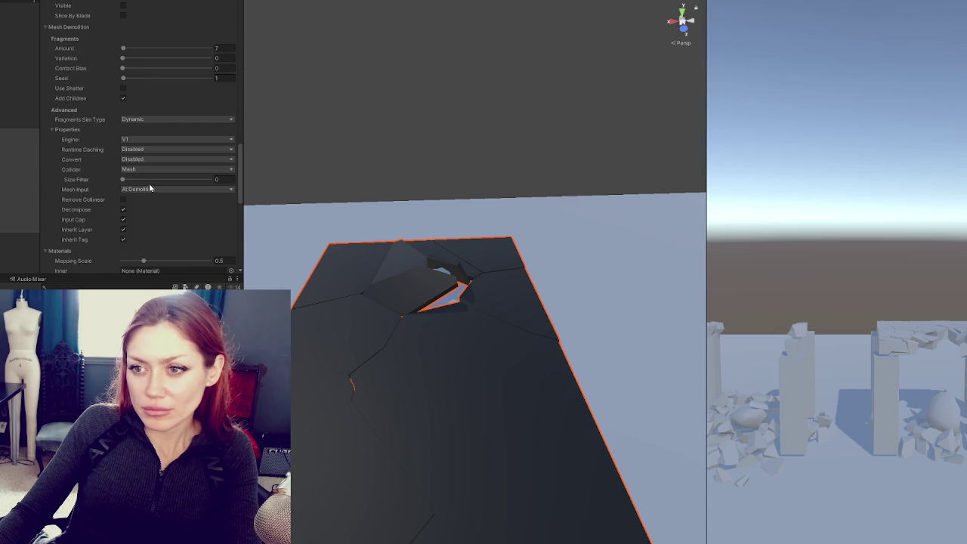
{"action": "scroll", "coordinate": [149, 185], "scroll_direction": "down", "scroll_amount": 4}
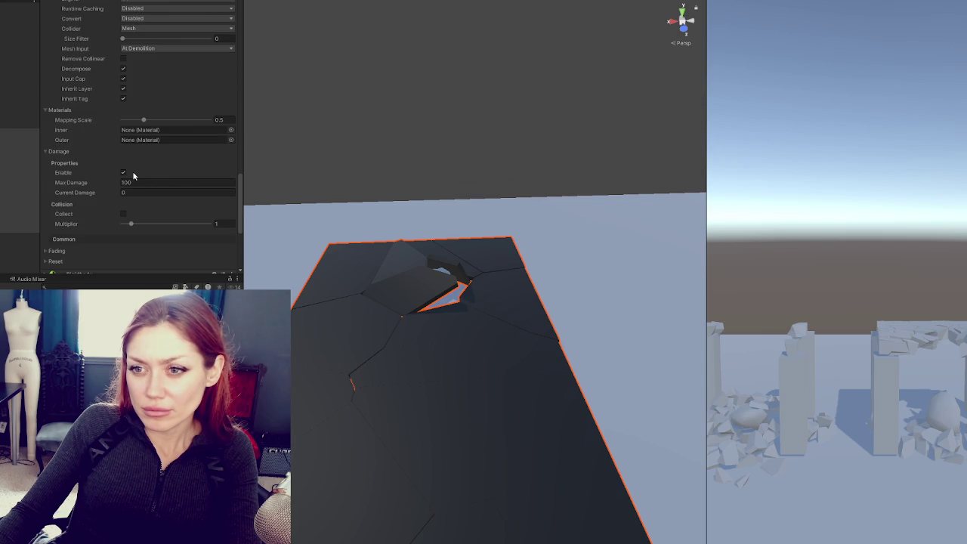
{"action": "scroll", "coordinate": [133, 176], "scroll_direction": "down", "scroll_amount": 2}
{"action": "scroll", "coordinate": [134, 176], "scroll_direction": "down", "scroll_amount": 5}
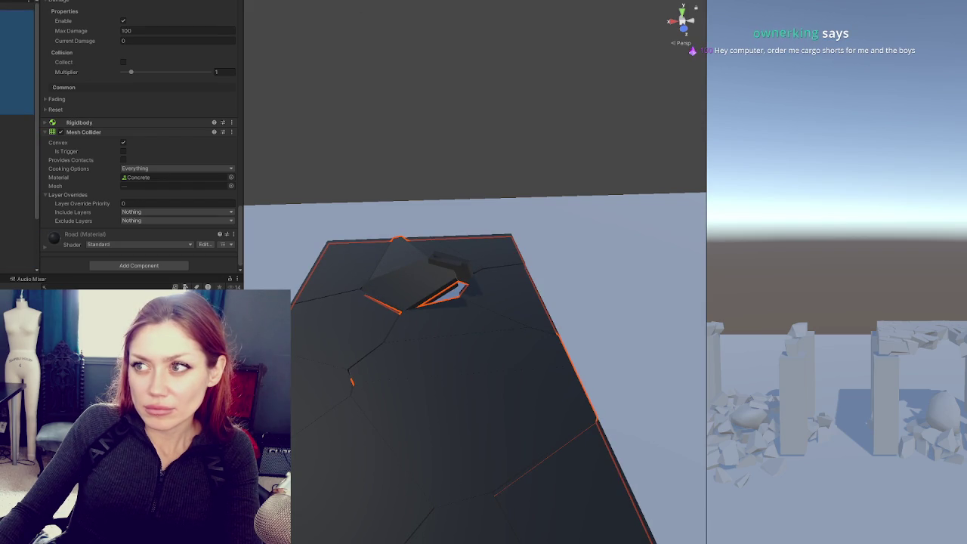
Step: Restore the intact Cube slab, demolish it again, and select the new fragments' parent
{"action": "key", "text": "ctrl+p"}
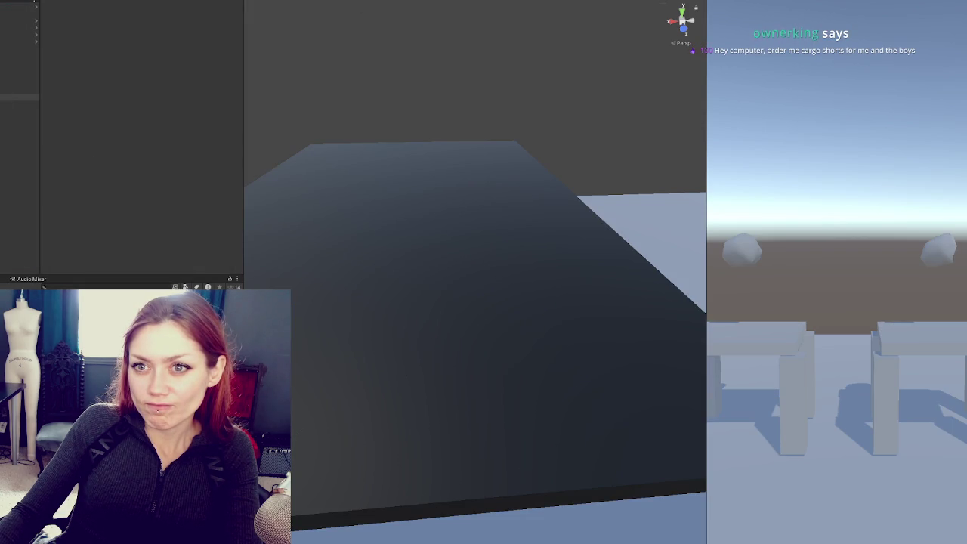
{"action": "double_click", "coordinate": [19, 96]}
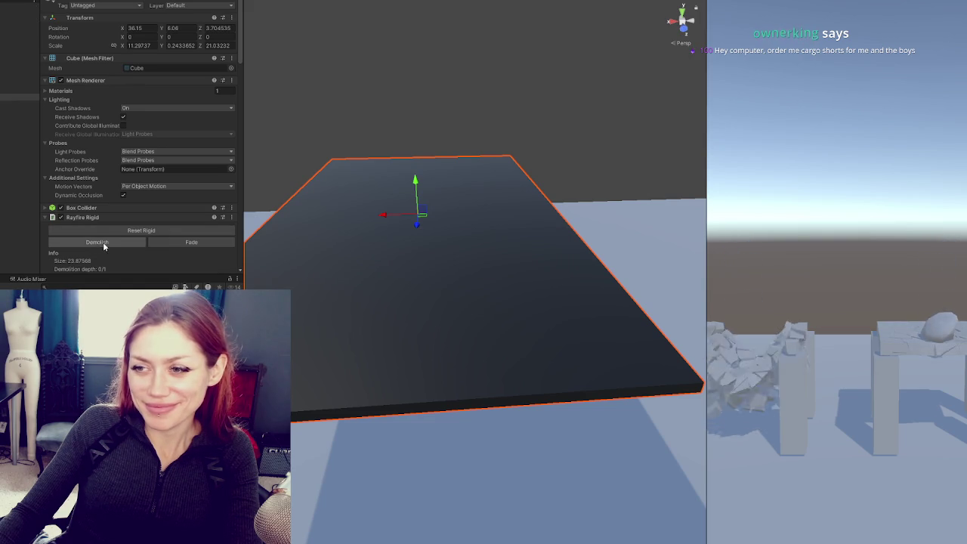
{"action": "left_click", "coordinate": [98, 242]}
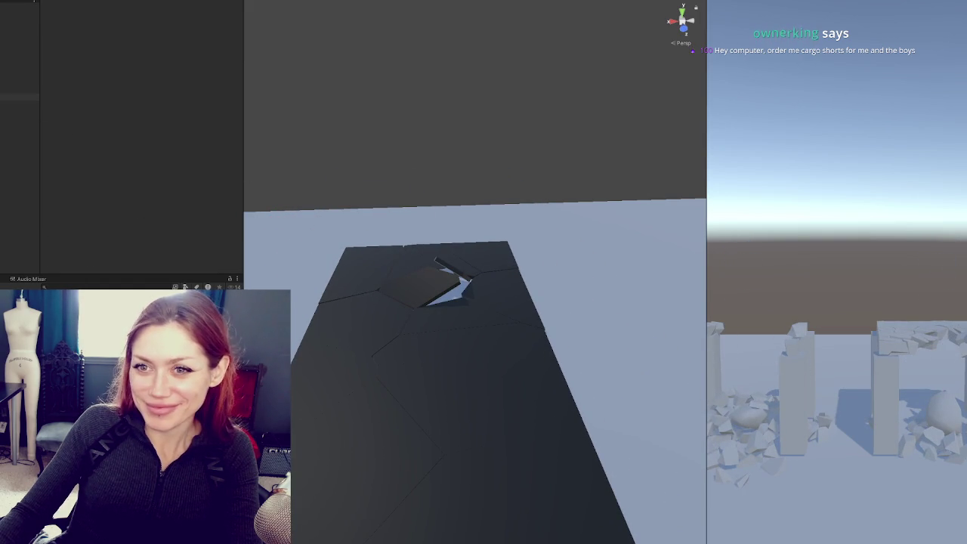
{"action": "left_click", "coordinate": [20, 103]}
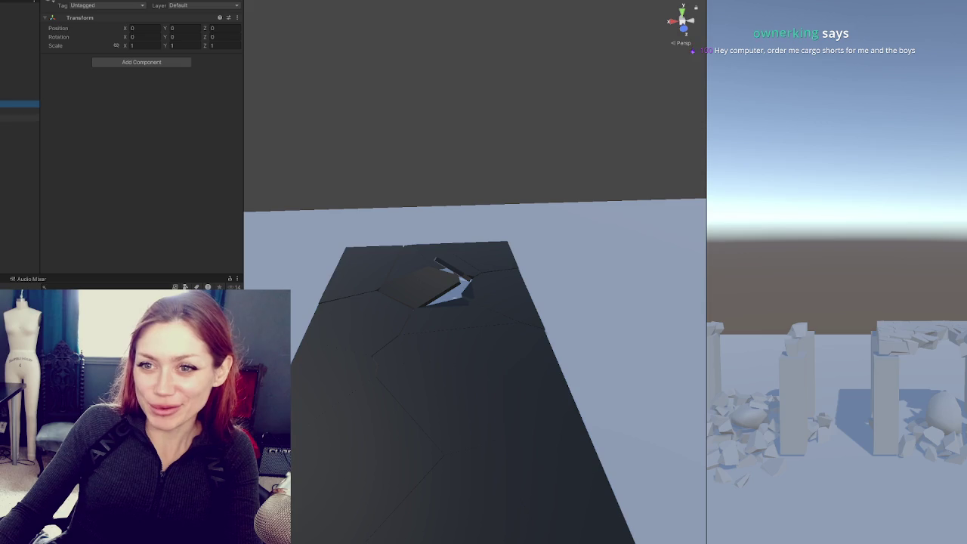
{"action": "left_click", "coordinate": [20, 118]}
{"action": "left_click", "coordinate": [19, 124]}
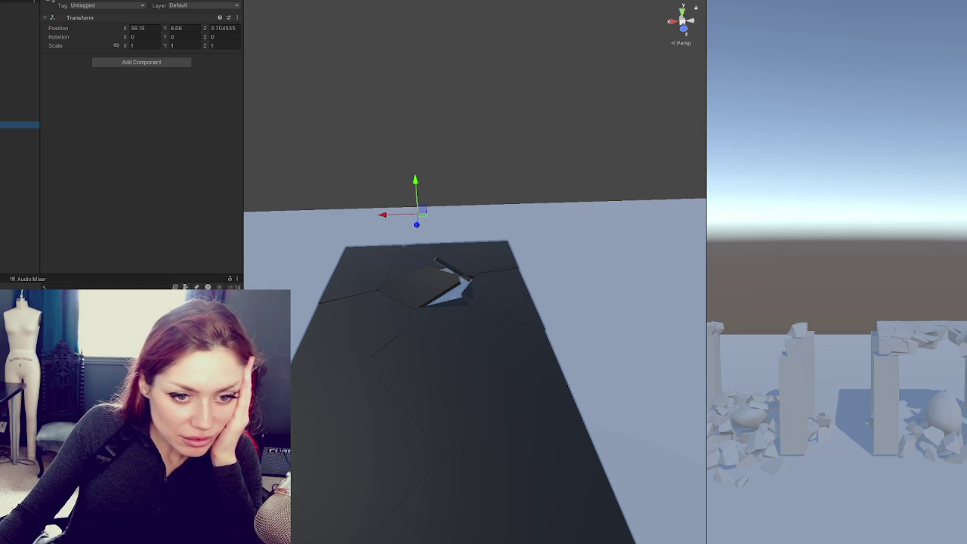
Step: Play the Snapshot tutorial in theater mode, rewound to an earlier point, then fullscreen
{"action": "key", "text": "alt+Tab"}
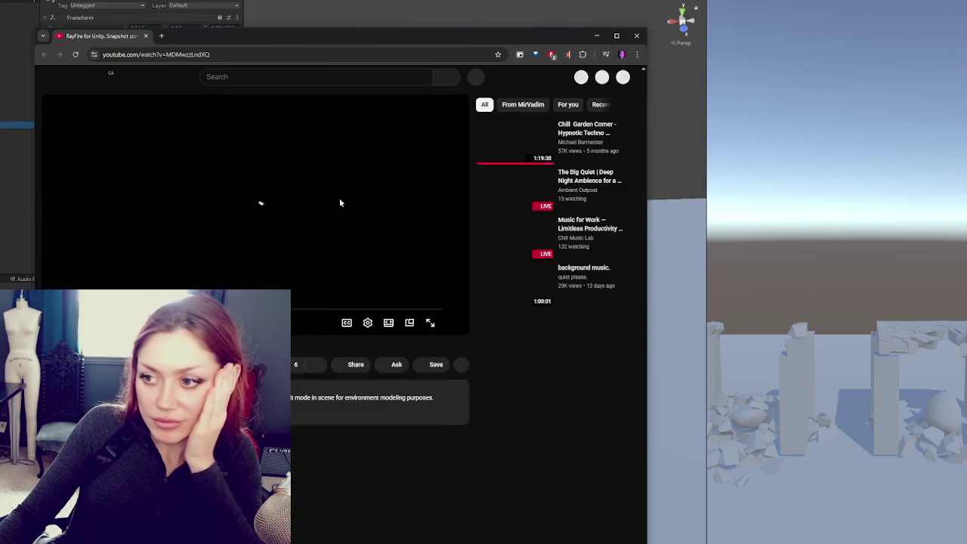
{"action": "left_click", "coordinate": [412, 305]}
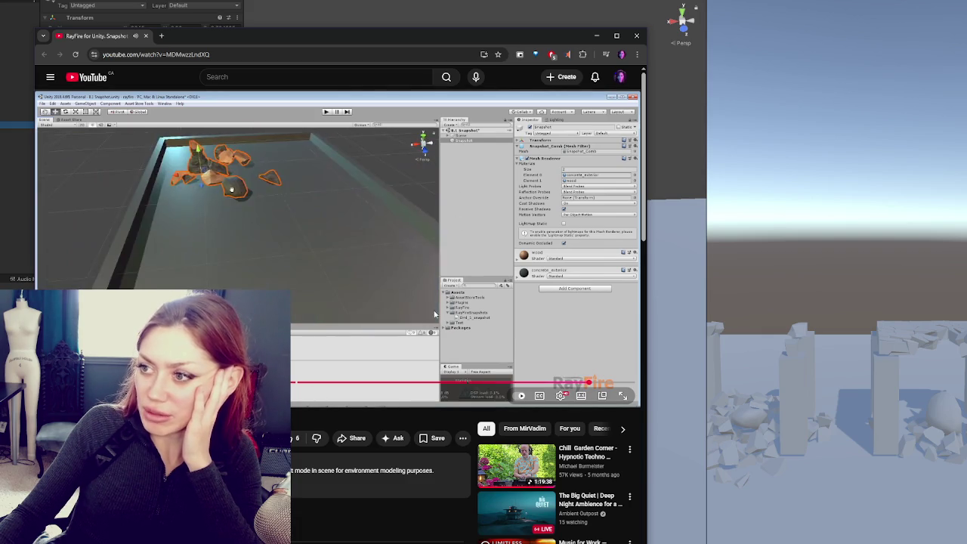
{"action": "left_click", "coordinate": [349, 383]}
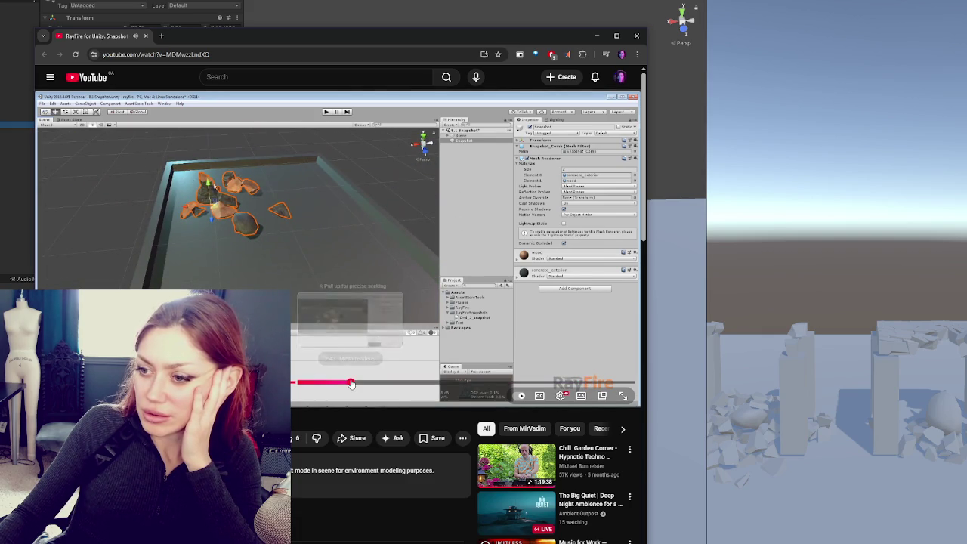
{"action": "left_click_drag", "start_coordinate": [351, 383], "coordinate": [356, 383]}
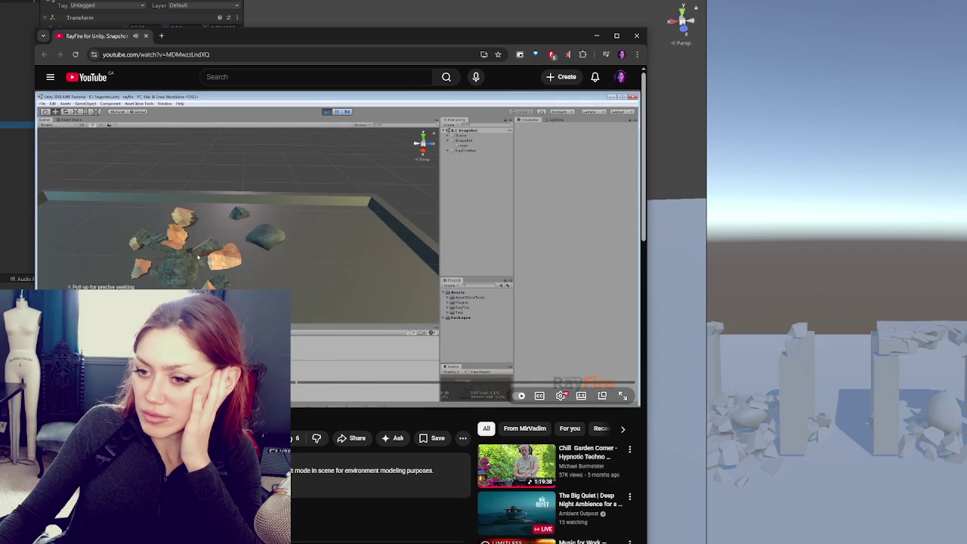
{"action": "left_click", "coordinate": [614, 399]}
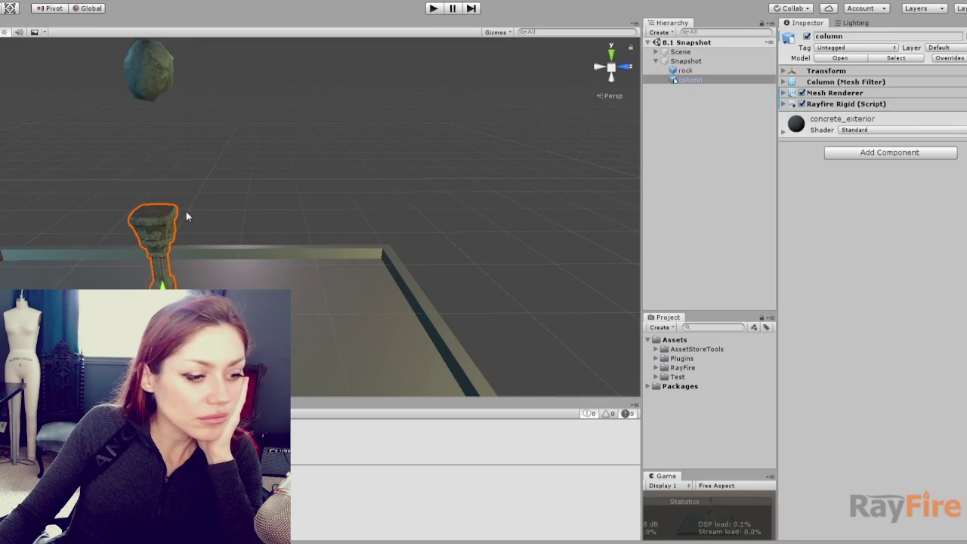
Step: Make a series of selections and menu choices while following the tutorial's rock setup
{"action": "left_click_drag", "start_coordinate": [189, 217], "coordinate": [189, 237]}
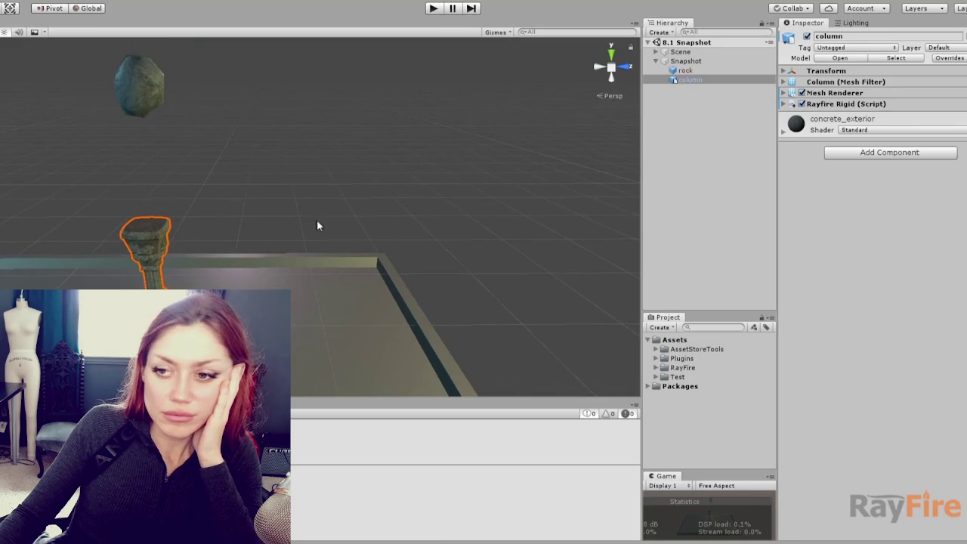
{"action": "left_click", "coordinate": [177, 210]}
{"action": "left_click", "coordinate": [151, 231]}
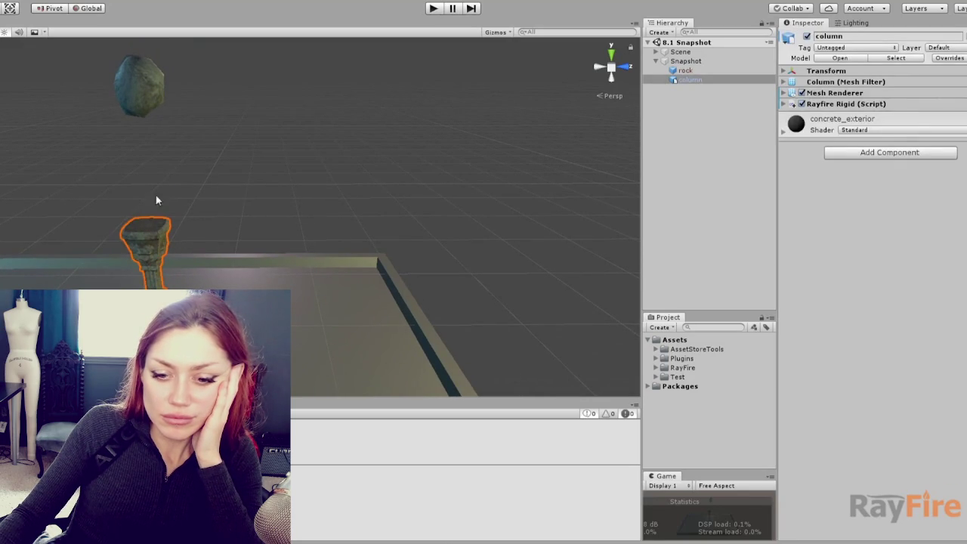
{"action": "left_click", "coordinate": [150, 92]}
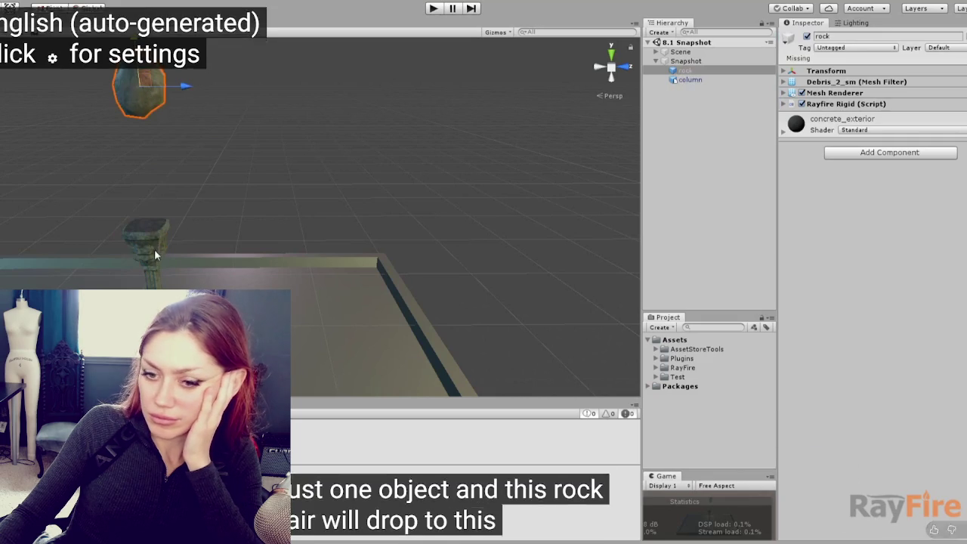
{"action": "left_click", "coordinate": [685, 62]}
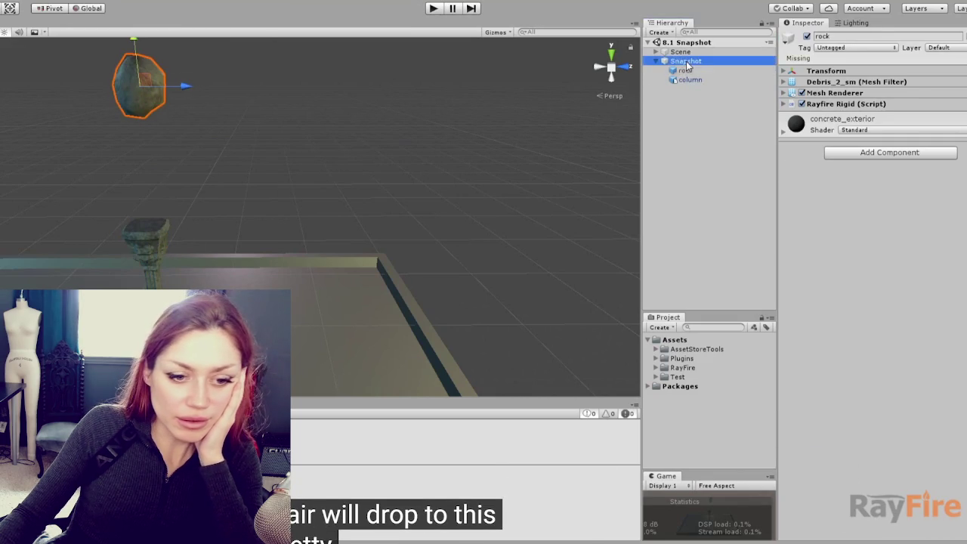
{"action": "left_click", "coordinate": [686, 71]}
{"action": "left_click", "coordinate": [690, 79]}
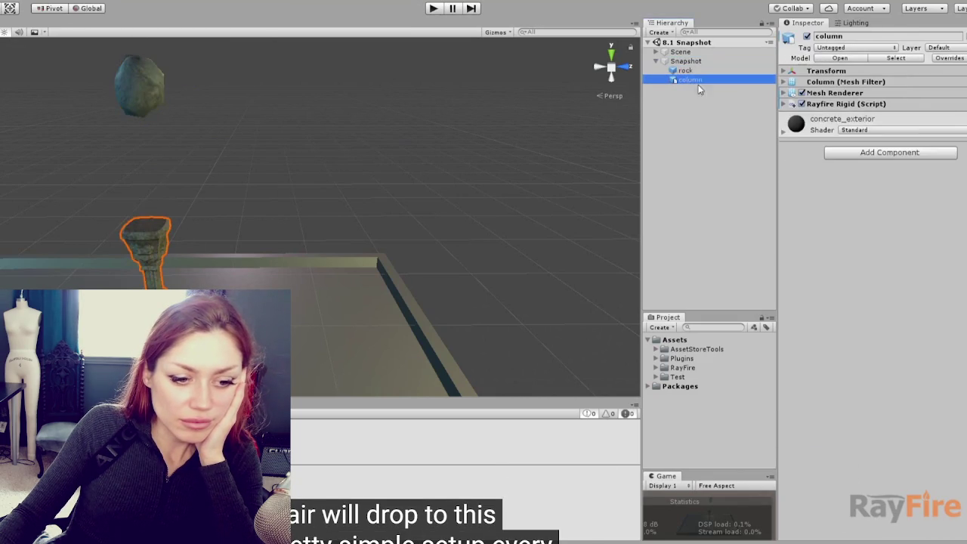
{"action": "left_click", "coordinate": [783, 105]}
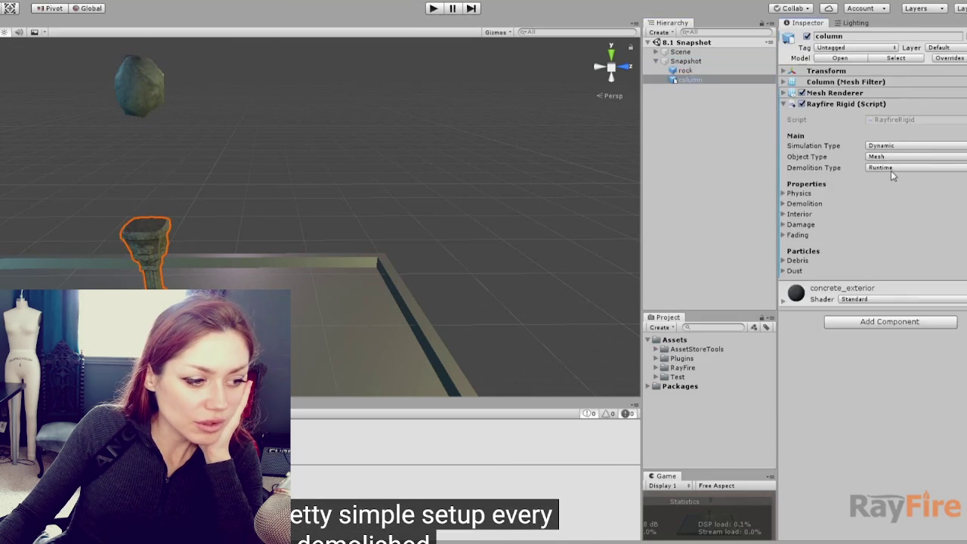
{"action": "left_click", "coordinate": [436, 11]}
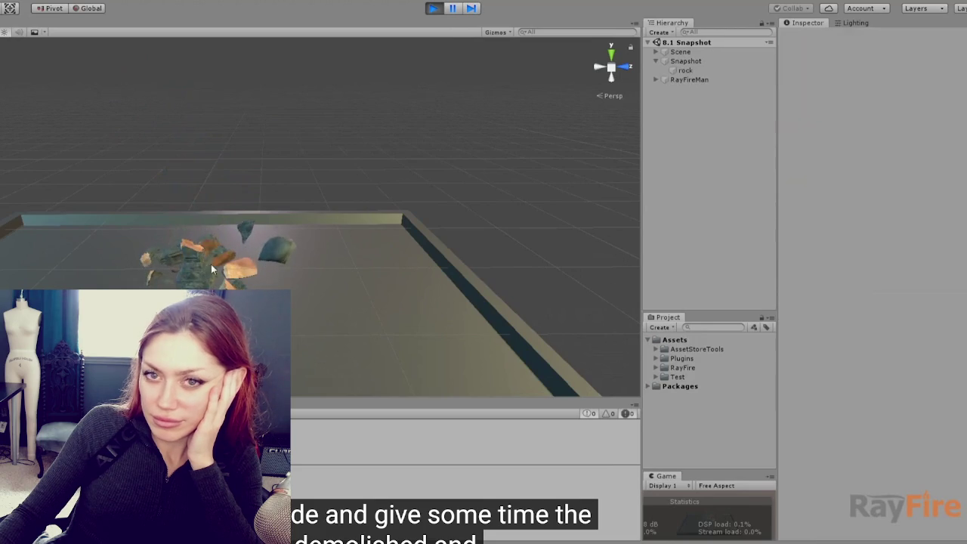
Step: Toggle Play mode and repeat the same sequence of menu choices
{"action": "mouse_move", "coordinate": [228, 230]}
{"action": "left_mouse_down"}
{"action": "mouse_move", "coordinate": [248, 257]}
{"action": "mouse_move", "coordinate": [209, 241]}
{"action": "mouse_move", "coordinate": [225, 256]}
{"action": "left_mouse_up"}
{"action": "key", "text": "ctrl+p"}
{"action": "left_click", "coordinate": [150, 93]}
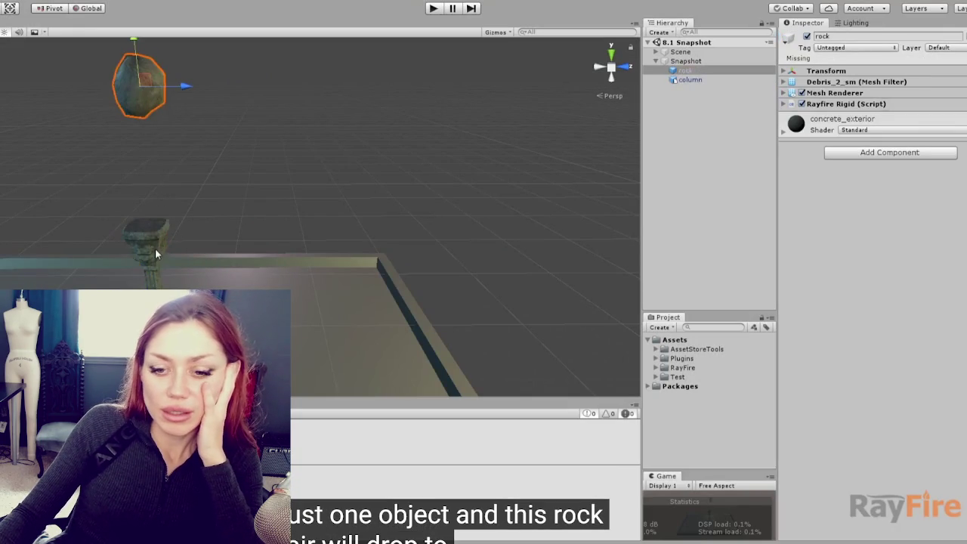
{"action": "left_click", "coordinate": [685, 60]}
{"action": "left_click", "coordinate": [684, 71]}
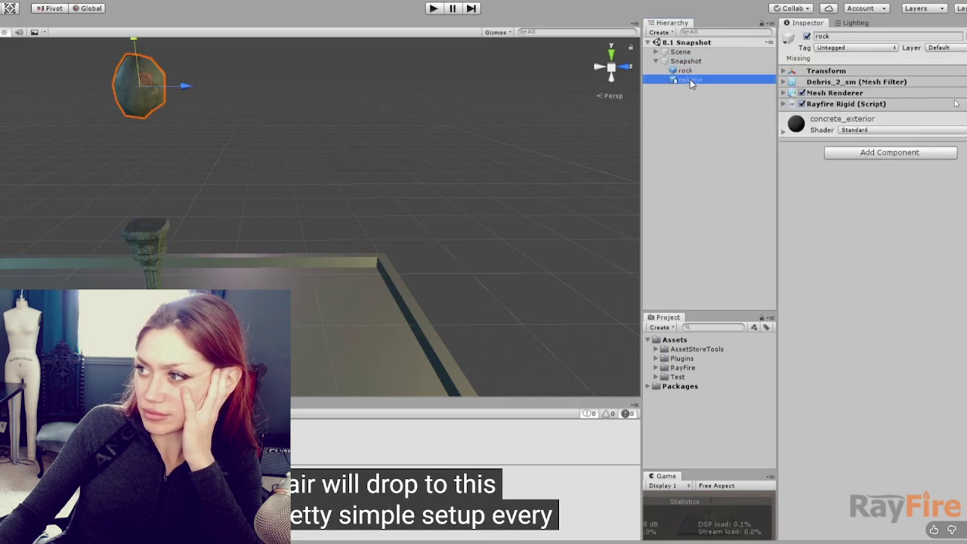
{"action": "left_click", "coordinate": [690, 80]}
{"action": "left_click", "coordinate": [836, 105]}
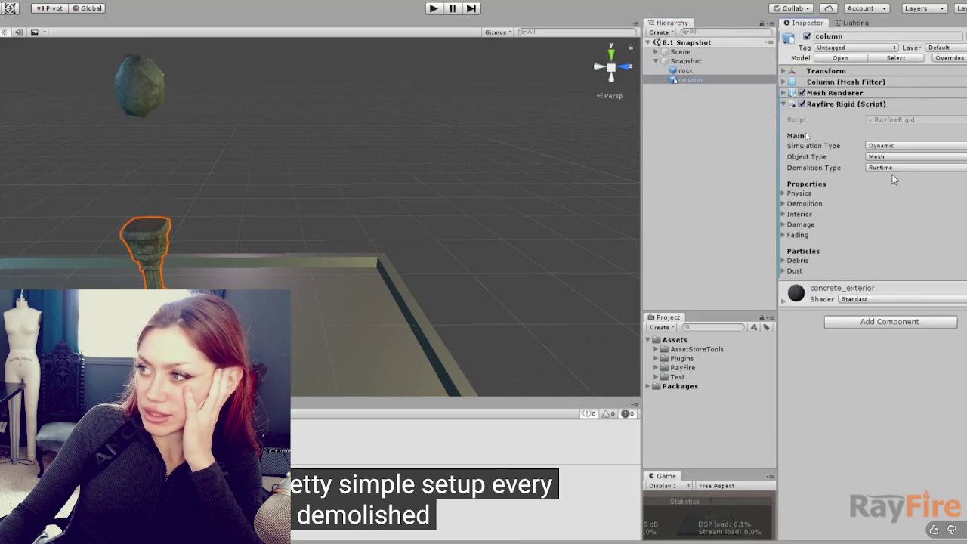
{"action": "left_click", "coordinate": [435, 10]}
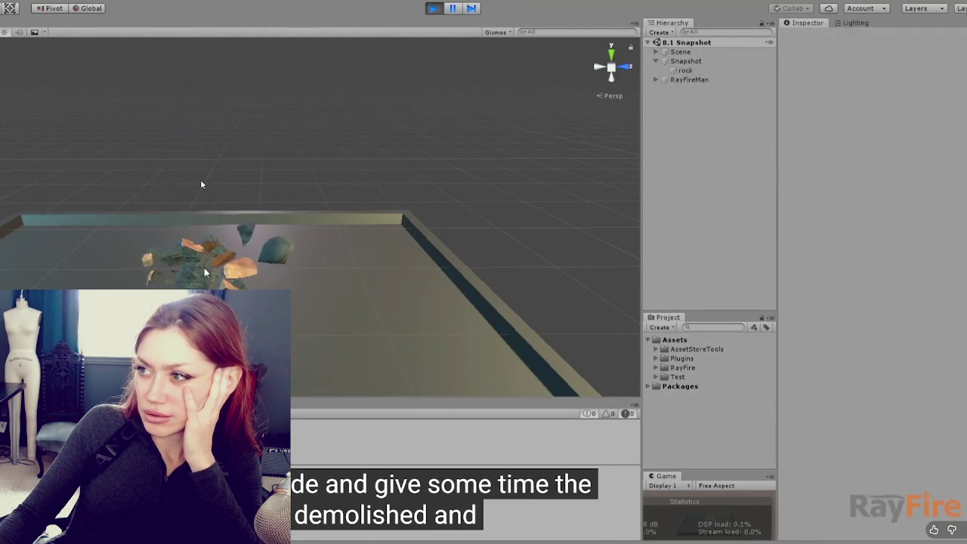
{"action": "mouse_move", "coordinate": [226, 233]}
{"action": "left_mouse_down"}
{"action": "mouse_move", "coordinate": [249, 260]}
{"action": "mouse_move", "coordinate": [209, 279]}
{"action": "left_mouse_up"}
{"action": "scroll", "coordinate": [210, 279], "scroll_direction": "up", "scroll_amount": 2}
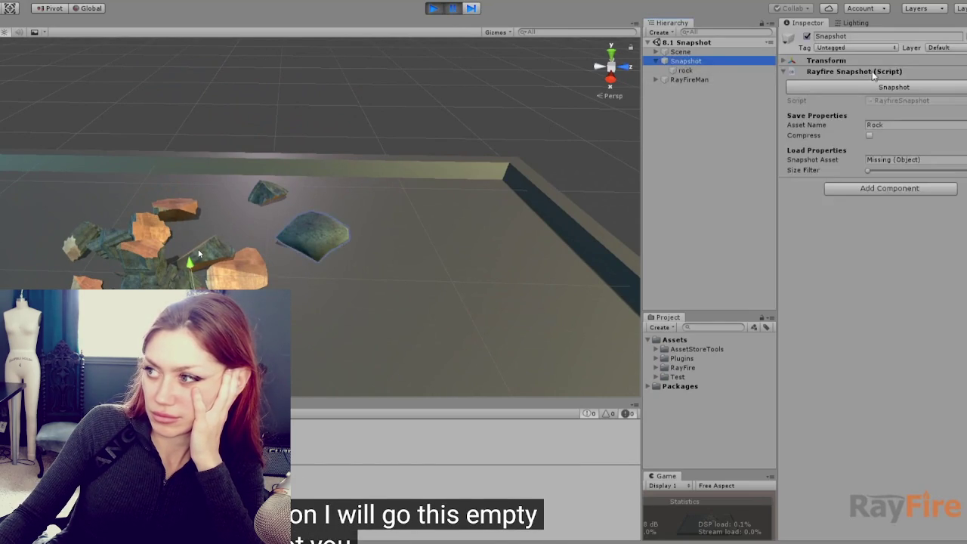
{"action": "left_click", "coordinate": [672, 141]}
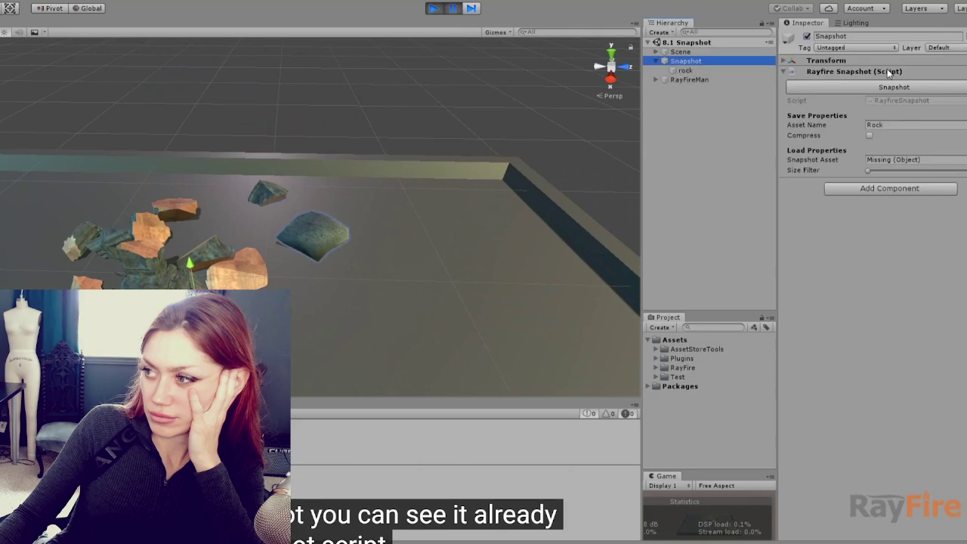
{"action": "left_click", "coordinate": [232, 213]}
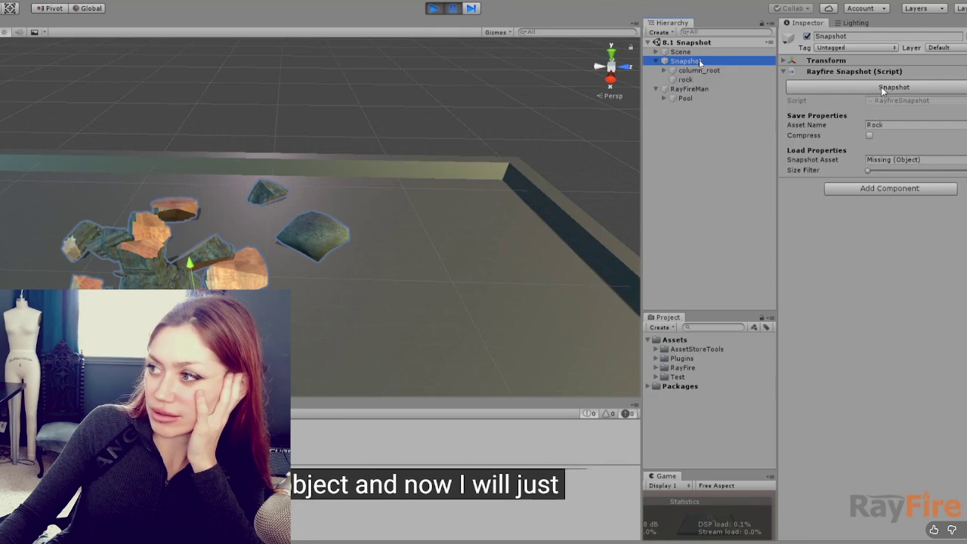
Step: Enter a name beginning with 'Dml' into an asset name field and confirm it
{"action": "left_click", "coordinate": [890, 125]}
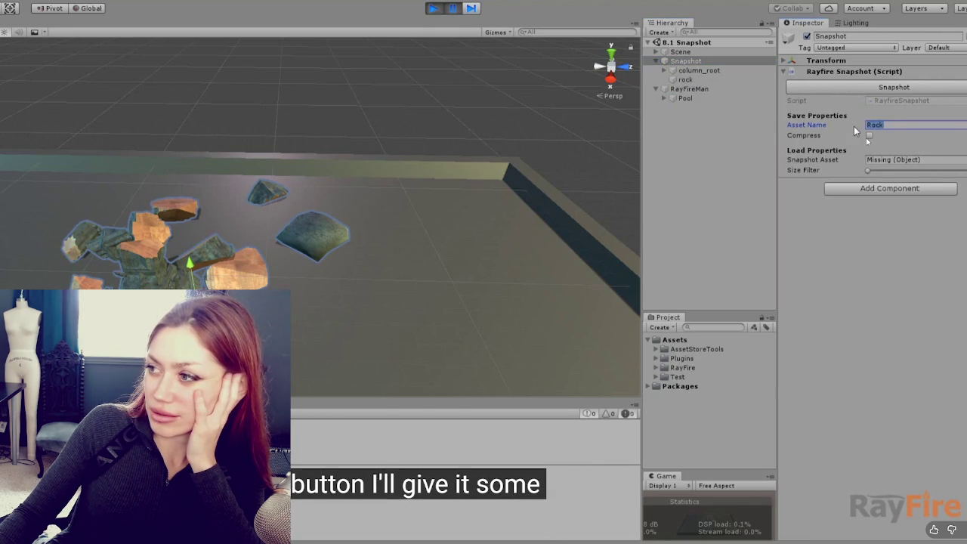
{"action": "type", "text": "Dml-"}
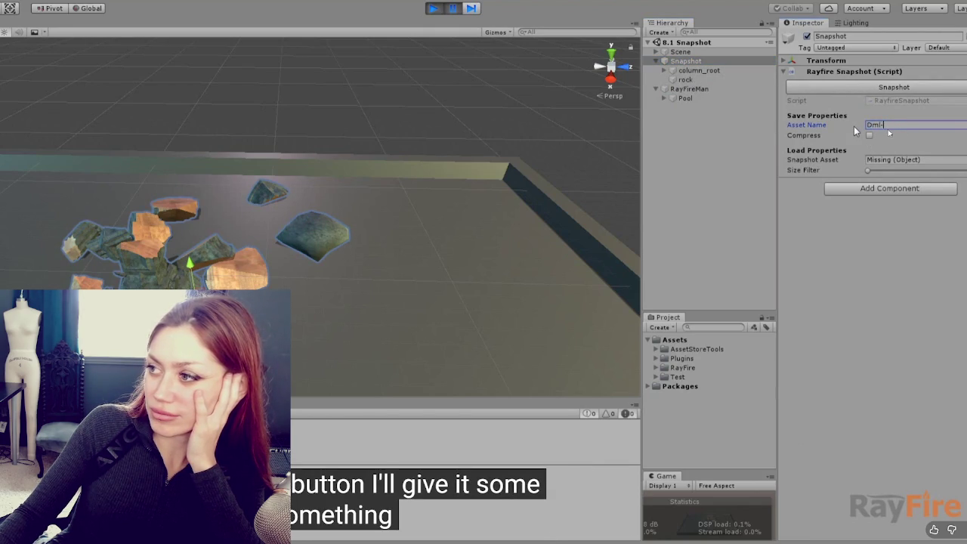
{"action": "key", "text": "Left"}
{"action": "key", "text": "Left"}
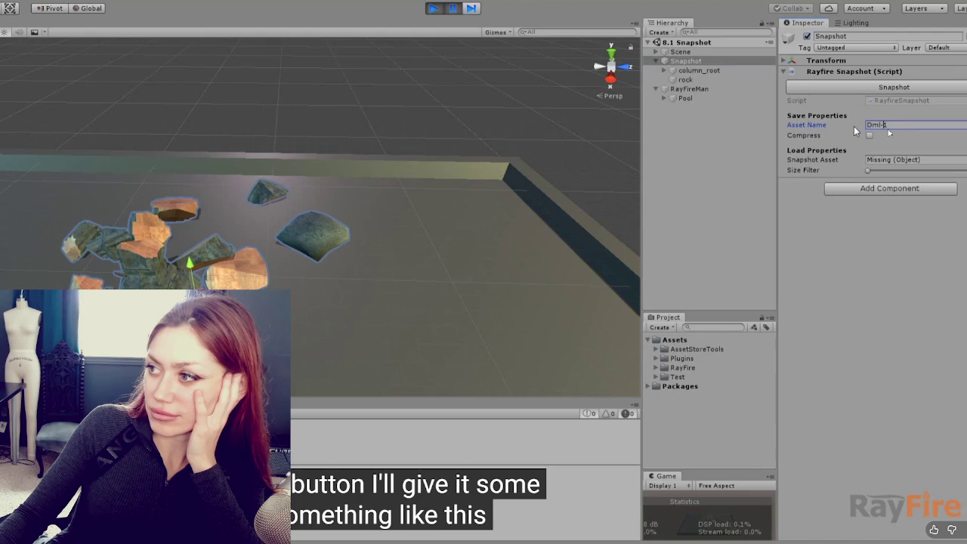
{"action": "type", "text": "_"}
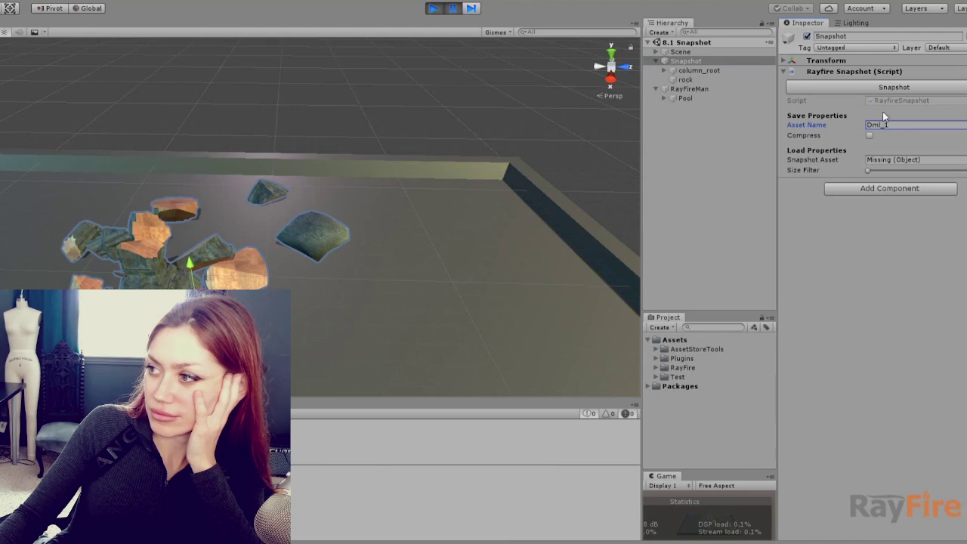
{"action": "left_click", "coordinate": [902, 89]}
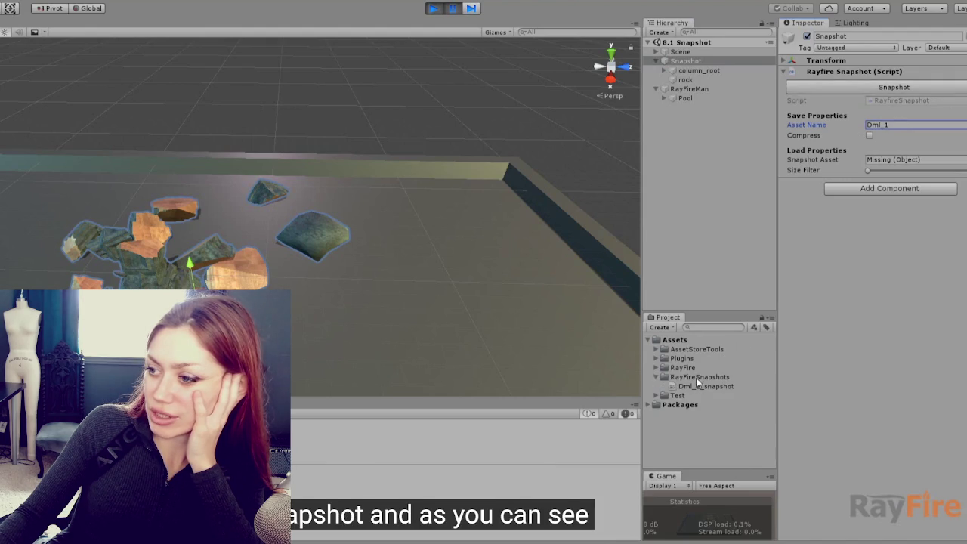
Step: Scroll through and click options while following the tutorial's snapshot loading
{"action": "left_click", "coordinate": [695, 377]}
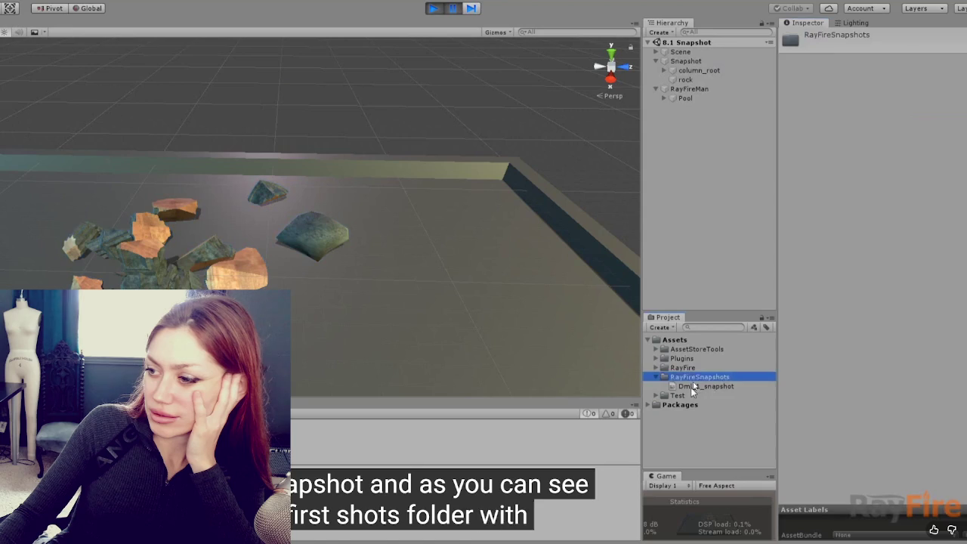
{"action": "left_click", "coordinate": [690, 386]}
{"action": "scroll", "coordinate": [907, 234], "scroll_direction": "down", "scroll_amount": 10}
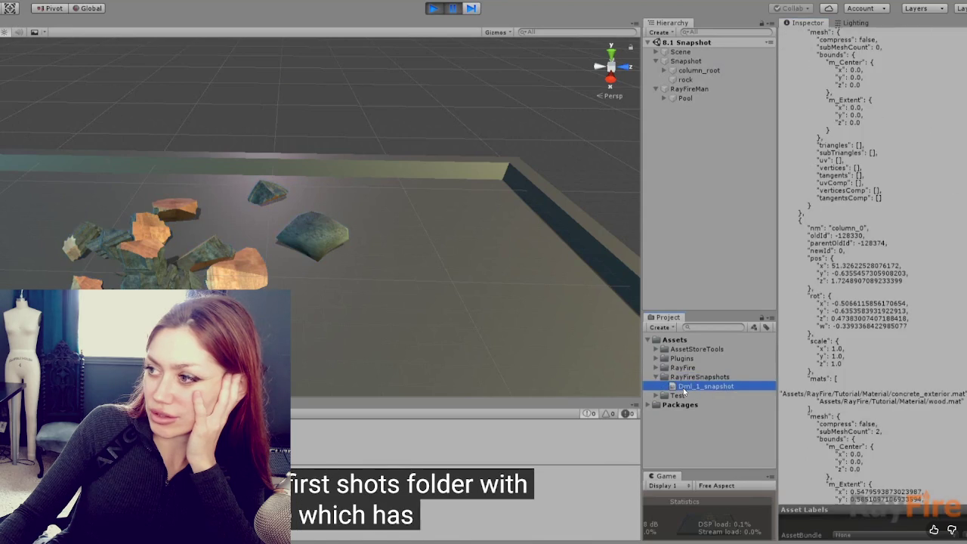
{"action": "scroll", "coordinate": [872, 265], "scroll_direction": "down", "scroll_amount": 10}
{"action": "scroll", "coordinate": [872, 264], "scroll_direction": "up", "scroll_amount": 8}
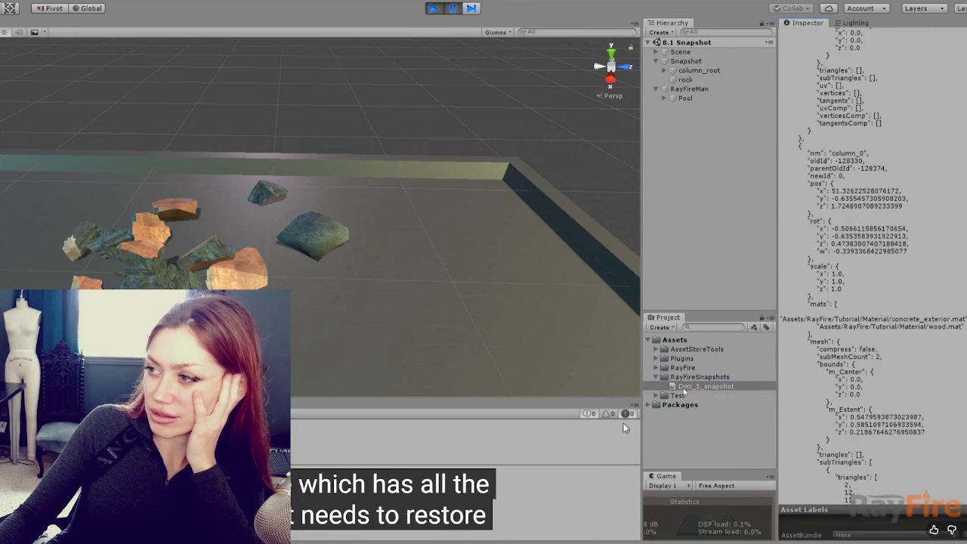
{"action": "scroll", "coordinate": [198, 269], "scroll_direction": "down", "scroll_amount": 3}
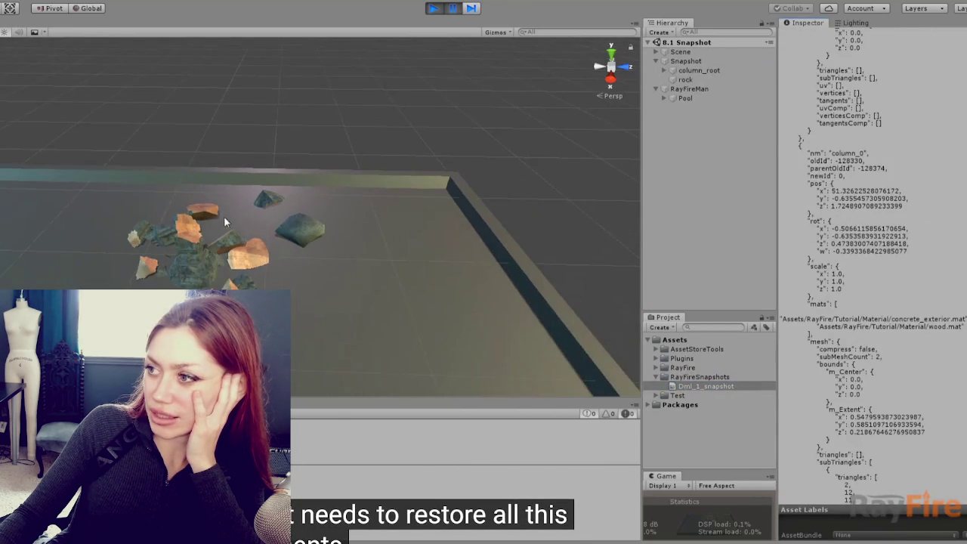
{"action": "scroll", "coordinate": [223, 216], "scroll_direction": "down", "scroll_amount": 2}
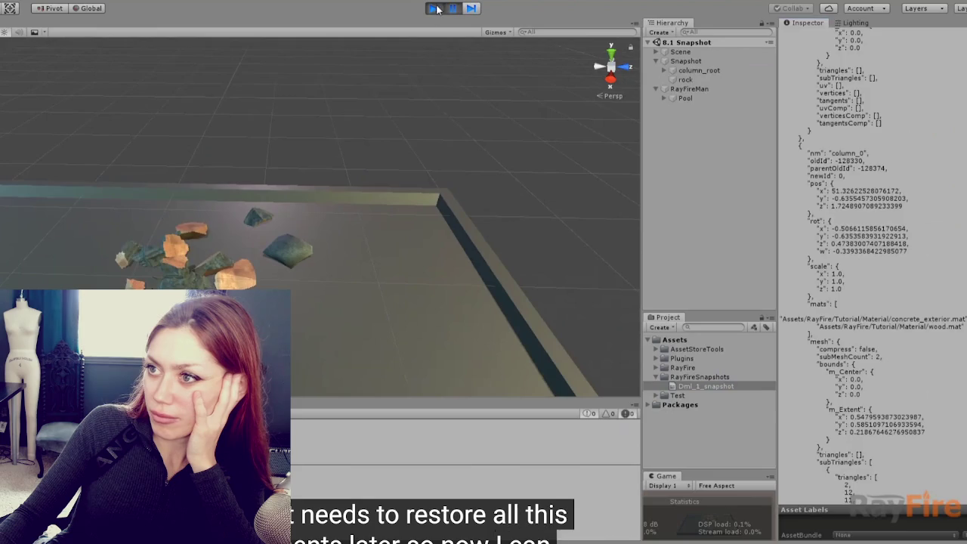
{"action": "left_click", "coordinate": [432, 9]}
{"action": "left_click", "coordinate": [691, 81], "text": "shift"}
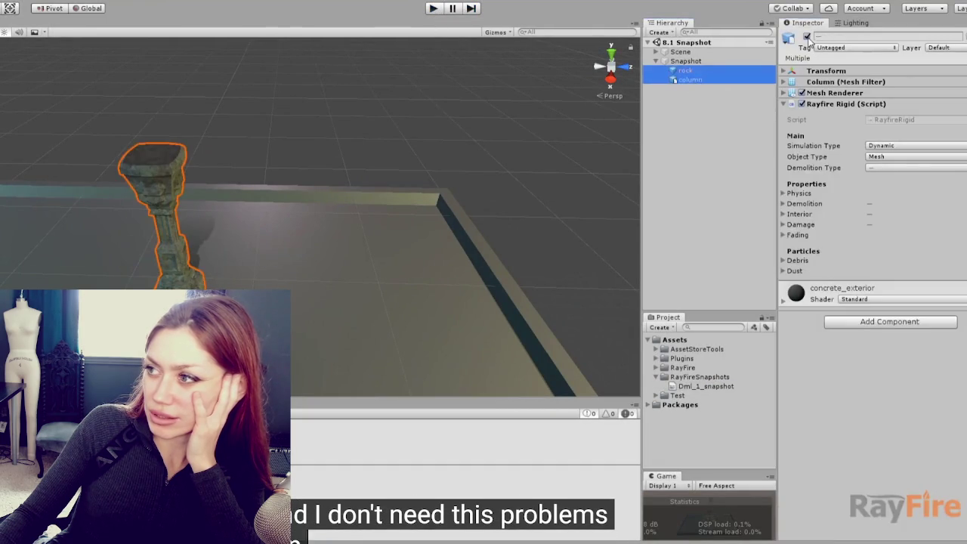
{"action": "left_click", "coordinate": [685, 61]}
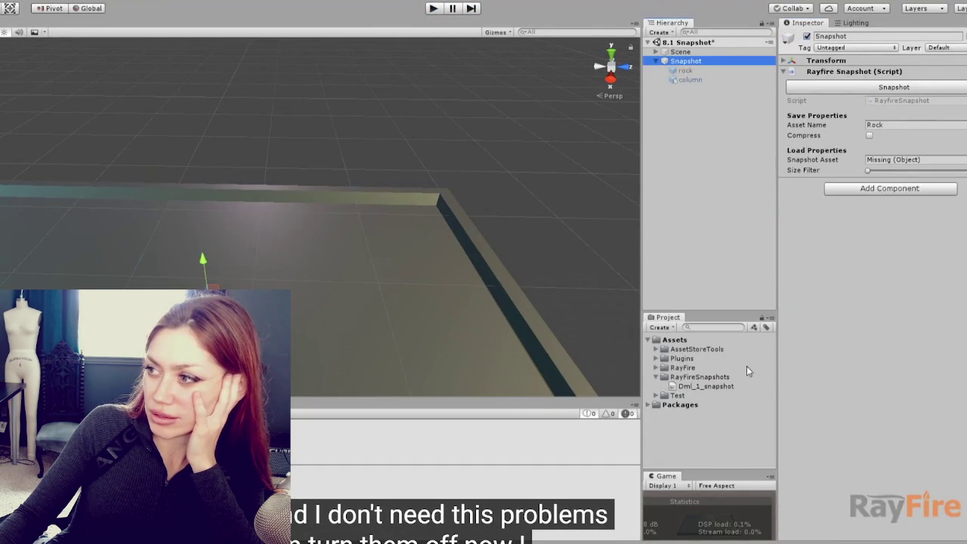
{"action": "mouse_move", "coordinate": [705, 386]}
{"action": "left_mouse_down"}
{"action": "mouse_move", "coordinate": [760, 355]}
{"action": "mouse_move", "coordinate": [887, 164]}
{"action": "left_mouse_up"}
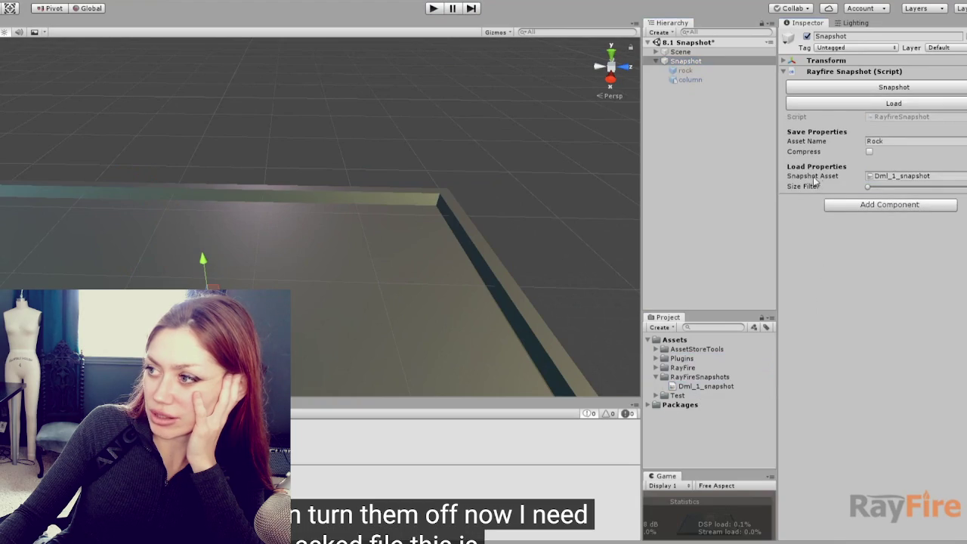
Step: Pause the tutorial, exit full-screen, and return to the Unity editor
{"action": "left_click", "coordinate": [881, 107]}
{"action": "scroll", "coordinate": [326, 280], "scroll_direction": "up", "scroll_amount": 3}
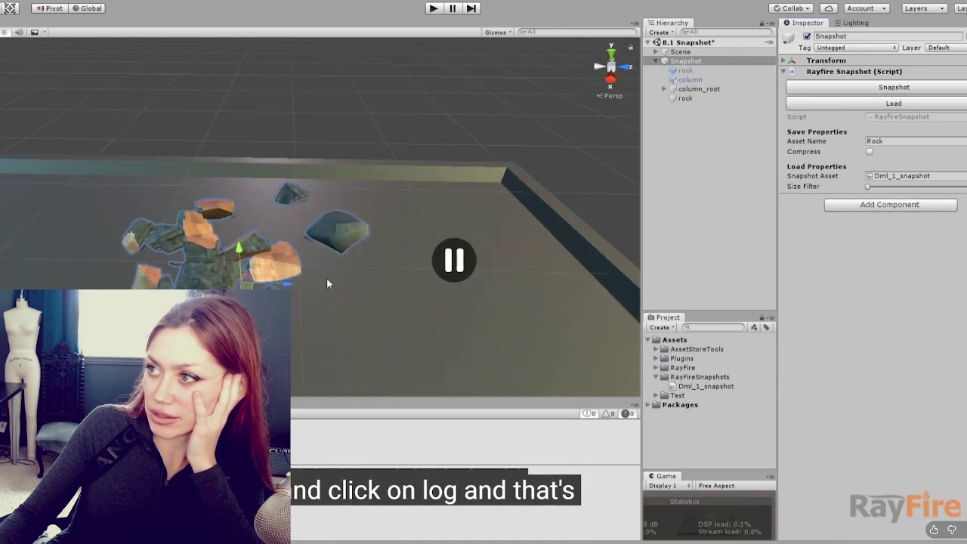
{"action": "key", "text": "Escape"}
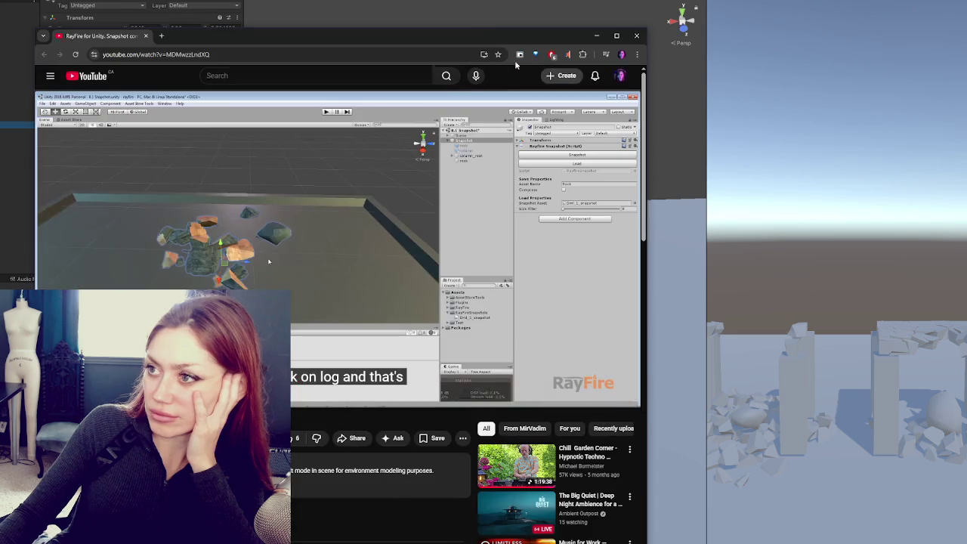
{"action": "left_click", "coordinate": [596, 36]}
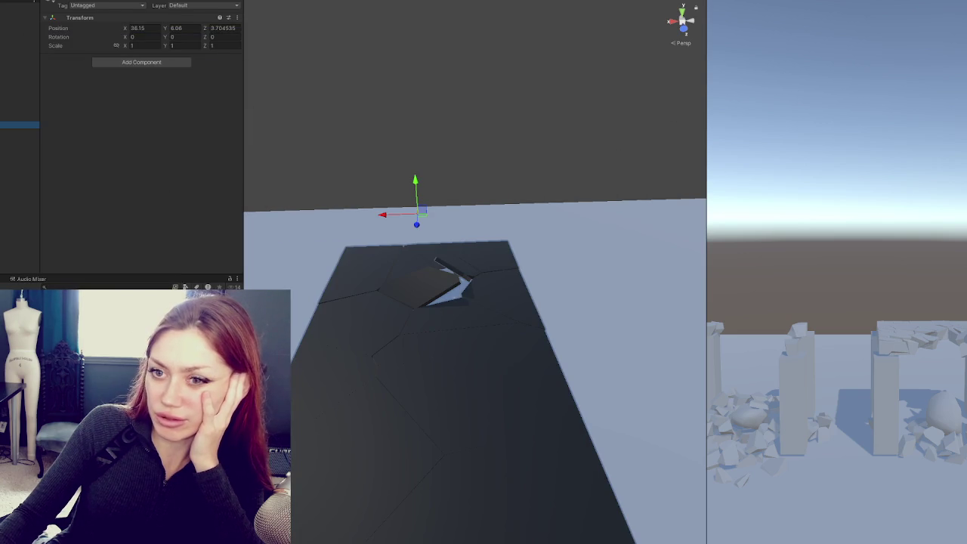
Step: Stop Play mode and add a Rayfire Snapshot component to the empty object
{"action": "left_click", "coordinate": [361, 323]}
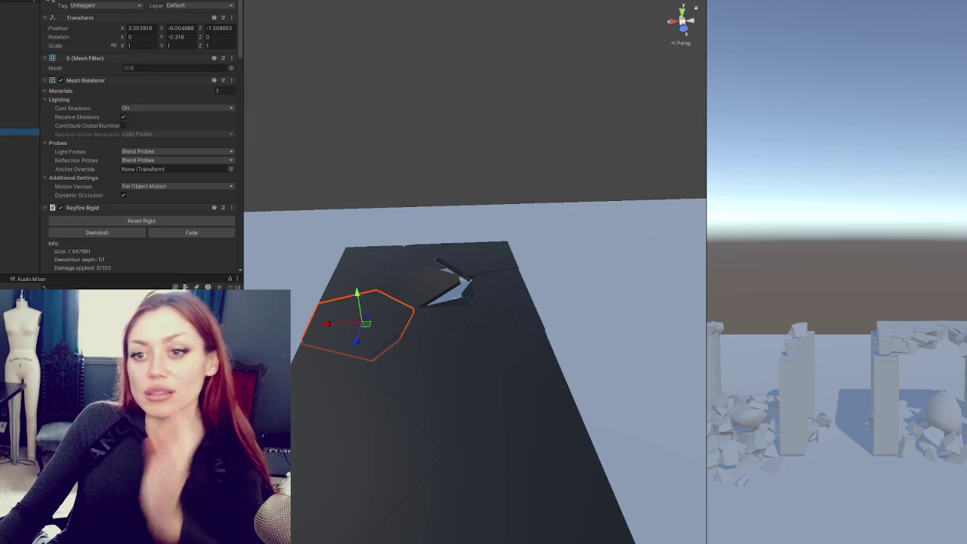
{"action": "key", "text": "ctrl+p"}
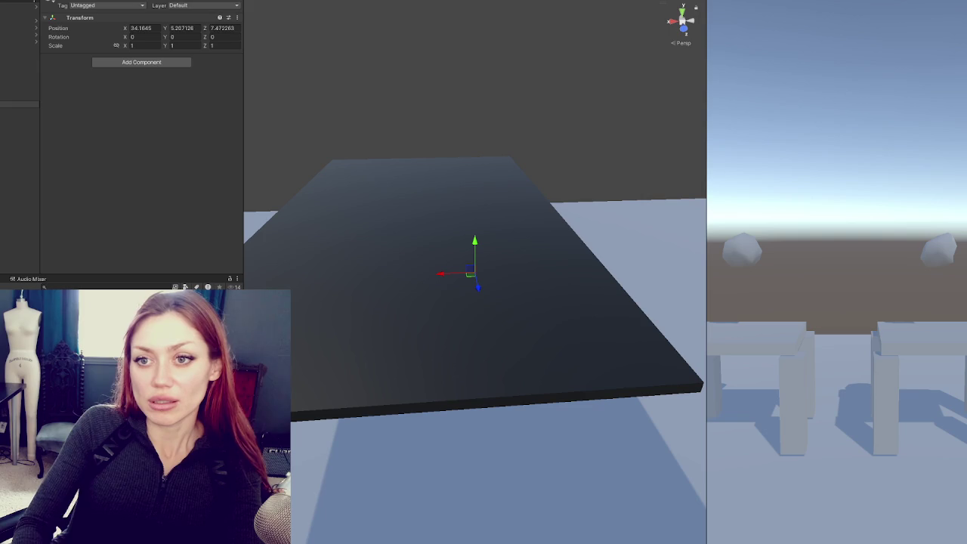
{"action": "left_click", "coordinate": [159, 64]}
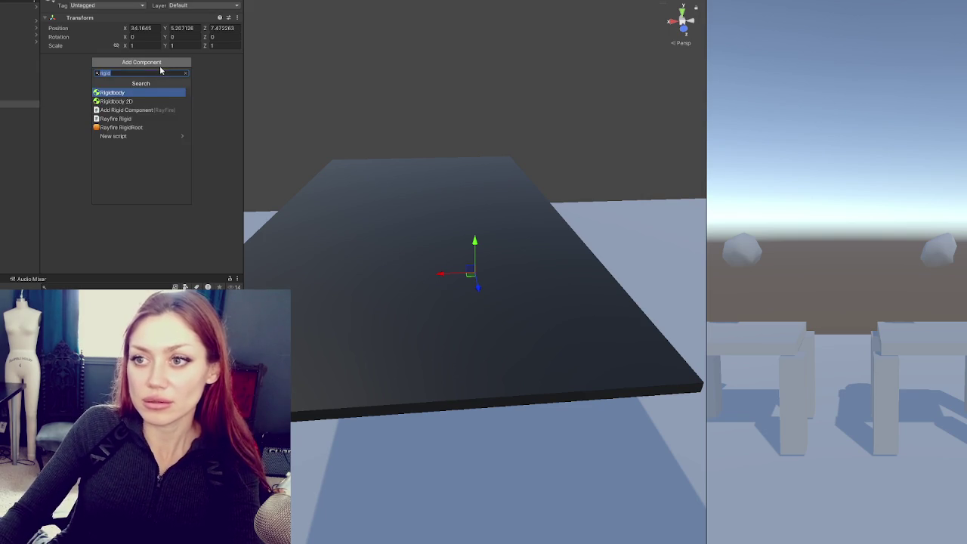
{"action": "type", "text": "snapshot"}
{"action": "key", "text": "Return"}
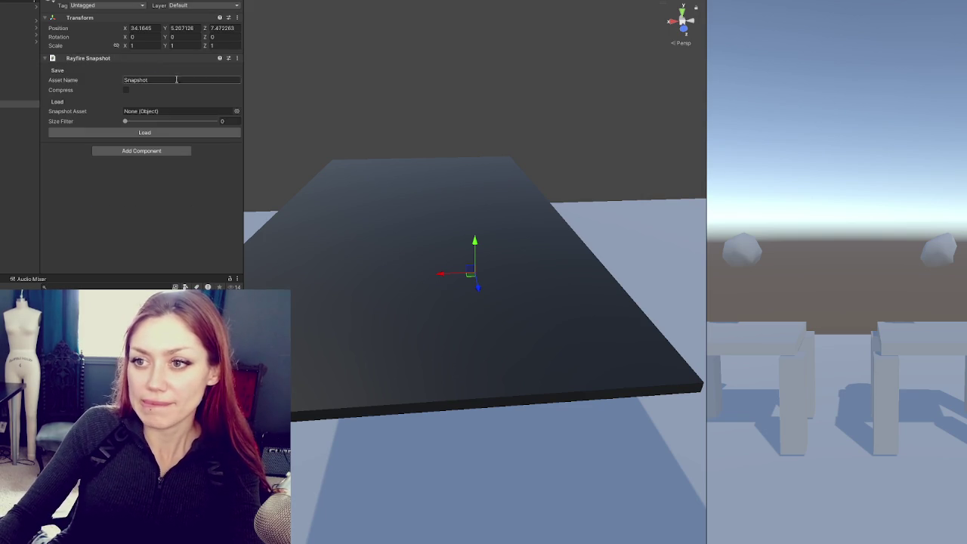
Step: Demolish the road slab again and save its fragments with the Snapshot button
{"action": "left_click", "coordinate": [7, 97]}
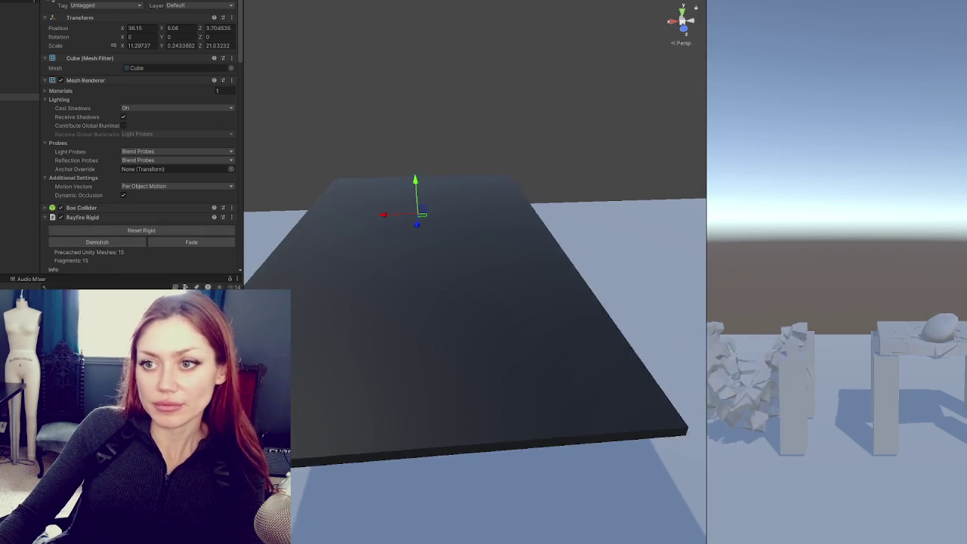
{"action": "left_click", "coordinate": [111, 241]}
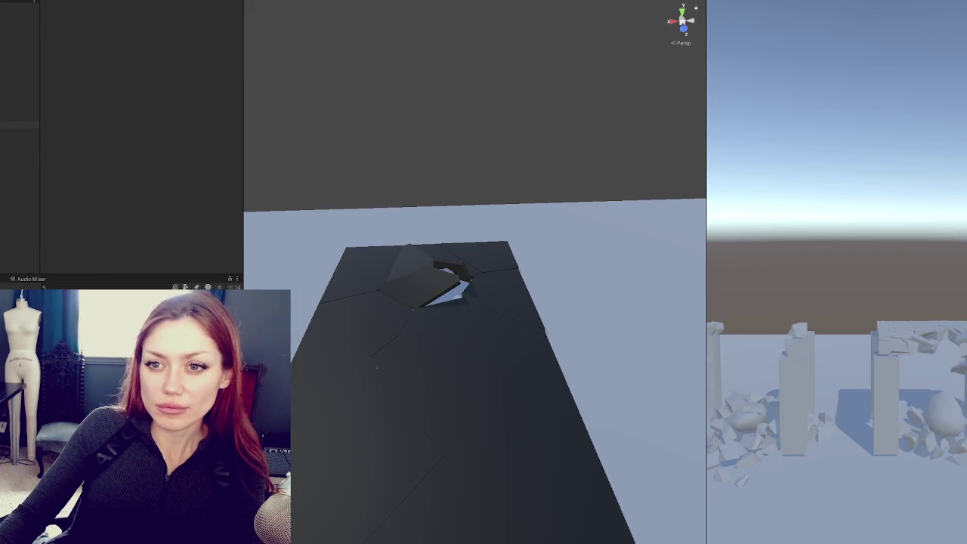
{"action": "left_click", "coordinate": [20, 138]}
{"action": "left_click", "coordinate": [19, 236], "text": "shift"}
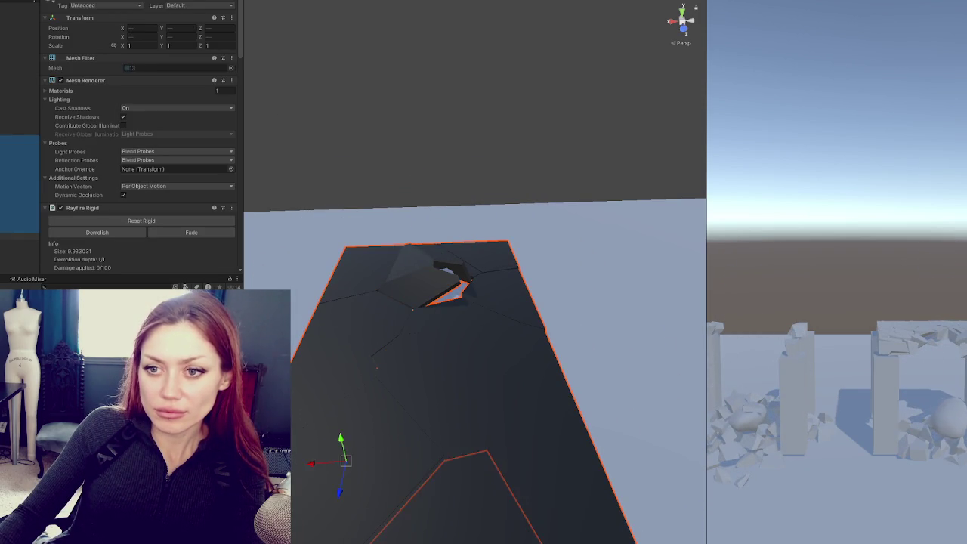
{"action": "left_click", "coordinate": [20, 97]}
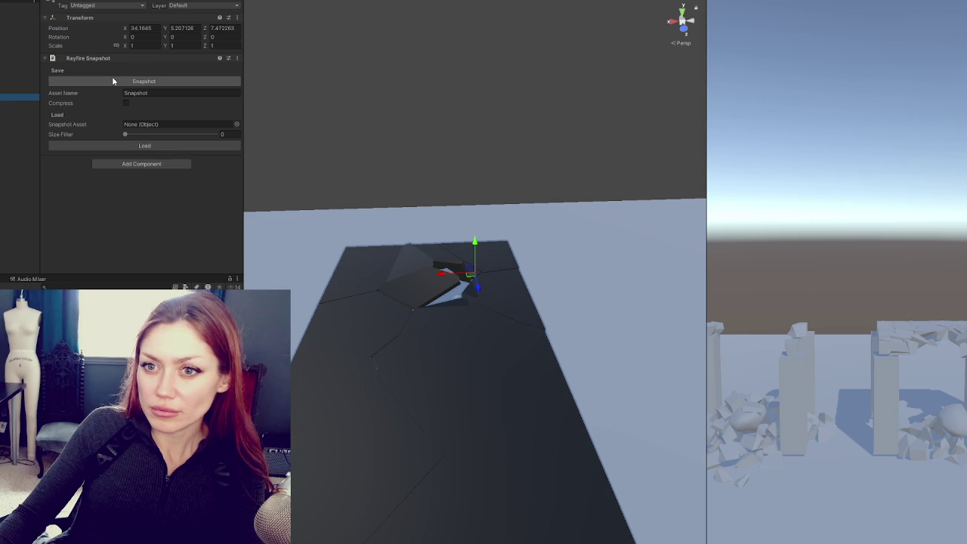
{"action": "left_click", "coordinate": [113, 81]}
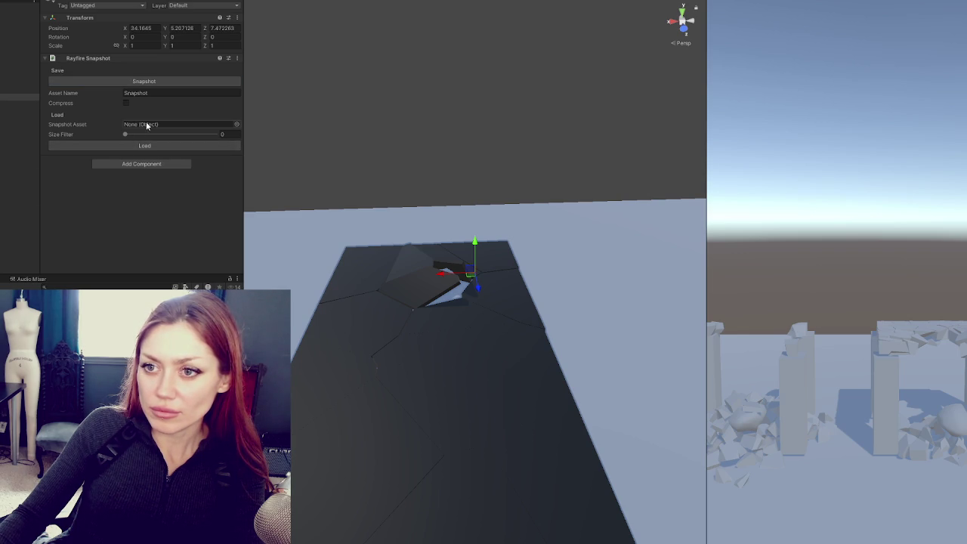
{"action": "left_click", "coordinate": [111, 287]}
Step: Find Snapshot_snapshot, assign it to the Snapshot Asset field, and Load the fragments
{"action": "type", "text": "snapshot"}
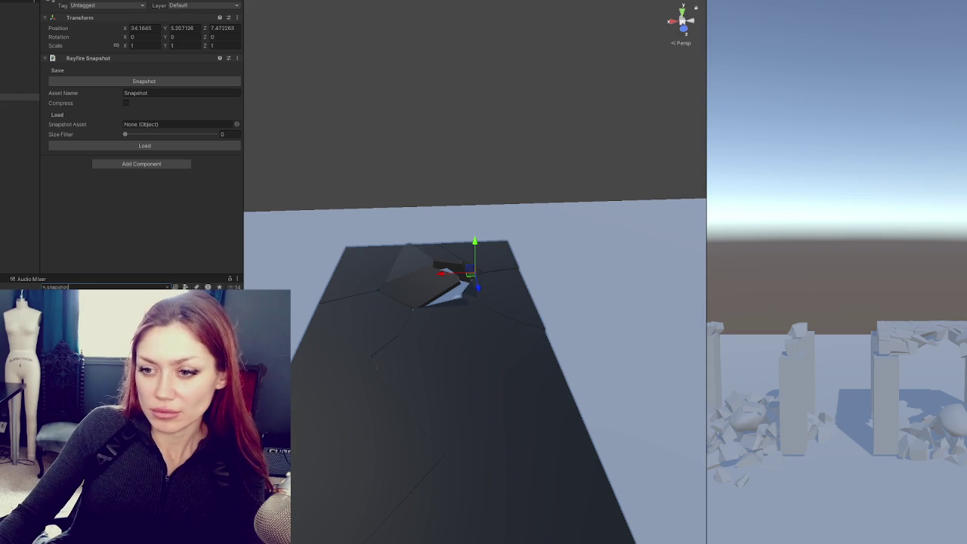
{"action": "key", "text": "Down"}
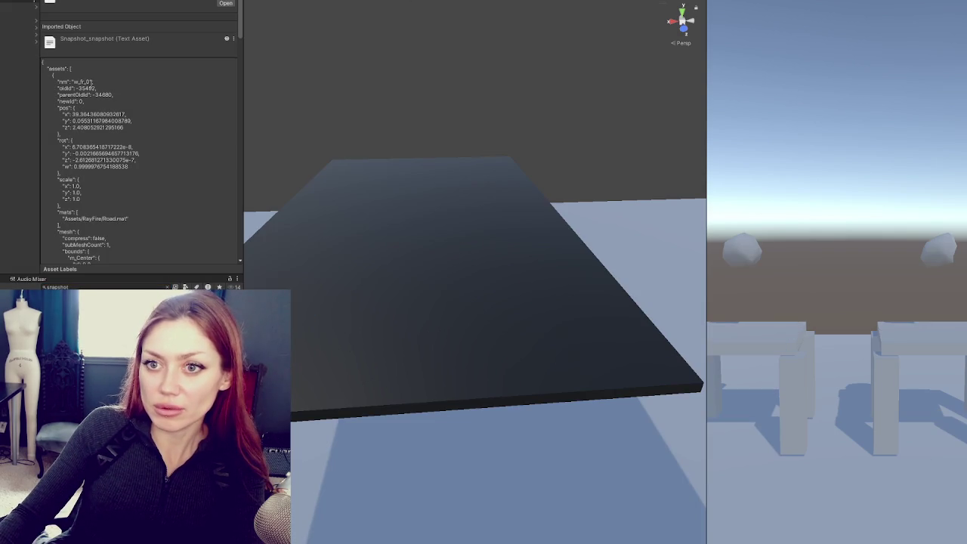
{"action": "left_click", "coordinate": [19, 104]}
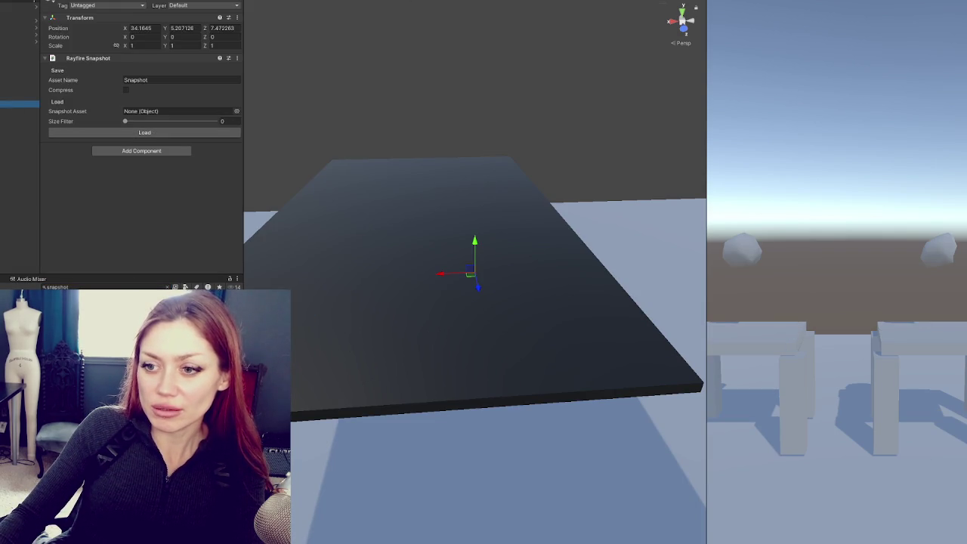
{"action": "left_click_drag", "start_coordinate": [137, 119], "coordinate": [146, 115]}
{"action": "left_click", "coordinate": [147, 133]}
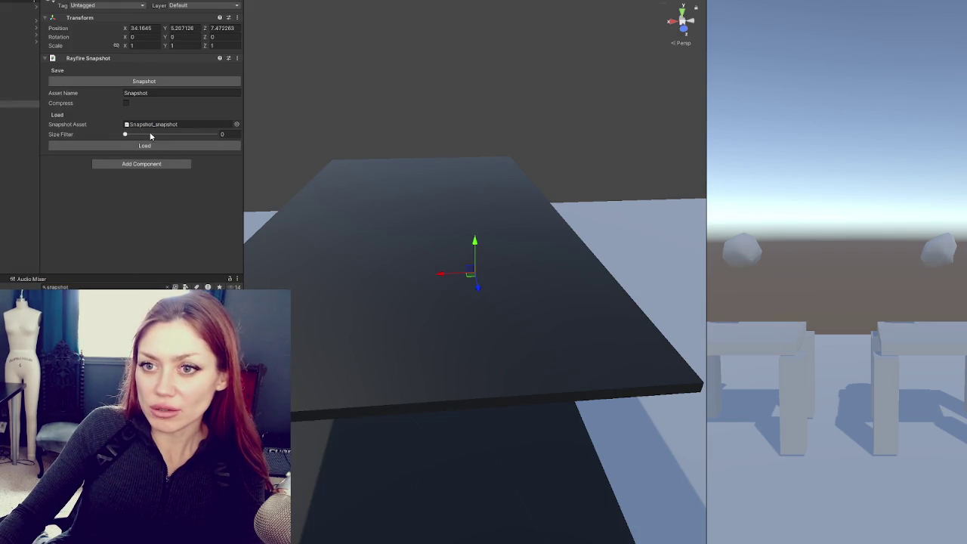
{"action": "mouse_move", "coordinate": [443, 241]}
{"action": "left_mouse_down"}
{"action": "mouse_move", "coordinate": [689, 175]}
{"action": "mouse_move", "coordinate": [415, 401]}
{"action": "left_mouse_up"}
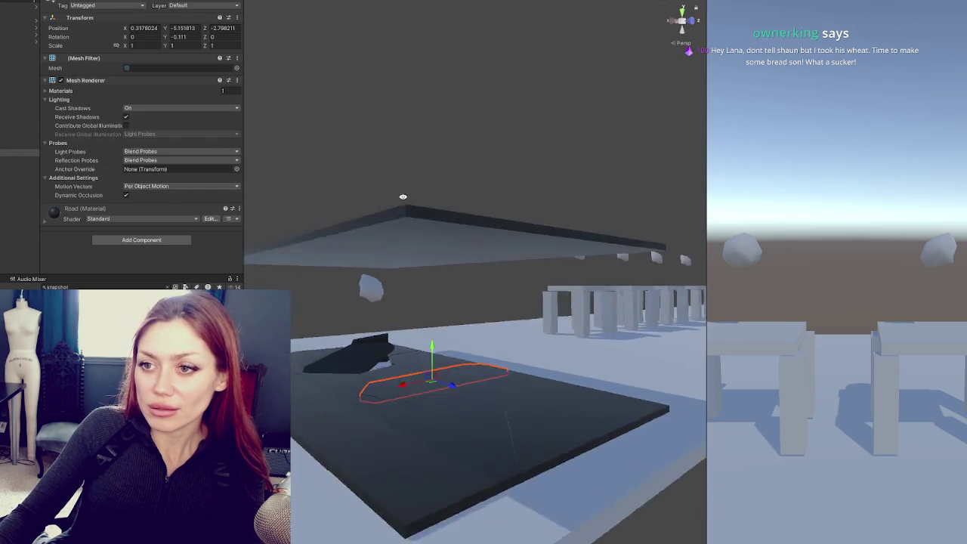
{"action": "left_click", "coordinate": [410, 226]}
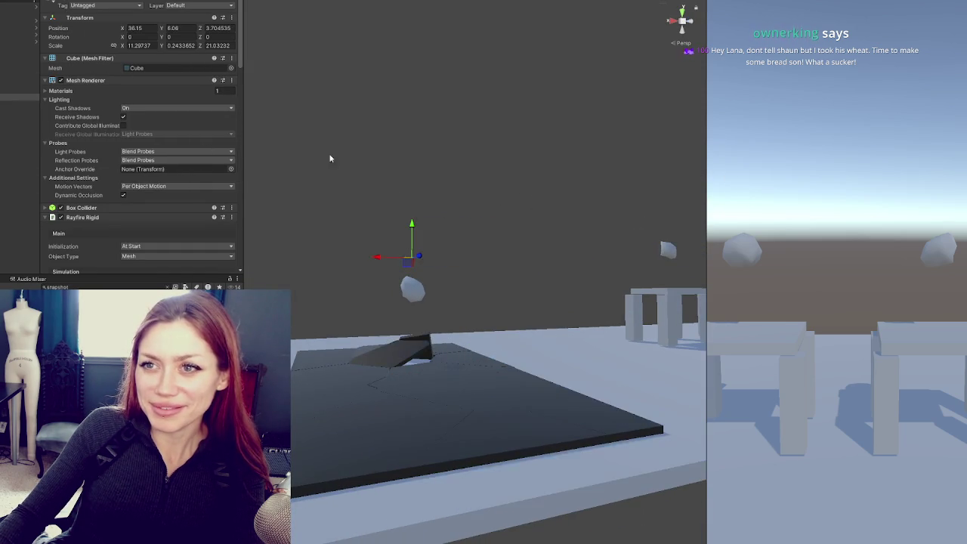
Step: Select and orbit around the loaded slab fragments, then open one fragment's Mesh Filter mesh
{"action": "left_click", "coordinate": [617, 217]}
{"action": "left_click_drag", "start_coordinate": [617, 217], "coordinate": [354, 448]}
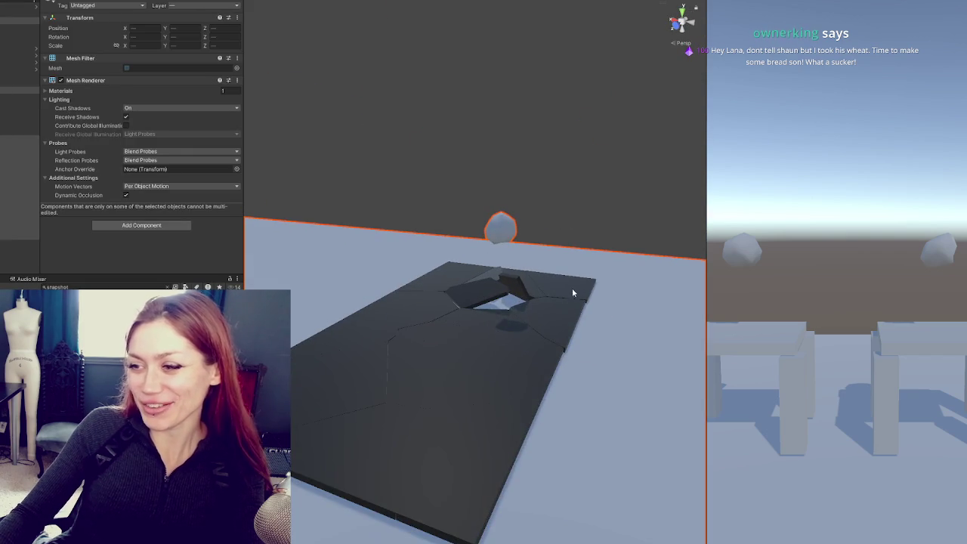
{"action": "left_click_drag", "start_coordinate": [620, 210], "coordinate": [395, 266]}
{"action": "left_click", "coordinate": [396, 266]}
{"action": "left_click", "coordinate": [541, 225]}
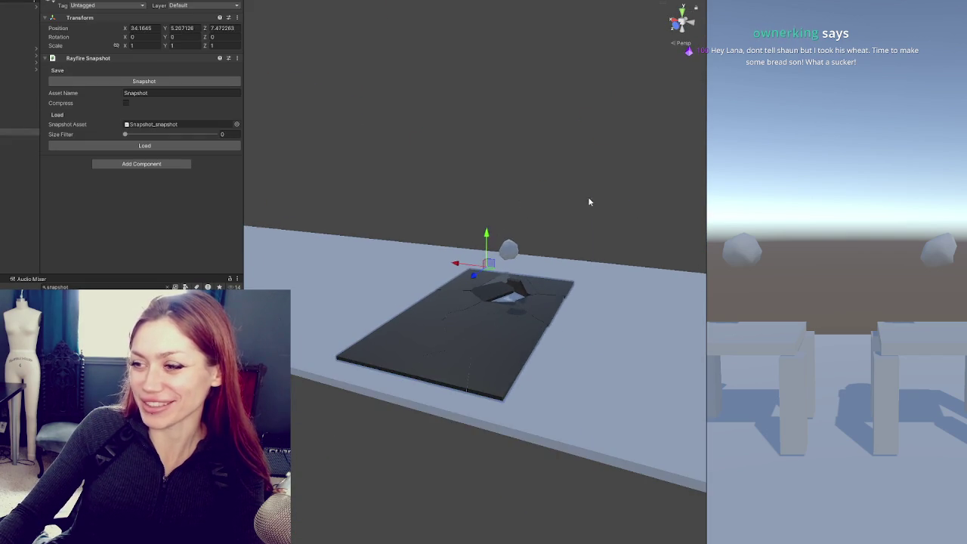
{"action": "left_click", "coordinate": [19, 144]}
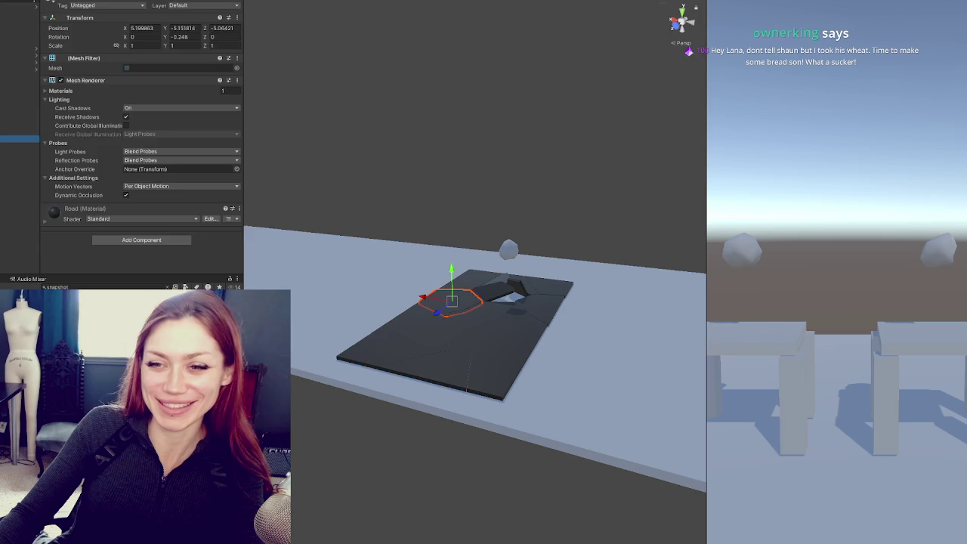
{"action": "left_click", "coordinate": [19, 139]}
{"action": "left_click", "coordinate": [19, 234], "text": "shift"}
{"action": "mouse_move", "coordinate": [401, 178]}
{"action": "left_mouse_down"}
{"action": "mouse_move", "coordinate": [401, 196]}
{"action": "mouse_move", "coordinate": [43, 198]}
{"action": "left_mouse_up"}
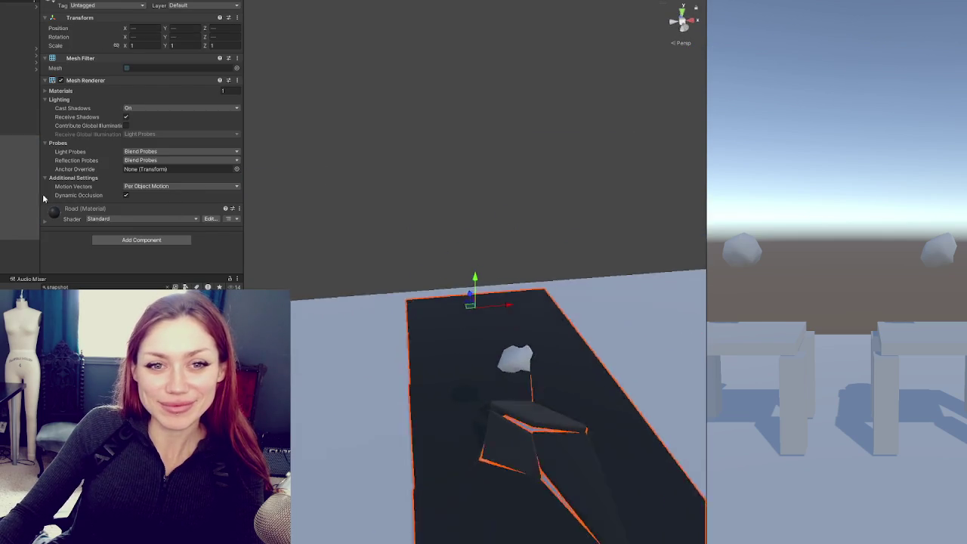
{"action": "scroll", "coordinate": [462, 181], "scroll_direction": "down", "scroll_amount": 5}
{"action": "mouse_move", "coordinate": [462, 181]}
{"action": "left_mouse_down"}
{"action": "mouse_move", "coordinate": [443, 205]}
{"action": "mouse_move", "coordinate": [466, 195]}
{"action": "mouse_move", "coordinate": [431, 192]}
{"action": "mouse_move", "coordinate": [453, 226]}
{"action": "mouse_move", "coordinate": [357, 259]}
{"action": "mouse_move", "coordinate": [522, 201]}
{"action": "mouse_move", "coordinate": [580, 231]}
{"action": "left_mouse_up"}
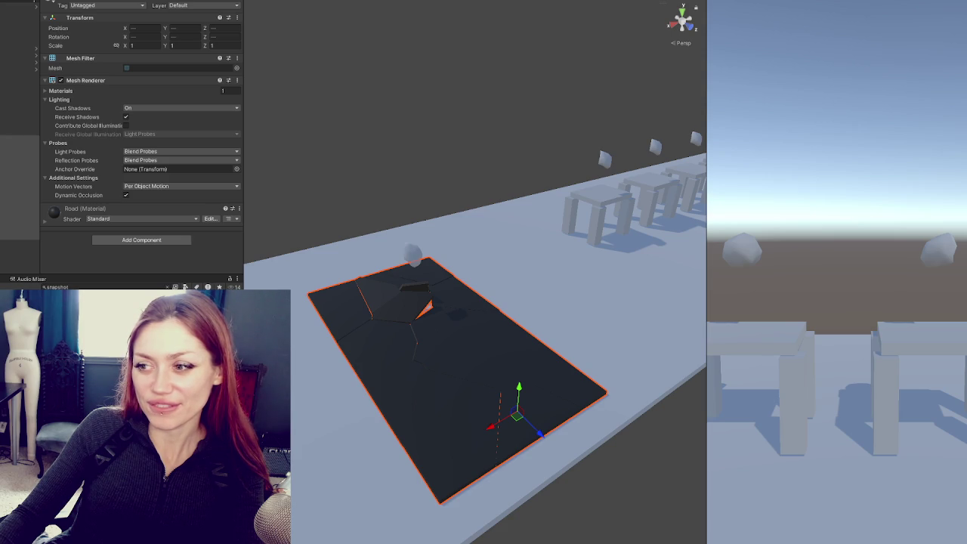
{"action": "double_click", "coordinate": [189, 67]}
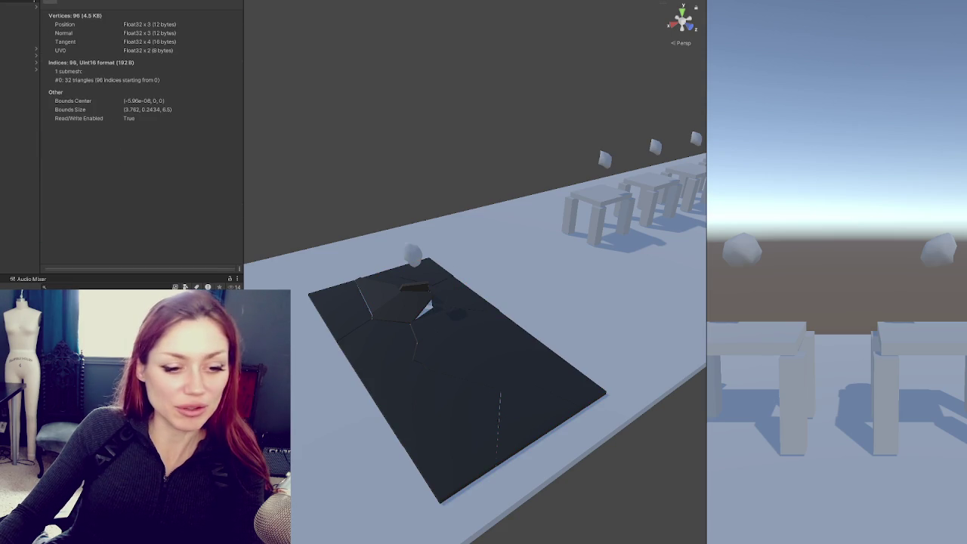
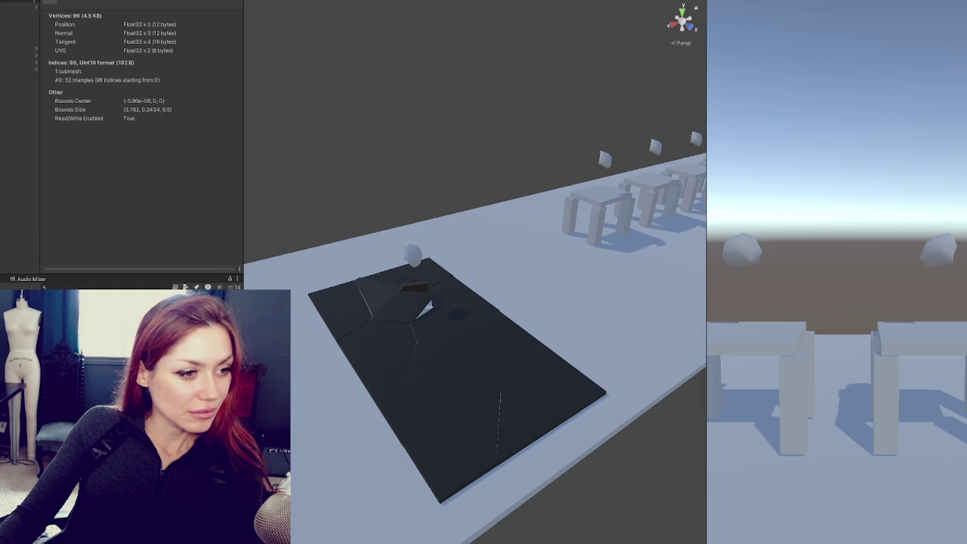
Step: Install FBX Exporter from the Unity Registry via a 'fbx' search in Package Manager, then close it
{"action": "left_click", "coordinate": [56, 1]}
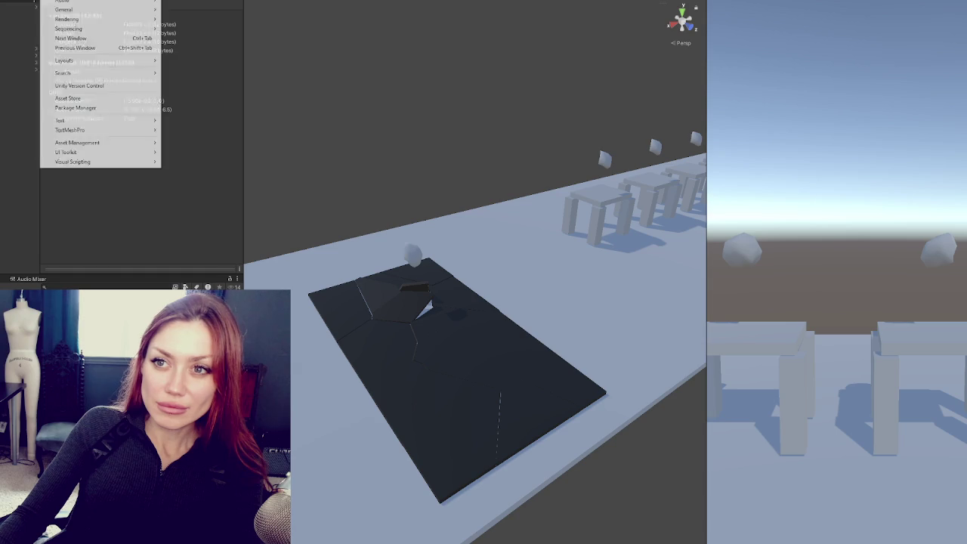
{"action": "left_click", "coordinate": [75, 107]}
{"action": "left_click", "coordinate": [292, 74]}
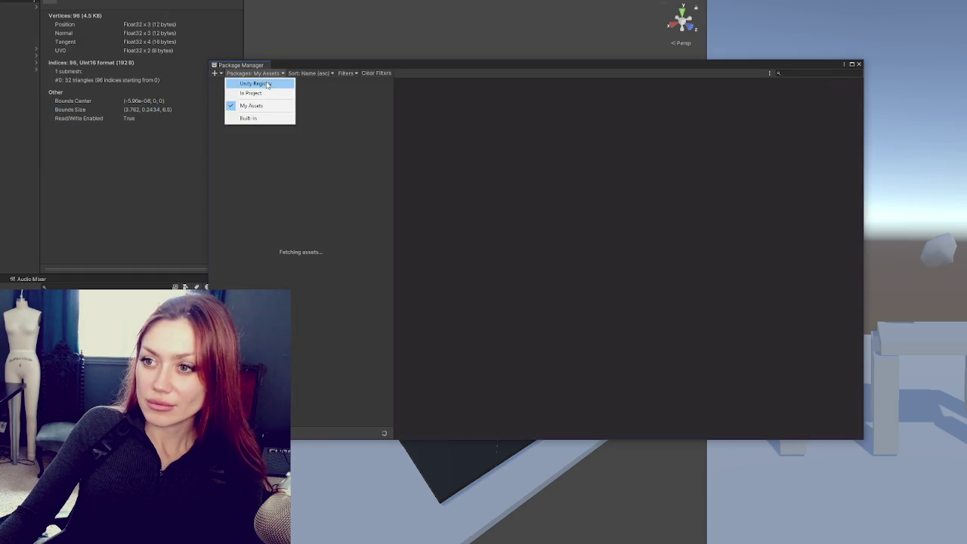
{"action": "left_click", "coordinate": [245, 80]}
{"action": "left_click", "coordinate": [800, 73]}
{"action": "type", "text": "fbx"}
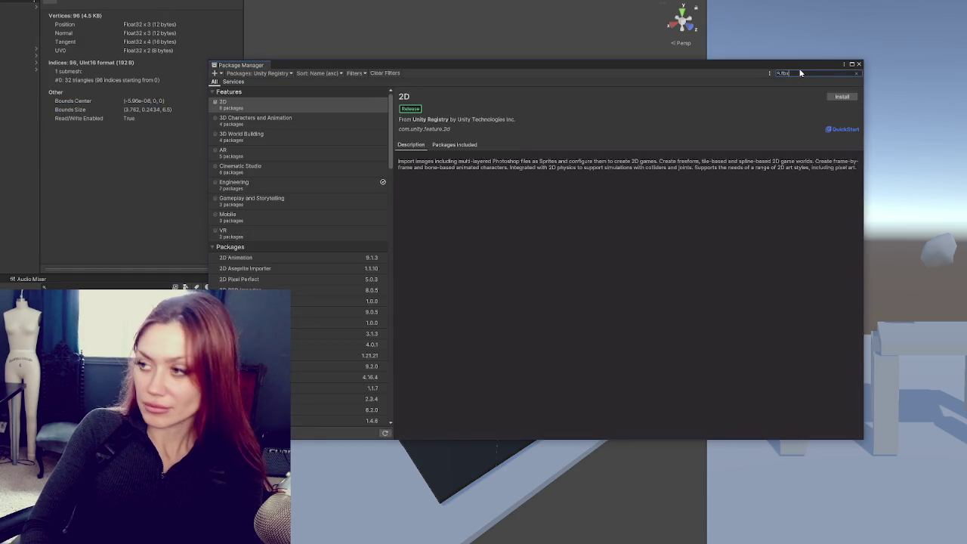
{"action": "left_click", "coordinate": [834, 96]}
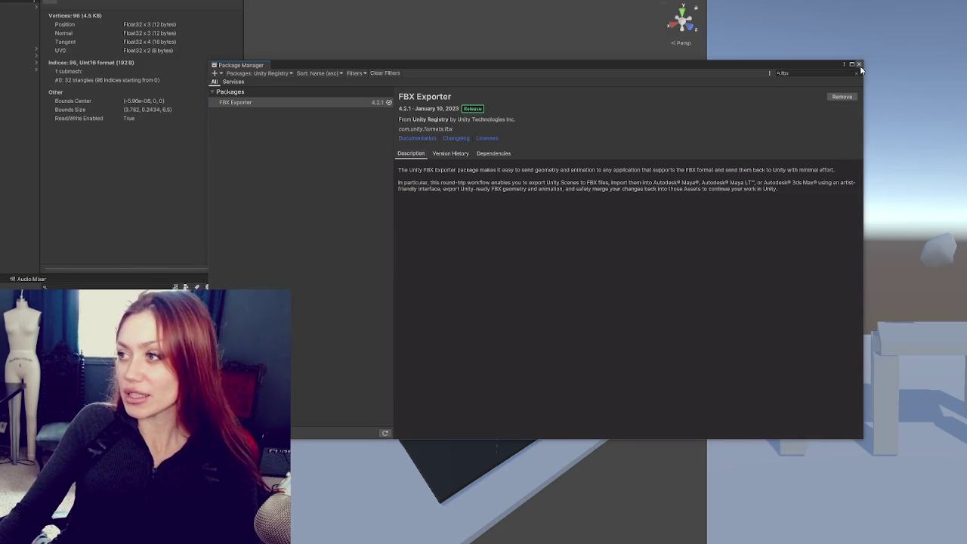
{"action": "left_click", "coordinate": [858, 65]}
Step: Select the road fragments in the scene and Hierarchy and check their context options
{"action": "left_click", "coordinate": [441, 344]}
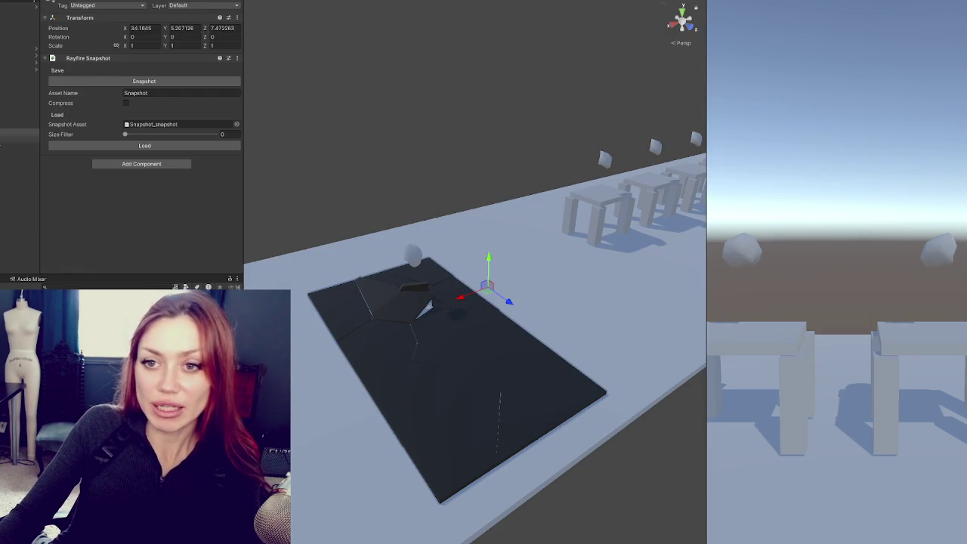
{"action": "left_click", "coordinate": [19, 237], "text": "shift"}
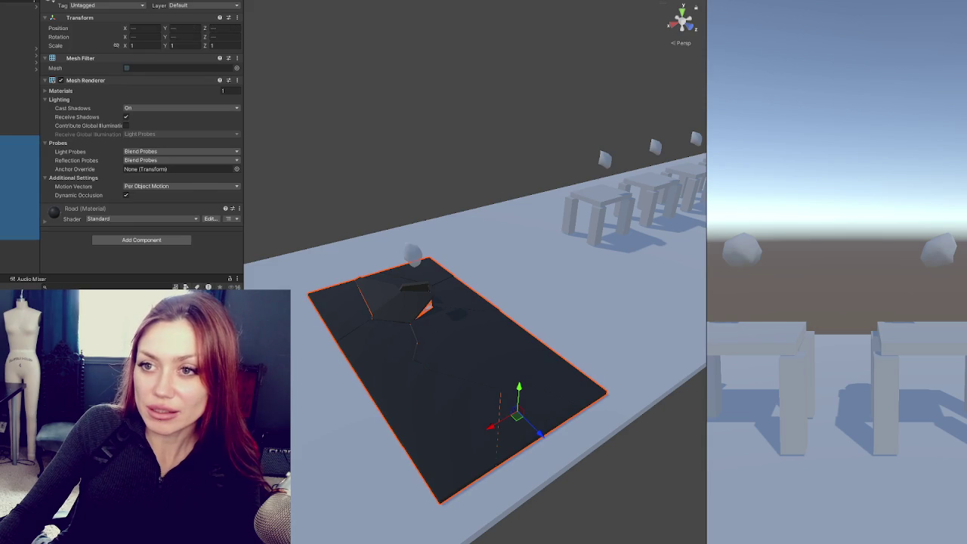
{"action": "right_click", "coordinate": [3, 185]}
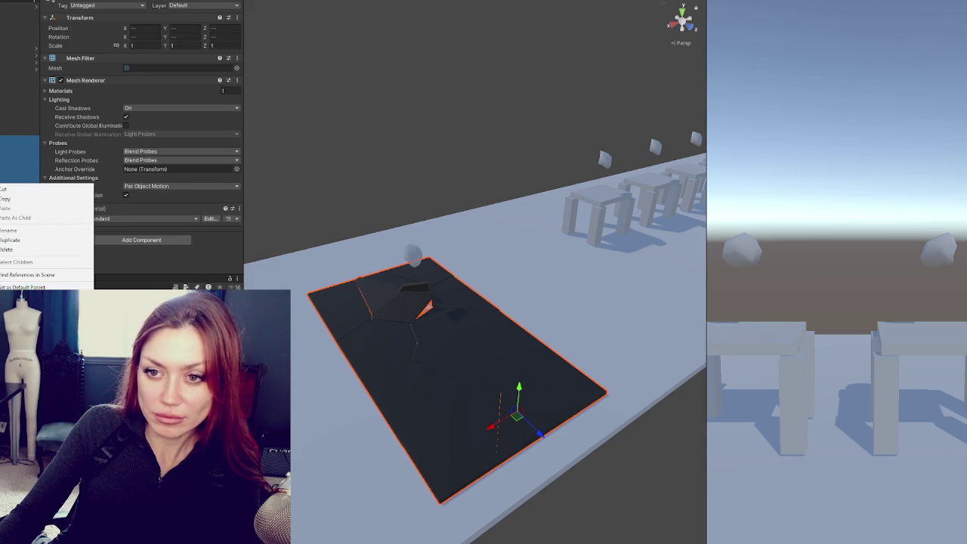
{"action": "right_click", "coordinate": [4, 161]}
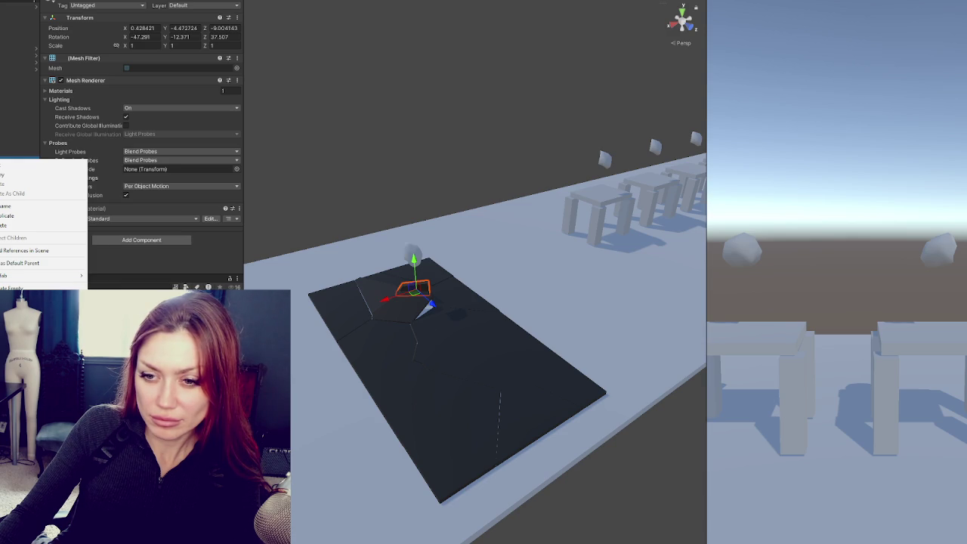
{"action": "key", "text": "Escape"}
{"action": "left_click", "coordinate": [4, 240], "text": "shift"}
{"action": "right_click", "coordinate": [4, 195]}
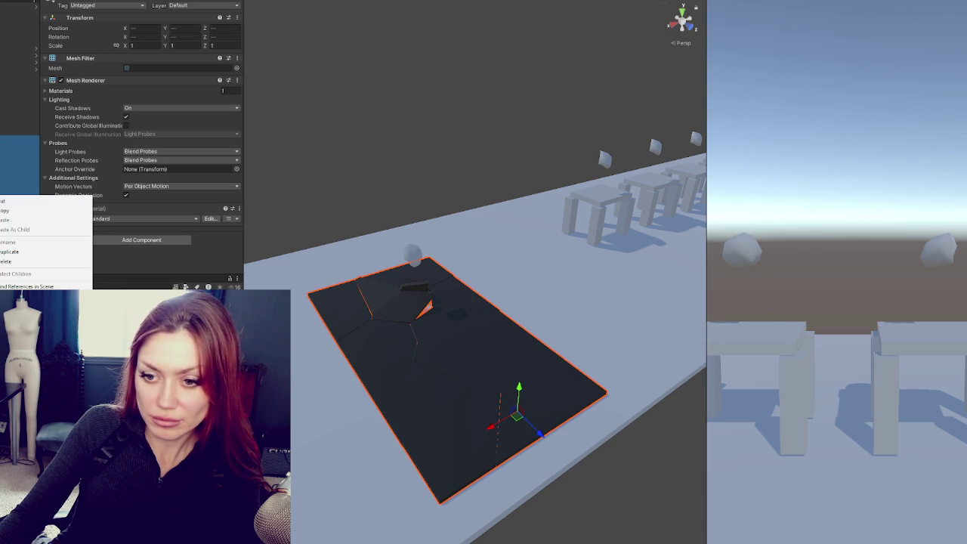
{"action": "key", "text": "Escape"}
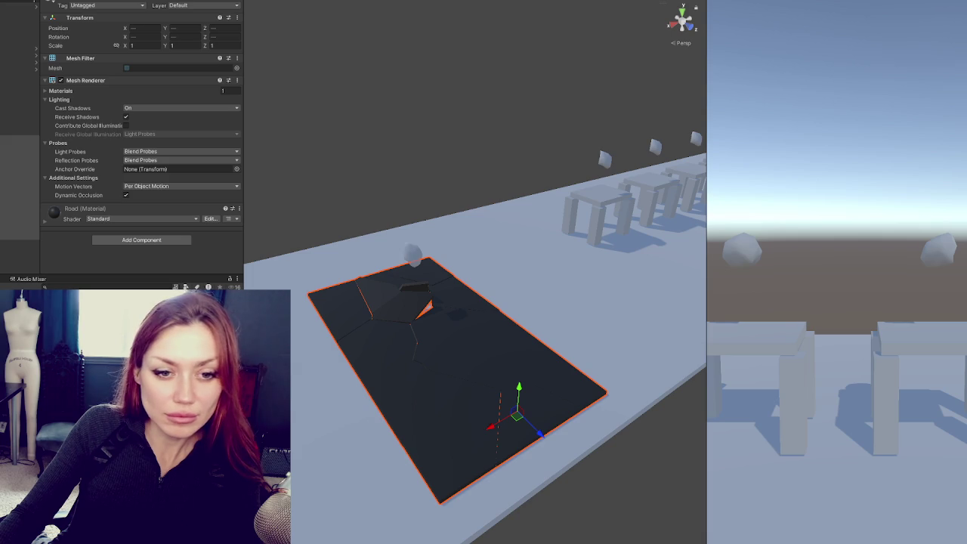
Step: Remove the Rayfire Snapshot component from the road's parent object, leaving only its Transform
{"action": "left_click", "coordinate": [19, 133]}
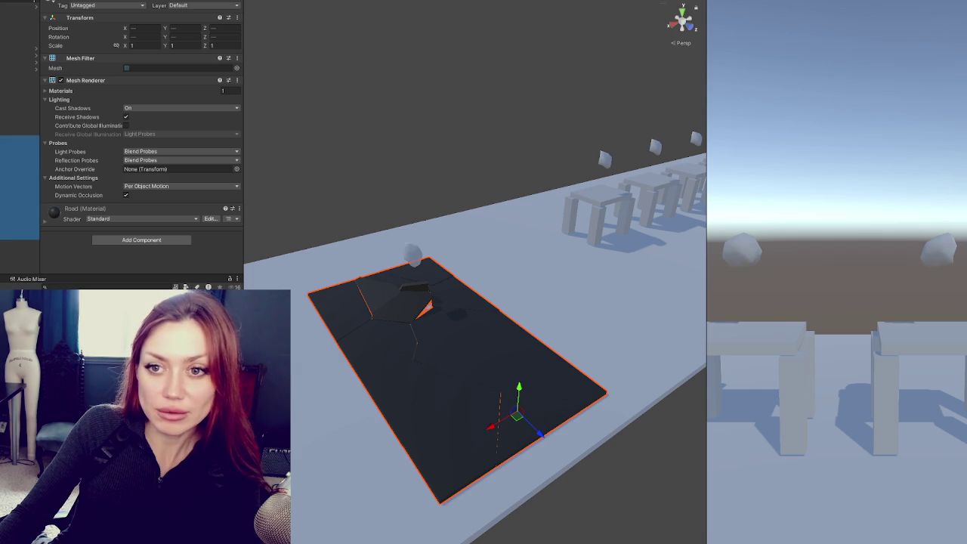
{"action": "right_click", "coordinate": [94, 59]}
{"action": "left_click", "coordinate": [106, 77]}
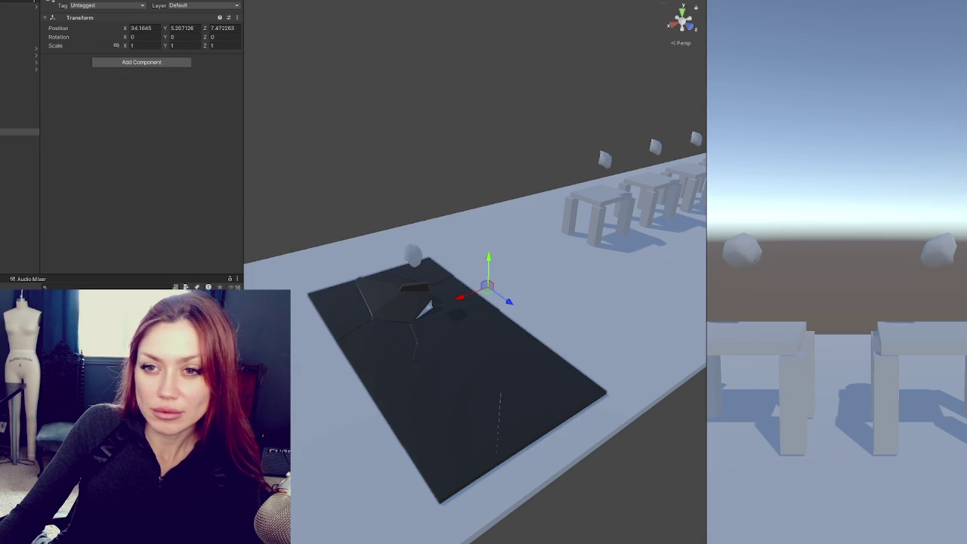
{"action": "right_click", "coordinate": [20, 139]}
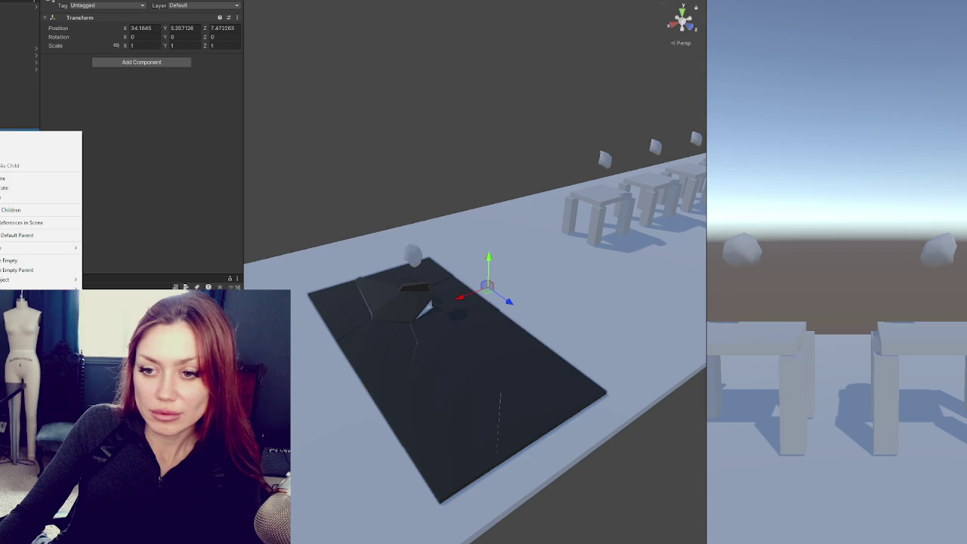
{"action": "key", "text": "Escape"}
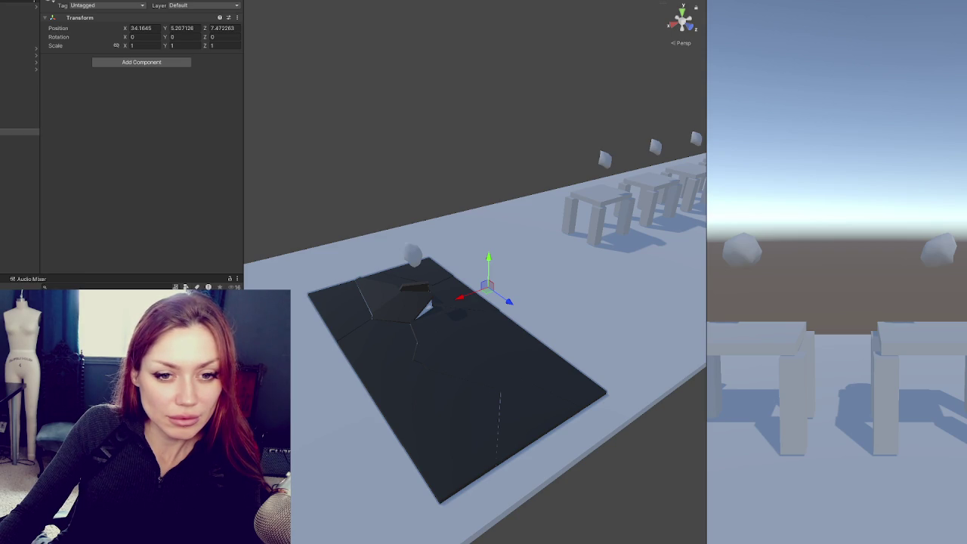
{"action": "right_click", "coordinate": [92, 378]}
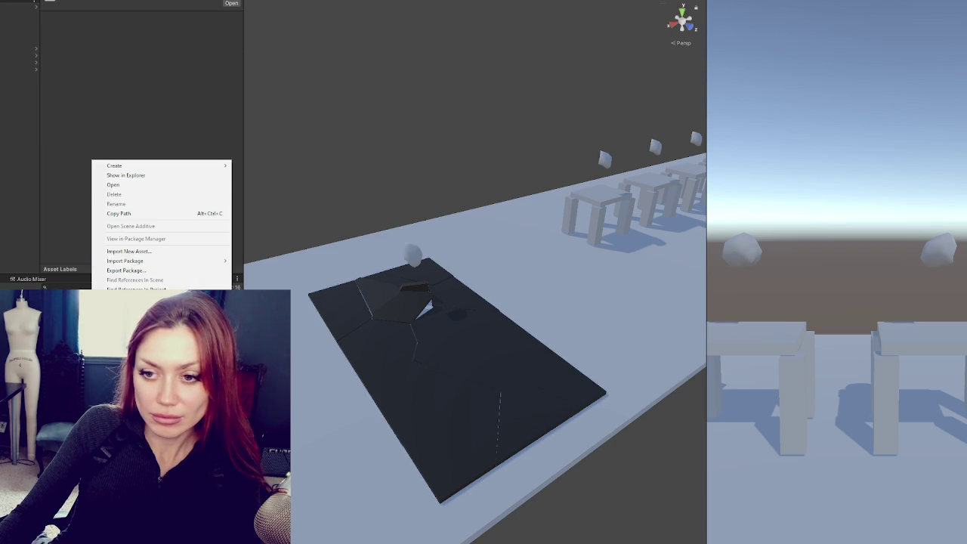
Step: Export the road as an FBX model into the Assets/Exports folder
{"action": "mouse_move", "coordinate": [212, 165]}
{"action": "left_click", "coordinate": [250, 163]}
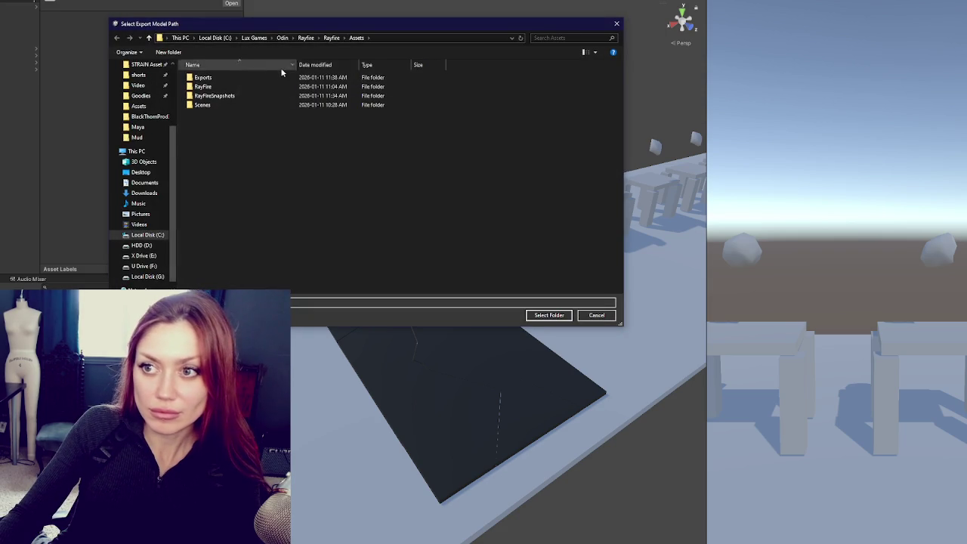
{"action": "double_click", "coordinate": [258, 77]}
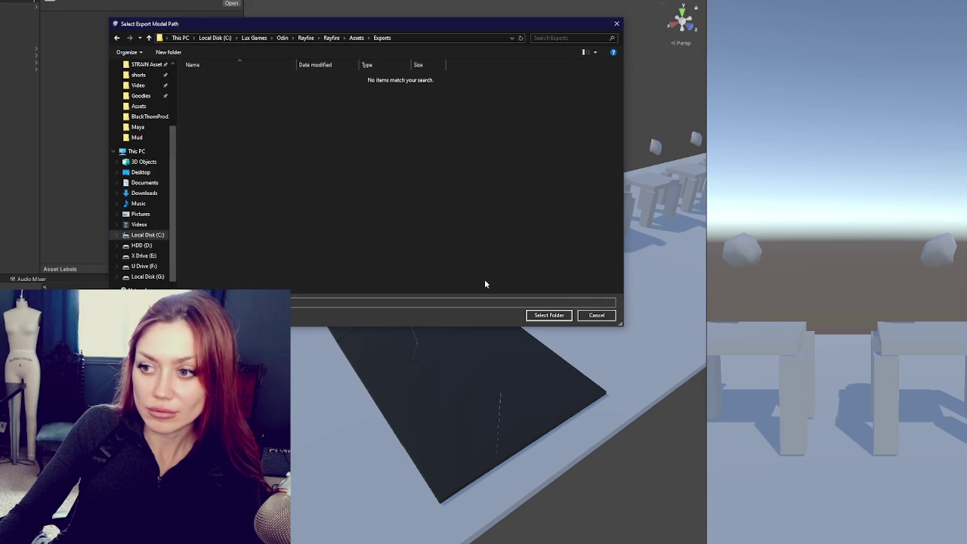
{"action": "left_click", "coordinate": [549, 315]}
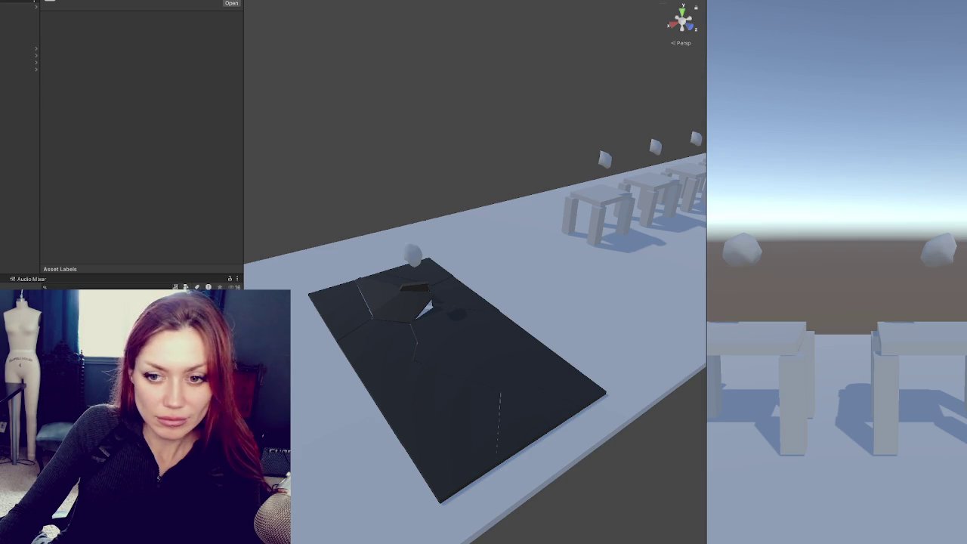
Step: Open the exported road model and hide its hexagon mesh
{"action": "right_click", "coordinate": [6, 60]}
{"action": "left_click", "coordinate": [30, 75]}
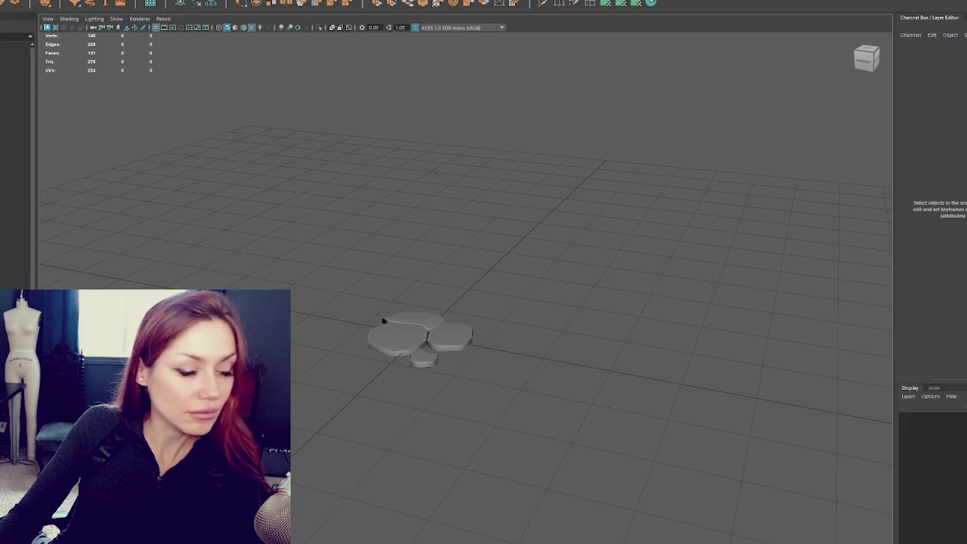
{"action": "left_click", "coordinate": [384, 321]}
{"action": "key", "text": "ctrl+h"}
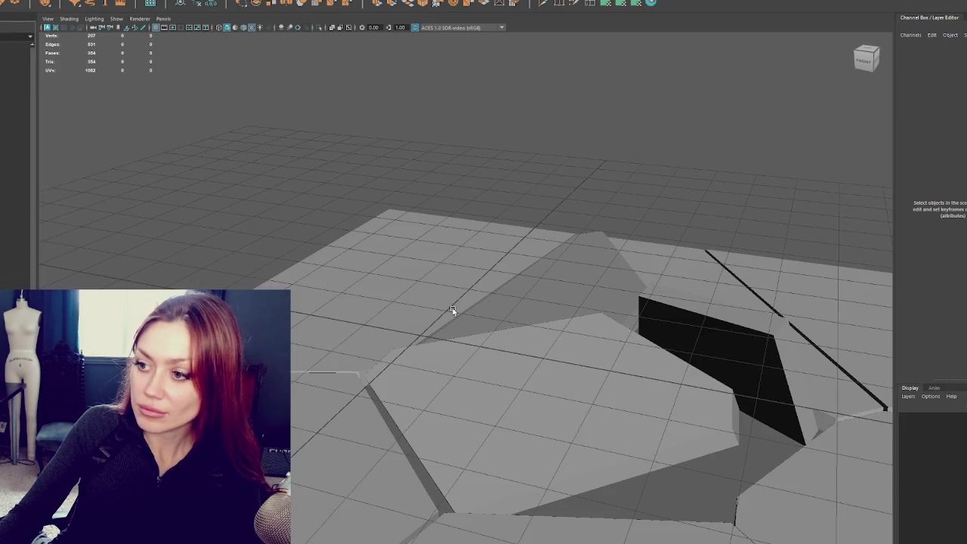
{"action": "mouse_move", "coordinate": [451, 309]}
{"action": "left_mouse_down"}
{"action": "mouse_move", "coordinate": [535, 265]}
{"action": "mouse_move", "coordinate": [370, 267]}
{"action": "left_mouse_up"}
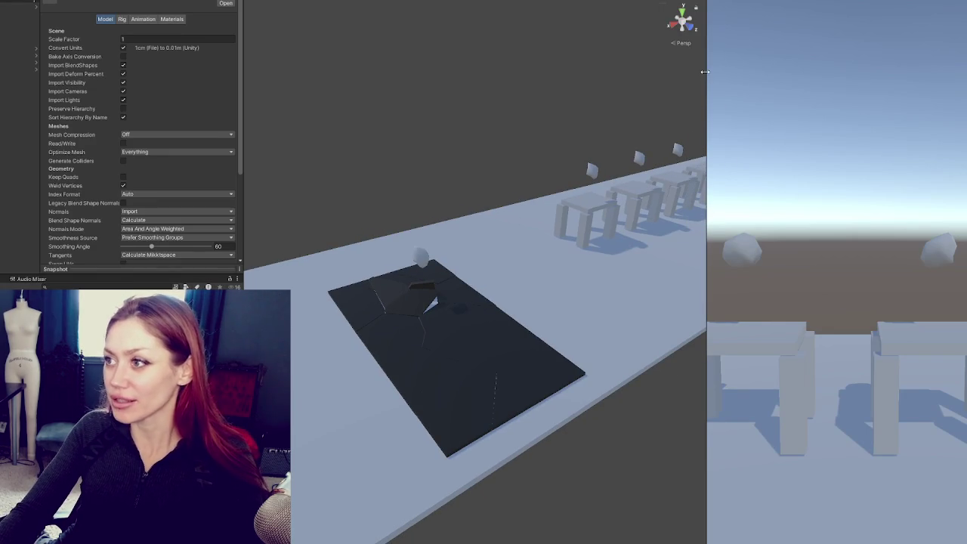
Step: Widen the scene view, orbit to an angled view and select the road slab mesh
{"action": "scroll", "coordinate": [481, 167], "scroll_direction": "down", "scroll_amount": 3}
{"action": "left_click", "coordinate": [391, 168]}
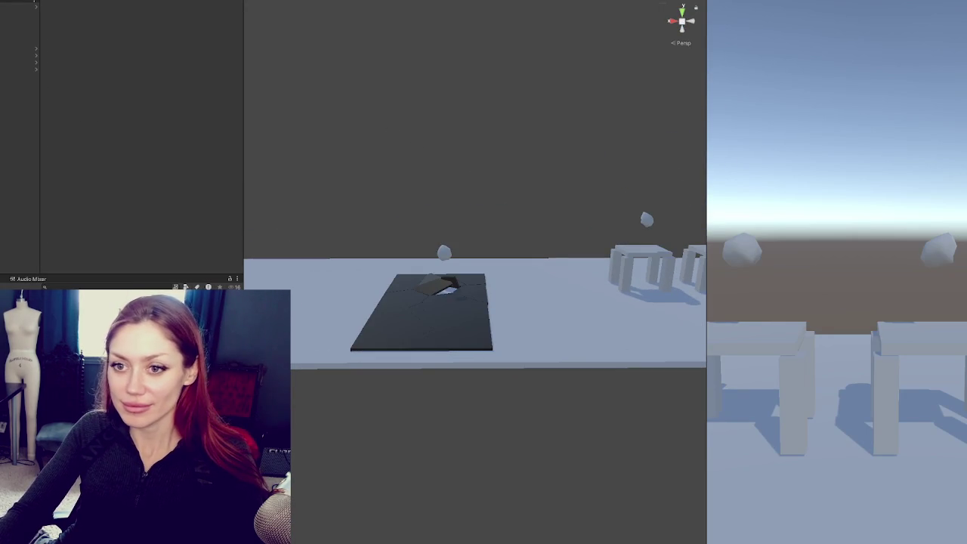
{"action": "left_click", "coordinate": [444, 252]}
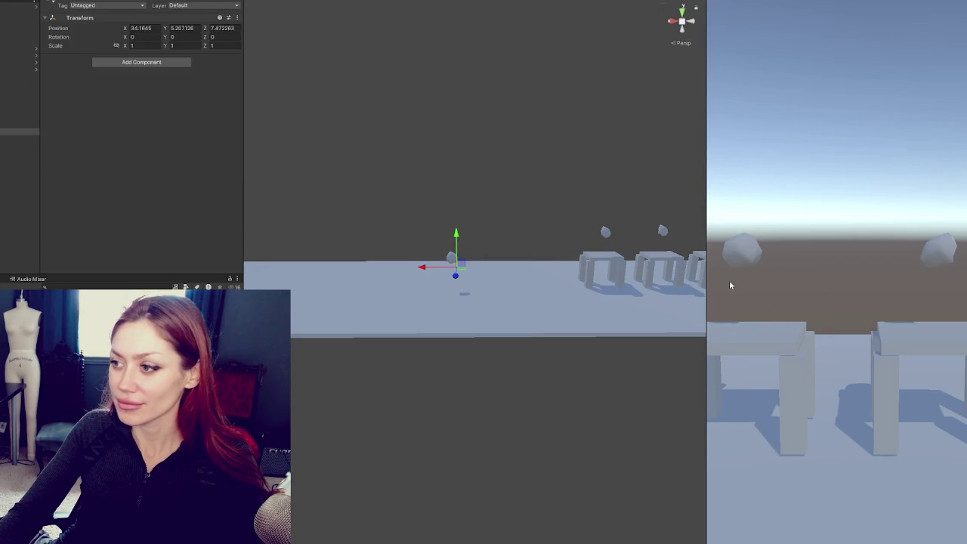
{"action": "left_click_drag", "start_coordinate": [703, 277], "coordinate": [963, 277]}
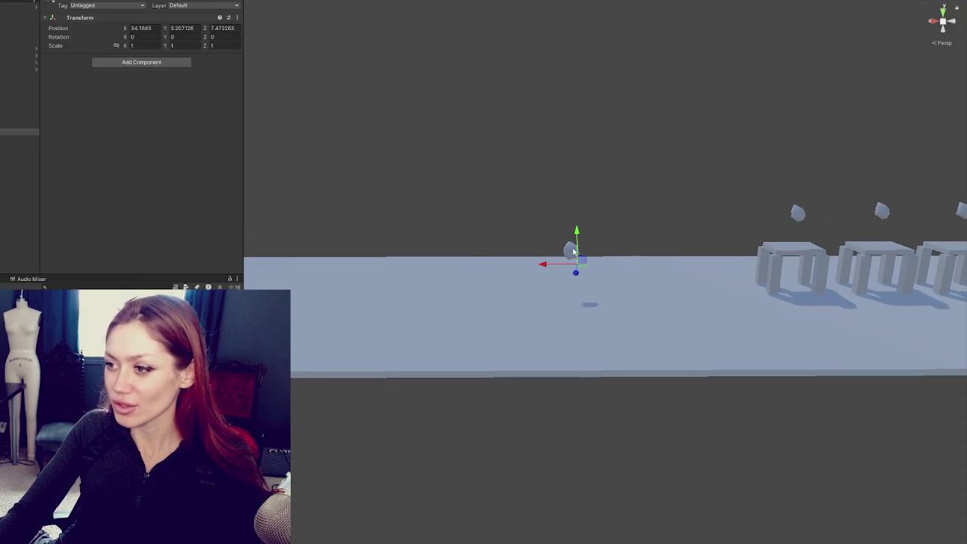
{"action": "left_click", "coordinate": [574, 252]}
{"action": "left_click_drag", "start_coordinate": [574, 251], "coordinate": [320, 187]}
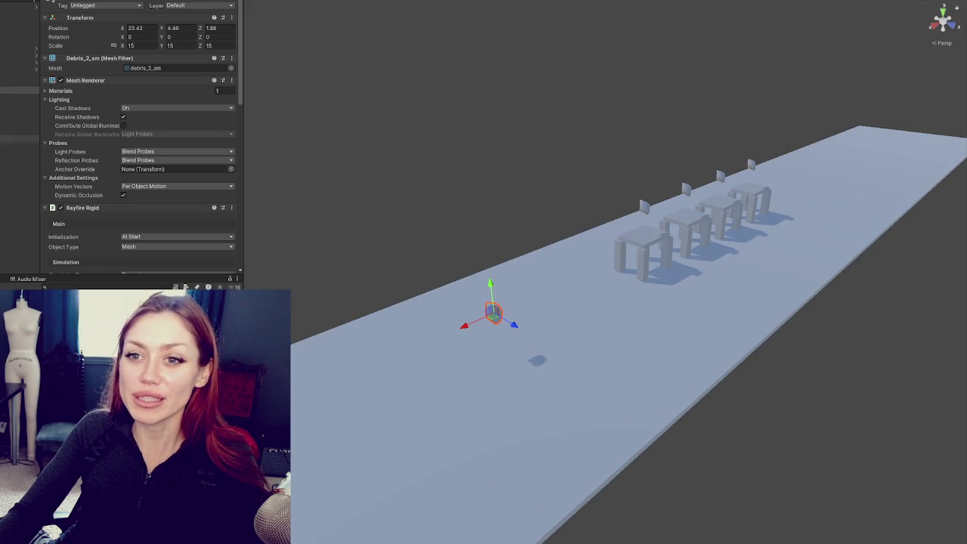
{"action": "left_click", "coordinate": [20, 131]}
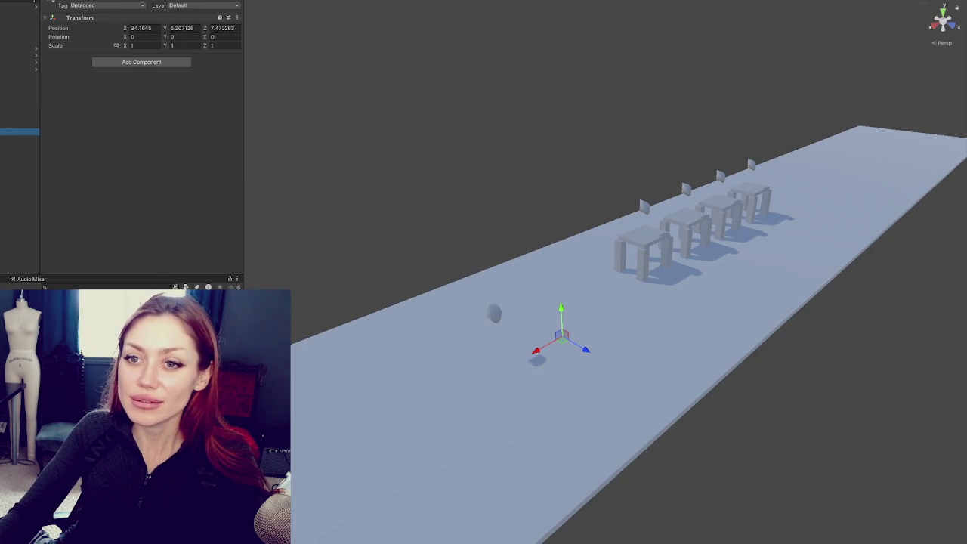
{"action": "left_click", "coordinate": [20, 125]}
{"action": "left_click", "coordinate": [77, 37]}
{"action": "mouse_move", "coordinate": [529, 324]}
{"action": "left_mouse_down"}
{"action": "mouse_move", "coordinate": [561, 292]}
{"action": "mouse_move", "coordinate": [521, 294]}
{"action": "mouse_move", "coordinate": [515, 158]}
{"action": "mouse_move", "coordinate": [504, 207]}
{"action": "mouse_move", "coordinate": [643, 215]}
{"action": "mouse_move", "coordinate": [392, 259]}
{"action": "left_mouse_up"}
Step: Duplicate the road slab twice and slide a copy left so three slabs sit in a row
{"action": "key", "text": "ctrl+d"}
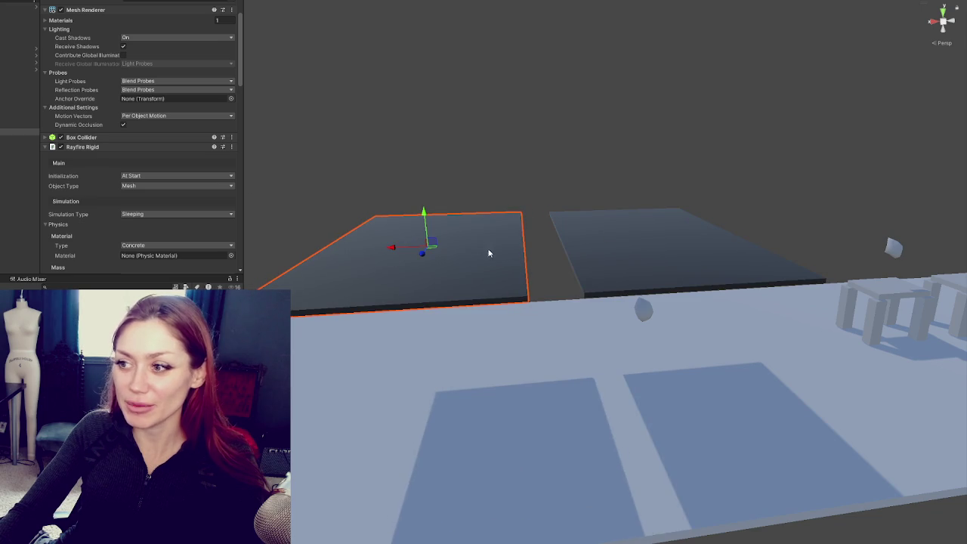
{"action": "key", "text": "f"}
{"action": "key", "text": "ctrl+d"}
{"action": "left_click_drag", "start_coordinate": [563, 268], "coordinate": [381, 276]}
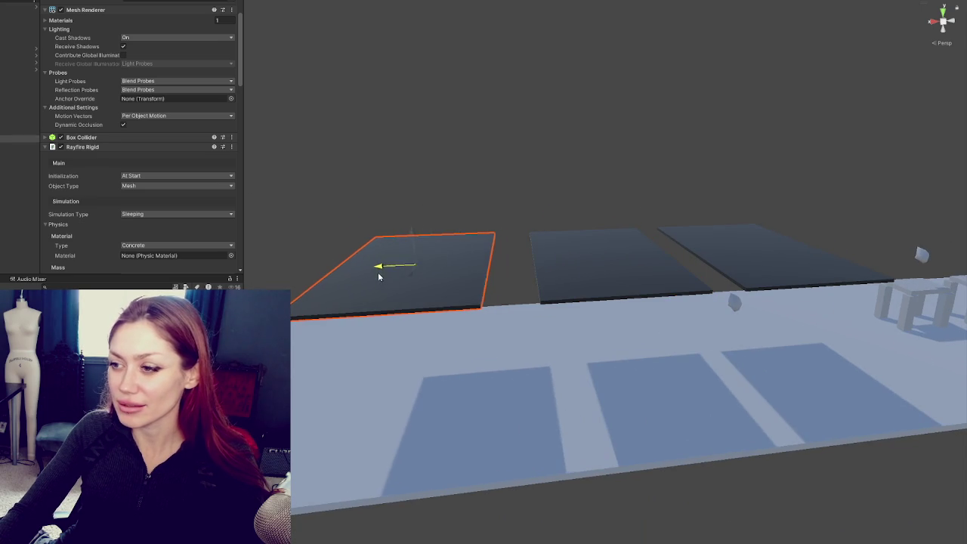
{"action": "left_click", "coordinate": [638, 259], "text": "shift"}
{"action": "left_click", "coordinate": [755, 253], "text": "shift"}
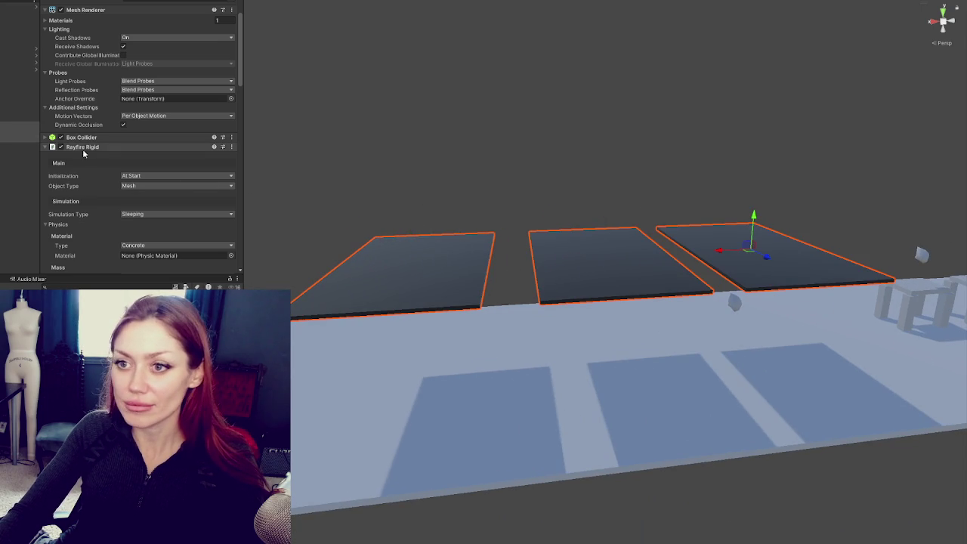
Step: Keep Rayfire Rigid initialization At Start for all three slabs
{"action": "left_click", "coordinate": [126, 176]}
{"action": "left_click", "coordinate": [216, 175]}
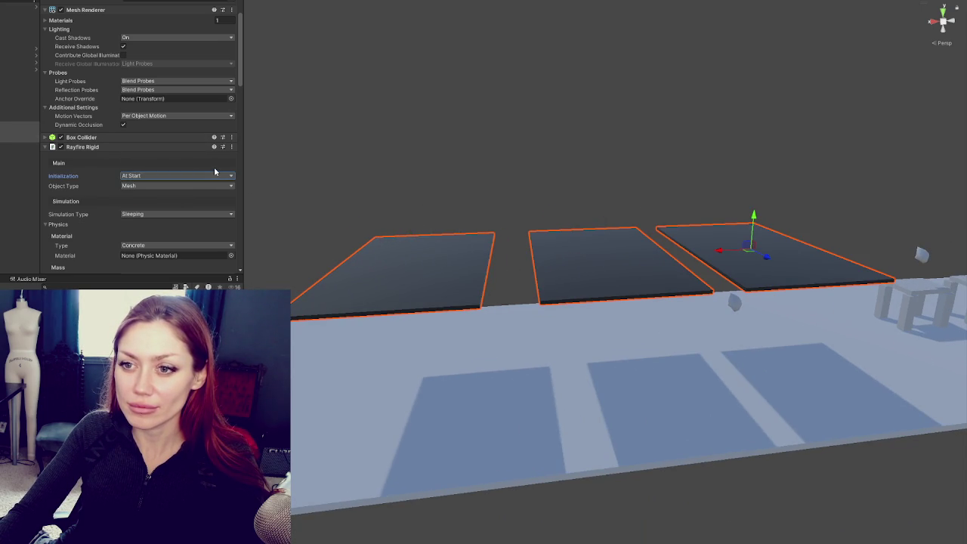
{"action": "left_click", "coordinate": [174, 214]}
{"action": "left_click", "coordinate": [582, 216]}
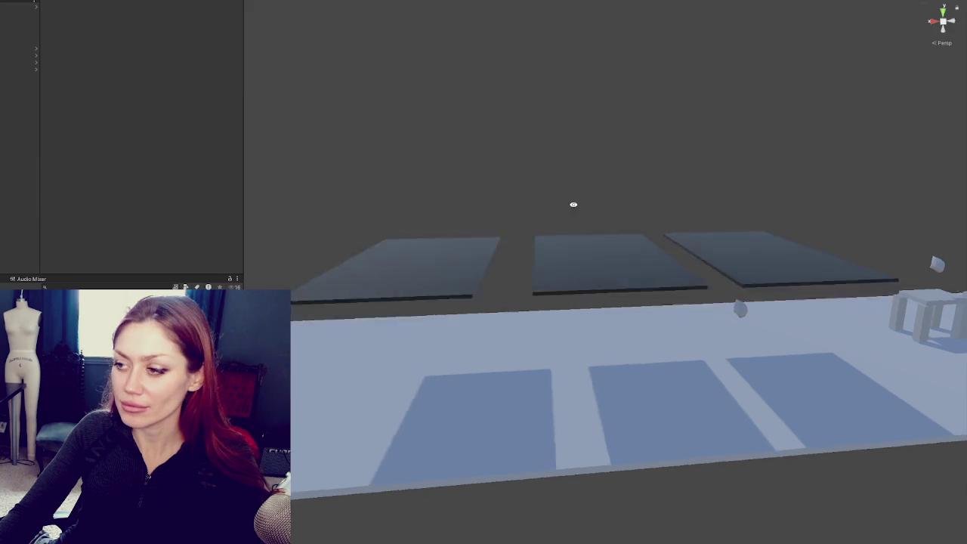
Step: Move the small debris piece under the slabs, flatten it and enlarge it into a wide rock
{"action": "left_click", "coordinate": [763, 326]}
{"action": "mouse_move", "coordinate": [800, 333]}
{"action": "left_mouse_down"}
{"action": "mouse_move", "coordinate": [565, 242]}
{"action": "mouse_move", "coordinate": [484, 252]}
{"action": "left_mouse_up"}
{"action": "mouse_move", "coordinate": [642, 283]}
{"action": "left_mouse_down"}
{"action": "mouse_move", "coordinate": [592, 283]}
{"action": "mouse_move", "coordinate": [801, 274]}
{"action": "mouse_move", "coordinate": [816, 287]}
{"action": "left_mouse_up"}
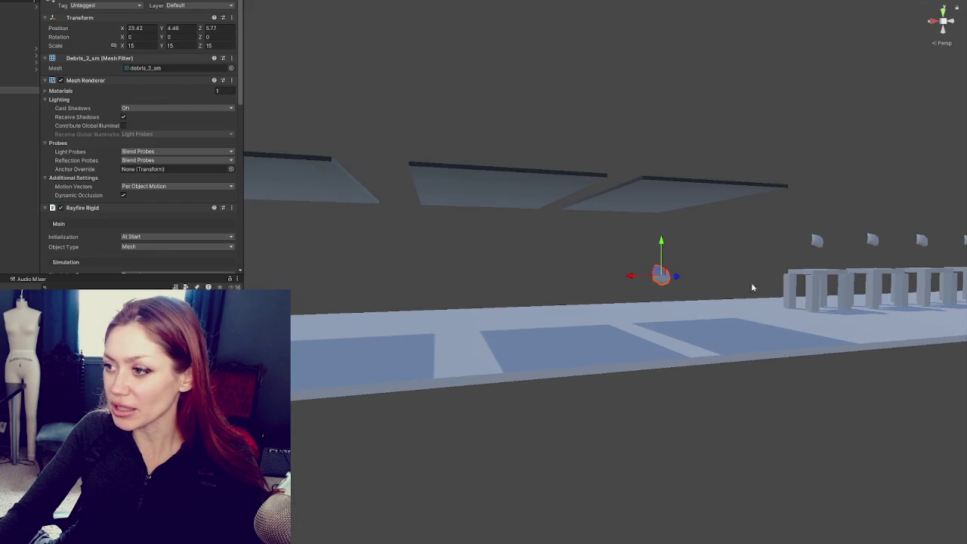
{"action": "left_click_drag", "start_coordinate": [635, 280], "coordinate": [461, 280]}
{"action": "mouse_move", "coordinate": [491, 245]}
{"action": "left_mouse_down"}
{"action": "mouse_move", "coordinate": [493, 278]}
{"action": "mouse_move", "coordinate": [250, 278]}
{"action": "left_mouse_up"}
{"action": "mouse_move", "coordinate": [436, 283]}
{"action": "left_mouse_down"}
{"action": "mouse_move", "coordinate": [660, 297]}
{"action": "mouse_move", "coordinate": [877, 289]}
{"action": "mouse_move", "coordinate": [695, 291]}
{"action": "left_mouse_up"}
Step: Tilt and turn the flattened rock to a new angle
{"action": "key", "text": "e"}
{"action": "mouse_move", "coordinate": [654, 266]}
{"action": "left_mouse_down"}
{"action": "mouse_move", "coordinate": [658, 346]}
{"action": "mouse_move", "coordinate": [577, 352]}
{"action": "left_mouse_up"}
{"action": "key", "text": "w"}
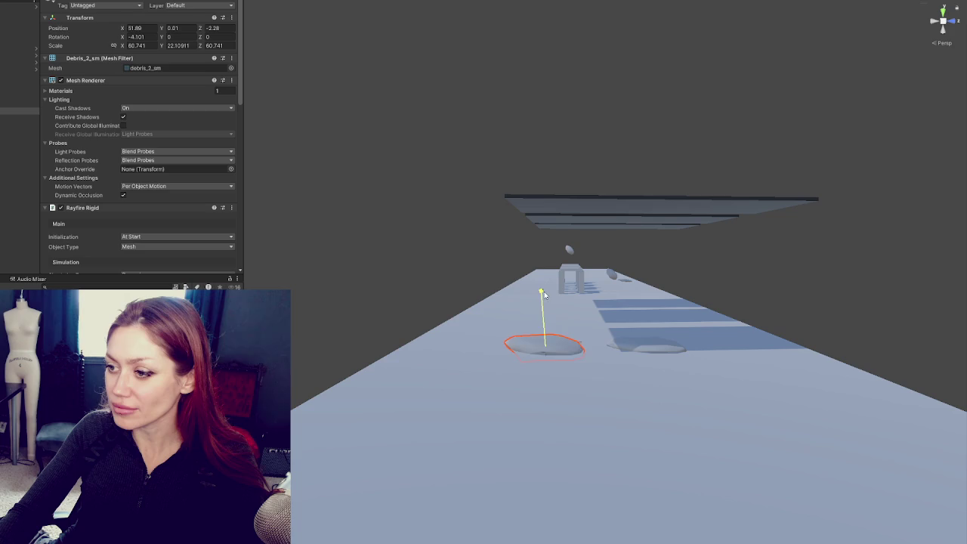
{"action": "key", "text": "e"}
{"action": "mouse_move", "coordinate": [543, 312]}
{"action": "left_mouse_down"}
{"action": "mouse_move", "coordinate": [553, 346]}
{"action": "mouse_move", "coordinate": [640, 345]}
{"action": "left_mouse_up"}
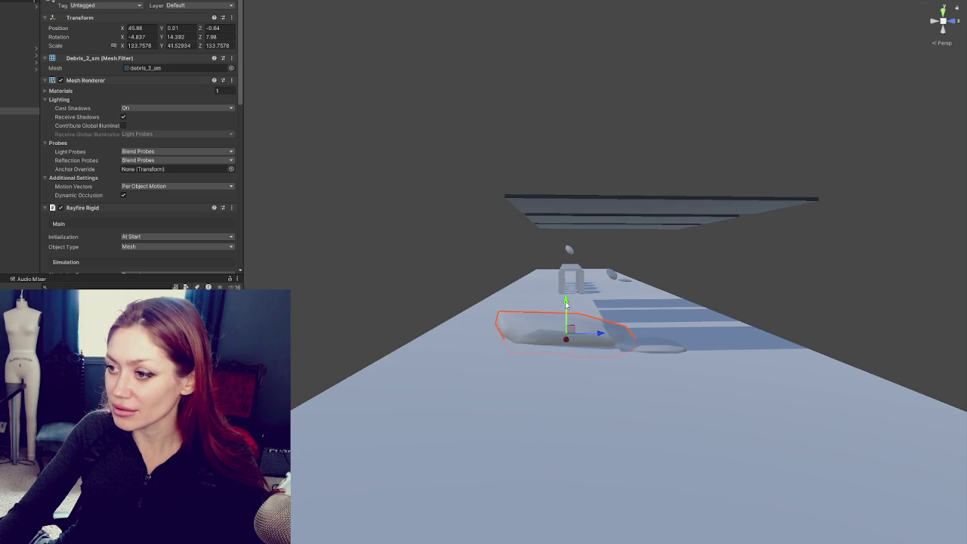
{"action": "key", "text": "w"}
{"action": "mouse_move", "coordinate": [737, 294]}
{"action": "left_mouse_down"}
{"action": "mouse_move", "coordinate": [453, 332]}
{"action": "mouse_move", "coordinate": [458, 427]}
{"action": "left_mouse_up"}
Step: Reposition the rock under the left slab and raise a debris piece slightly
{"action": "left_click", "coordinate": [442, 330], "text": "shift"}
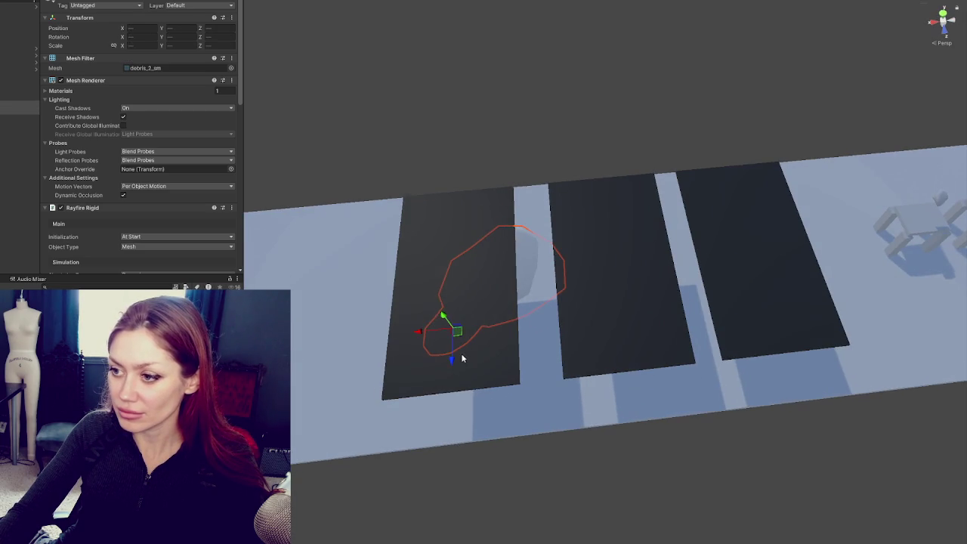
{"action": "left_click", "coordinate": [418, 381]}
{"action": "left_click", "coordinate": [423, 388]}
{"action": "mouse_move", "coordinate": [423, 388]}
{"action": "left_mouse_down"}
{"action": "mouse_move", "coordinate": [378, 393]}
{"action": "mouse_move", "coordinate": [497, 284]}
{"action": "mouse_move", "coordinate": [509, 205]}
{"action": "mouse_move", "coordinate": [501, 330]}
{"action": "left_mouse_up"}
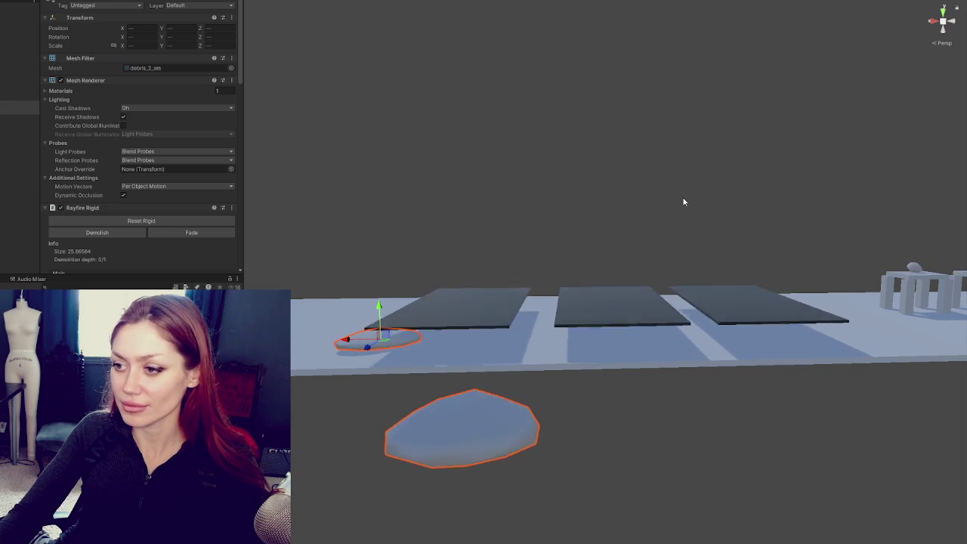
{"action": "mouse_move", "coordinate": [667, 228]}
{"action": "left_mouse_down"}
{"action": "mouse_move", "coordinate": [666, 342]}
{"action": "mouse_move", "coordinate": [658, 335]}
{"action": "left_mouse_up"}
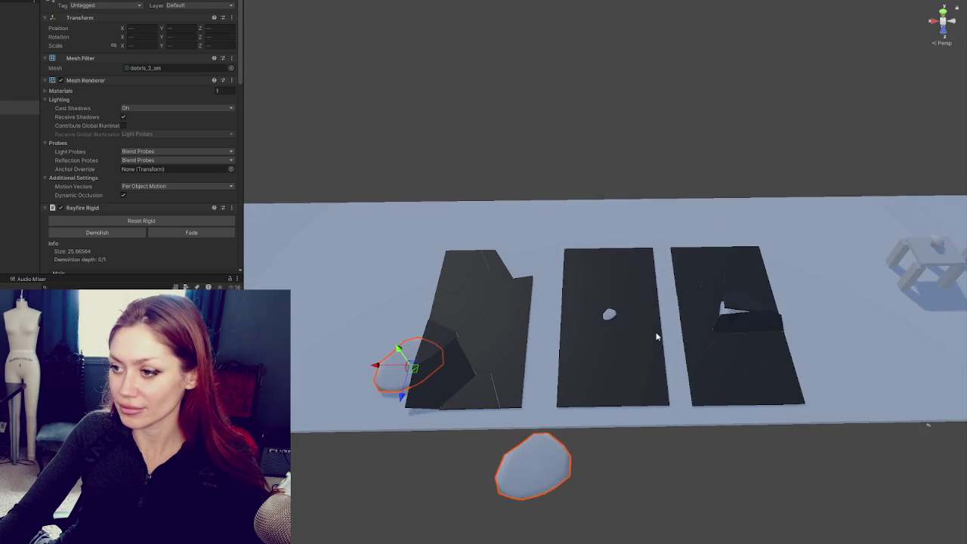
{"action": "mouse_move", "coordinate": [491, 187]}
{"action": "left_mouse_down"}
{"action": "mouse_move", "coordinate": [533, 237]}
{"action": "mouse_move", "coordinate": [536, 195]}
{"action": "left_mouse_up"}
{"action": "left_click", "coordinate": [462, 313]}
{"action": "left_click_drag", "start_coordinate": [463, 292], "coordinate": [463, 264]}
{"action": "left_click", "coordinate": [476, 249]}
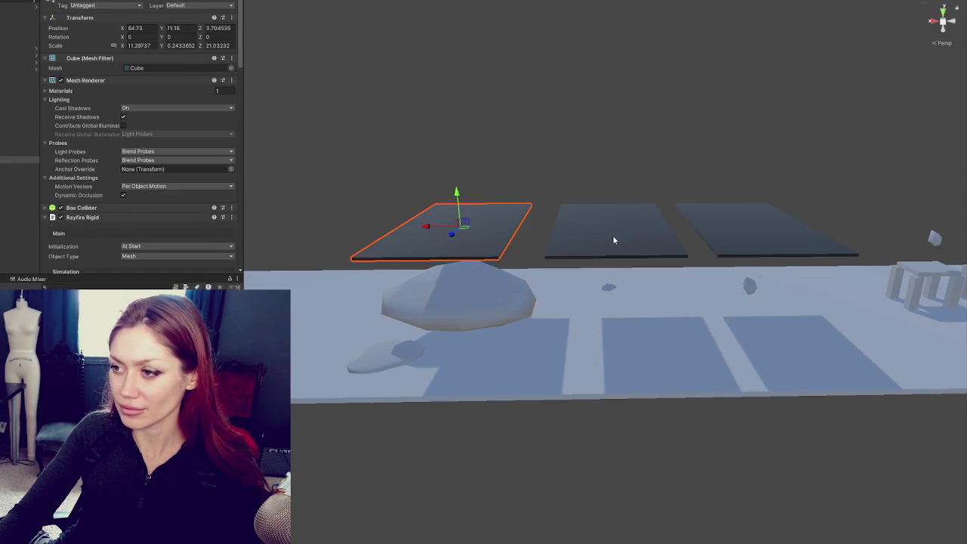
Step: Lift all three slabs to Position Y 13.94 and watch them fall and shatter
{"action": "left_click", "coordinate": [612, 235], "text": "shift"}
{"action": "left_click", "coordinate": [693, 217], "text": "shift"}
{"action": "left_click_drag", "start_coordinate": [750, 196], "coordinate": [753, 164]}
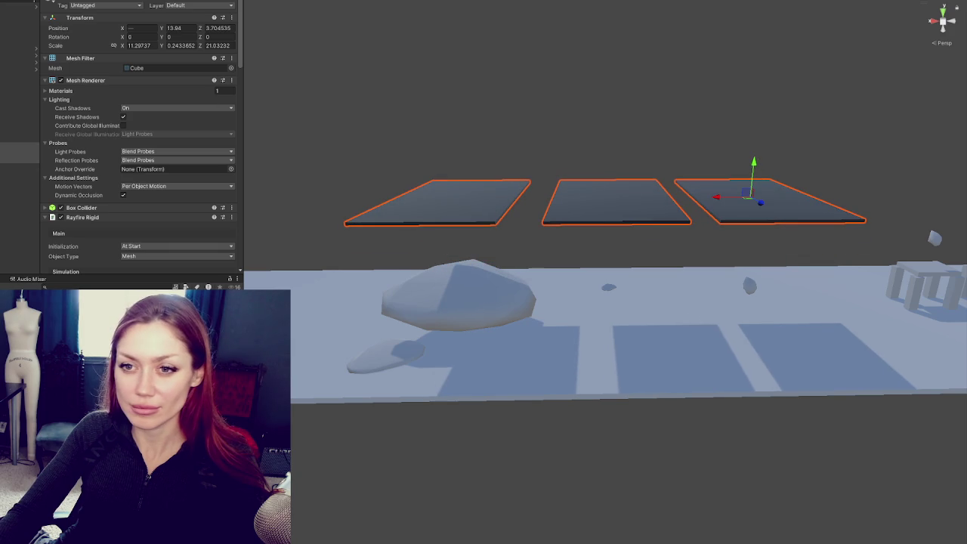
{"action": "scroll", "coordinate": [136, 101], "scroll_direction": "down", "scroll_amount": 15}
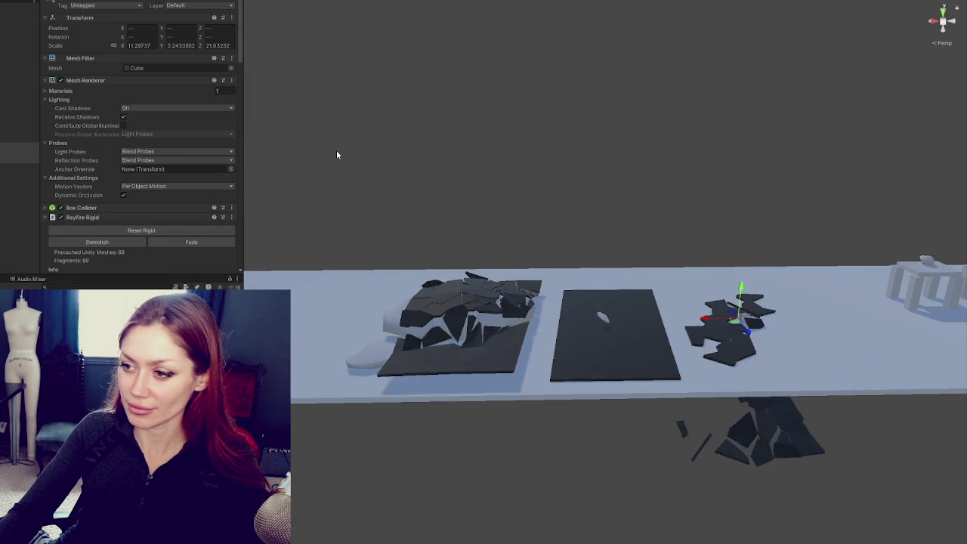
{"action": "mouse_move", "coordinate": [438, 191]}
{"action": "left_mouse_down"}
{"action": "mouse_move", "coordinate": [557, 320]}
{"action": "mouse_move", "coordinate": [578, 476]}
{"action": "mouse_move", "coordinate": [460, 388]}
{"action": "mouse_move", "coordinate": [552, 372]}
{"action": "mouse_move", "coordinate": [637, 271]}
{"action": "mouse_move", "coordinate": [621, 287]}
{"action": "mouse_move", "coordinate": [639, 425]}
{"action": "mouse_move", "coordinate": [604, 367]}
{"action": "mouse_move", "coordinate": [654, 339]}
{"action": "mouse_move", "coordinate": [651, 254]}
{"action": "mouse_move", "coordinate": [787, 234]}
{"action": "mouse_move", "coordinate": [449, 430]}
{"action": "mouse_move", "coordinate": [439, 316]}
{"action": "mouse_move", "coordinate": [610, 352]}
{"action": "mouse_move", "coordinate": [538, 327]}
{"action": "left_mouse_up"}
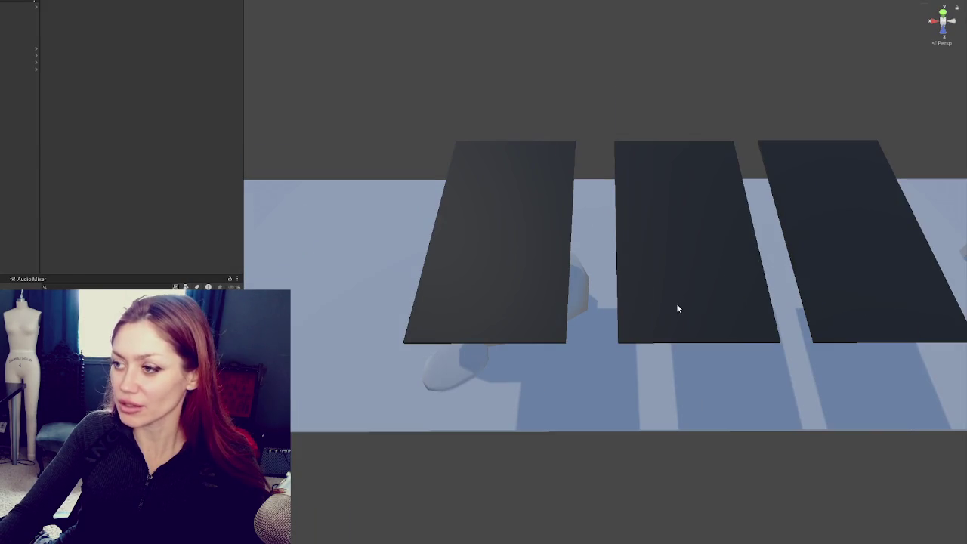
{"action": "left_click", "coordinate": [859, 283]}
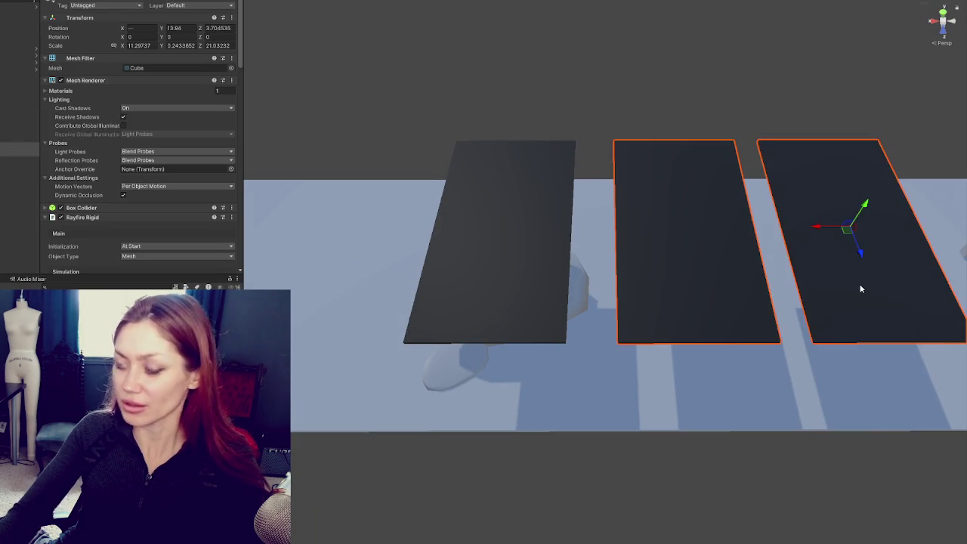
Step: Delete the two right slabs and bring the row of tables into view
{"action": "key", "text": "Delete"}
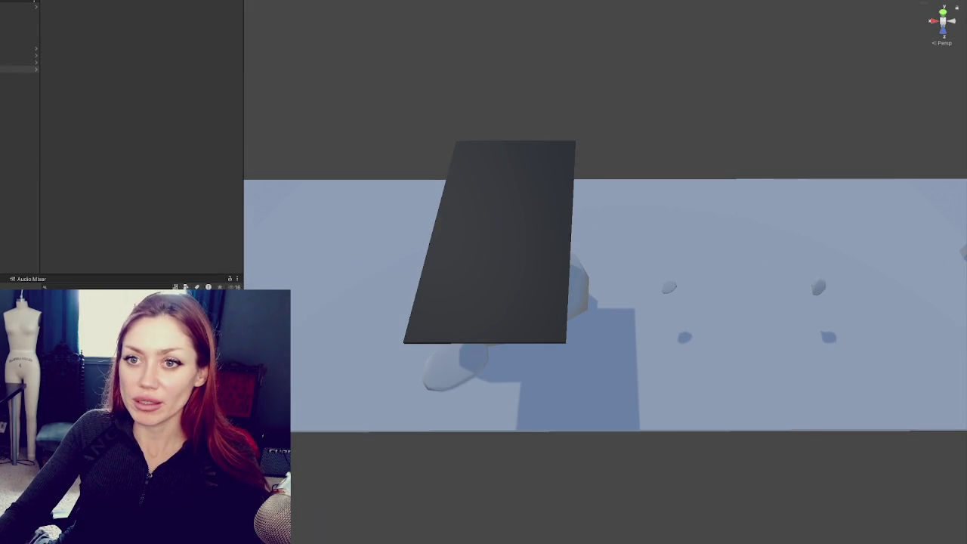
{"action": "scroll", "coordinate": [718, 179], "scroll_direction": "down", "scroll_amount": 2}
{"action": "left_click_drag", "start_coordinate": [718, 179], "coordinate": [645, 129]}
{"action": "left_click_drag", "start_coordinate": [786, 98], "coordinate": [369, 307]}
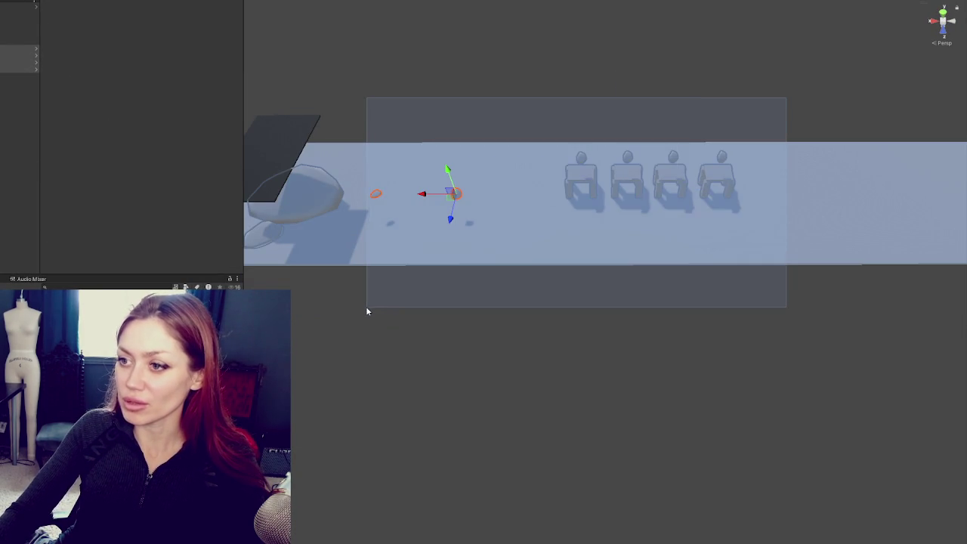
{"action": "mouse_move", "coordinate": [486, 242]}
{"action": "left_mouse_down"}
{"action": "mouse_move", "coordinate": [511, 305]}
{"action": "mouse_move", "coordinate": [663, 329]}
{"action": "left_mouse_up"}
{"action": "left_click_drag", "start_coordinate": [745, 352], "coordinate": [537, 322]}
{"action": "mouse_move", "coordinate": [848, 148]}
{"action": "left_mouse_down"}
{"action": "mouse_move", "coordinate": [563, 343]}
{"action": "mouse_move", "coordinate": [577, 314]}
{"action": "left_mouse_up"}
{"action": "mouse_move", "coordinate": [848, 190]}
{"action": "left_mouse_down"}
{"action": "mouse_move", "coordinate": [779, 339]}
{"action": "mouse_move", "coordinate": [758, 258]}
{"action": "left_mouse_up"}
{"action": "left_click", "coordinate": [758, 258]}
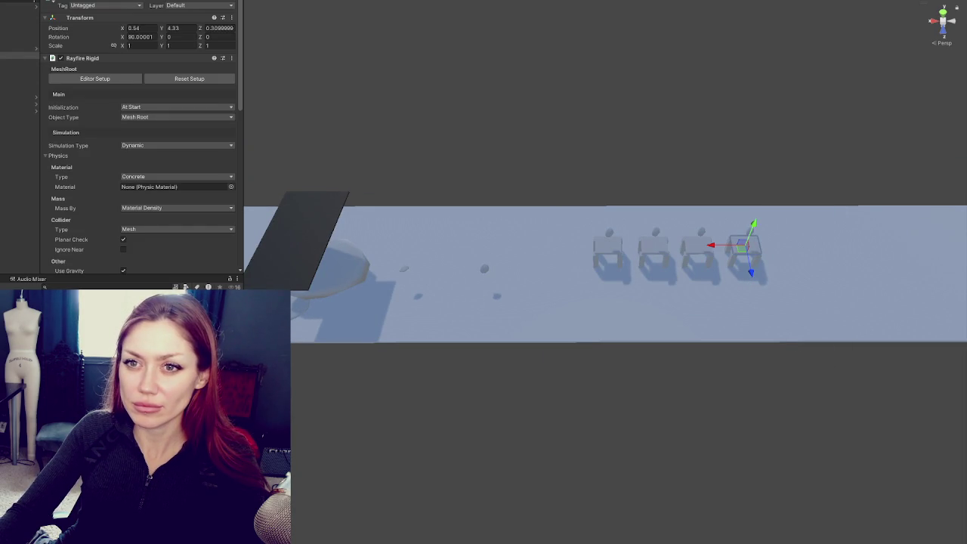
Step: Deactivate each of the four Table_pf tables in the Hierarchy
{"action": "left_click", "coordinate": [23, 48]}
{"action": "left_click", "coordinate": [62, 2]}
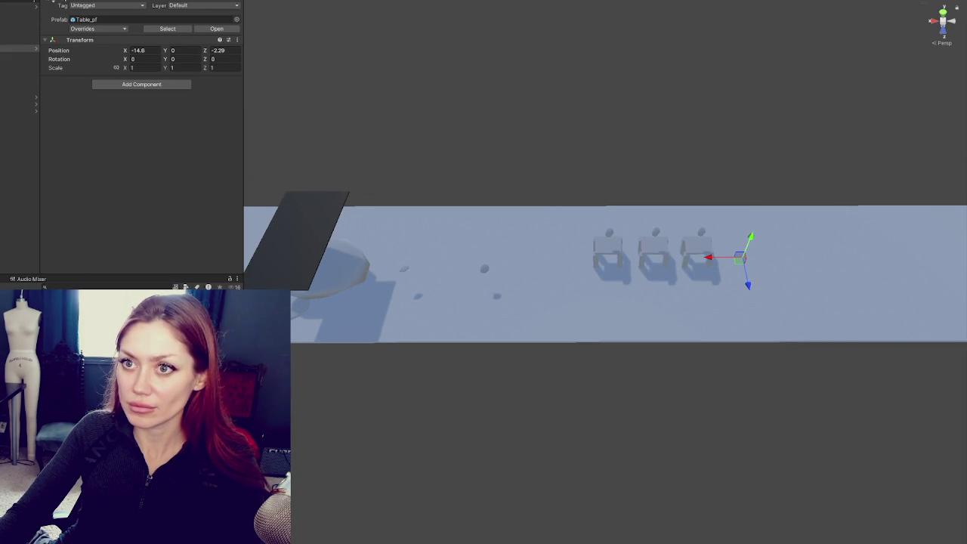
{"action": "left_click", "coordinate": [22, 54]}
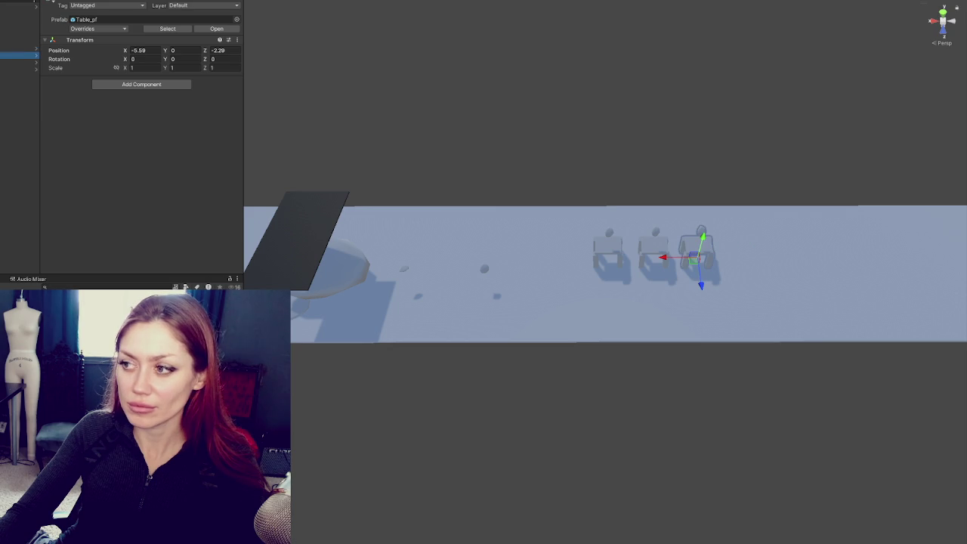
{"action": "left_click", "coordinate": [61, 2]}
{"action": "left_click", "coordinate": [12, 61]}
{"action": "left_click", "coordinate": [62, 2]}
{"action": "key", "text": "Down"}
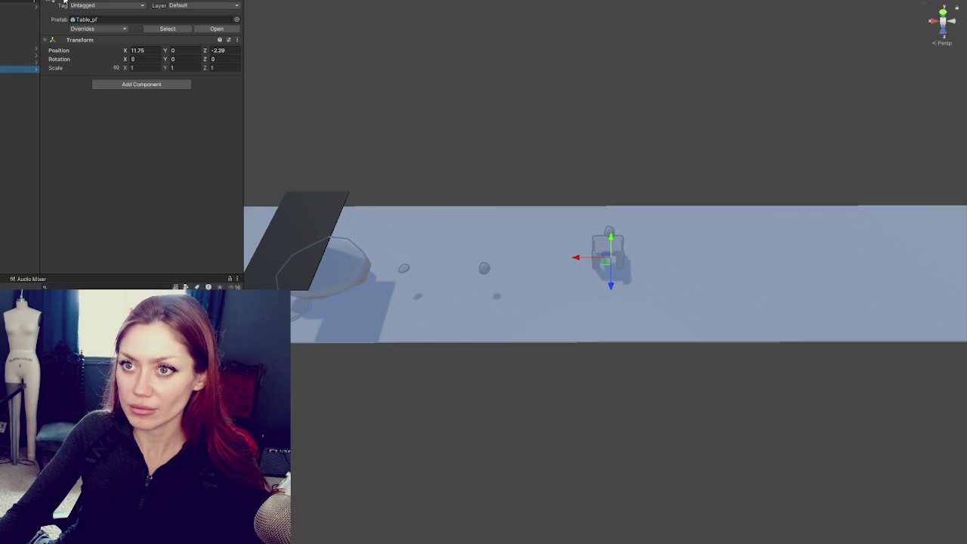
{"action": "left_click", "coordinate": [62, 1]}
Step: Inspect the debris objects, Directional Light and empty object, then orbit around the slab
{"action": "left_click", "coordinate": [11, 91]}
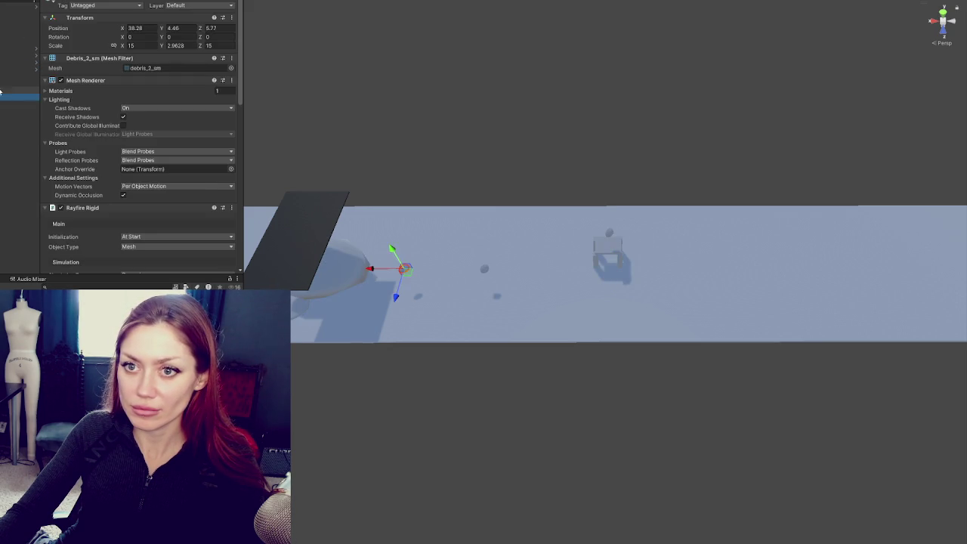
{"action": "key", "text": "Down"}
{"action": "key", "text": "Down"}
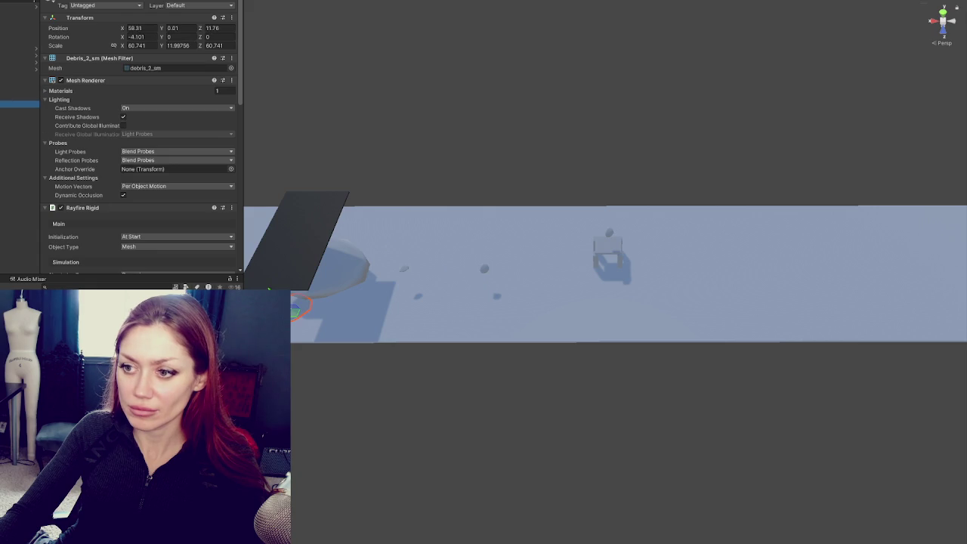
{"action": "left_click", "coordinate": [20, 97]}
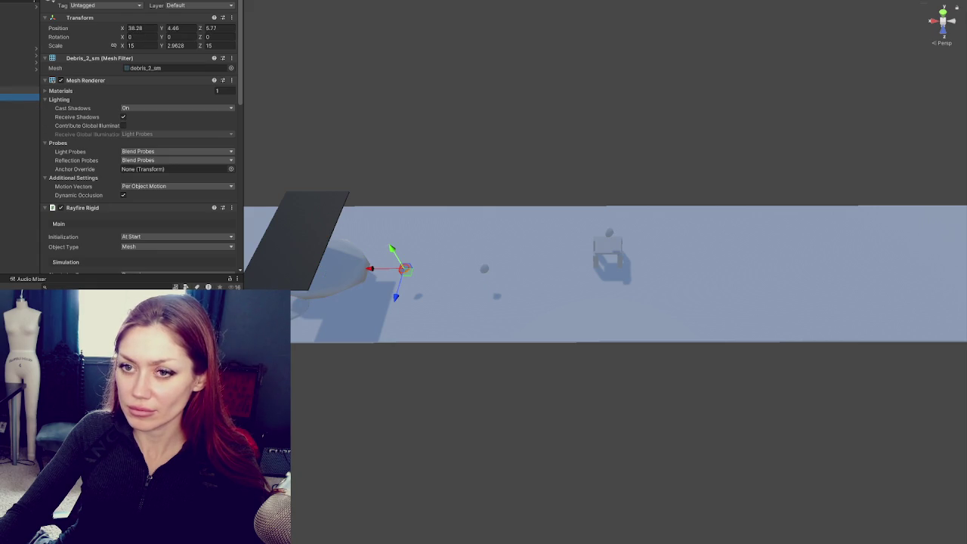
{"action": "left_click", "coordinate": [20, 90]}
{"action": "left_click", "coordinate": [20, 98], "text": "shift"}
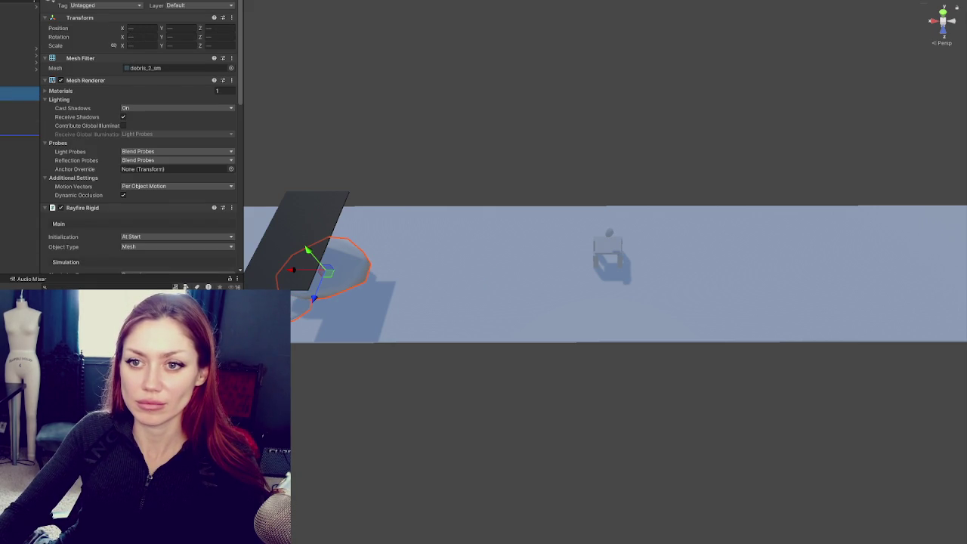
{"action": "left_click", "coordinate": [19, 34]}
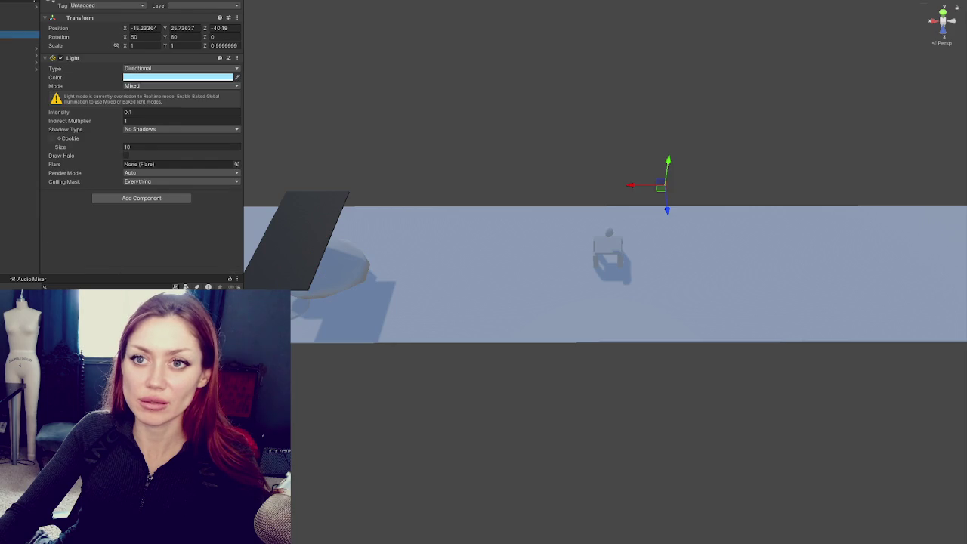
{"action": "left_click", "coordinate": [9, 41]}
{"action": "left_click_drag", "start_coordinate": [360, 155], "coordinate": [571, 117]}
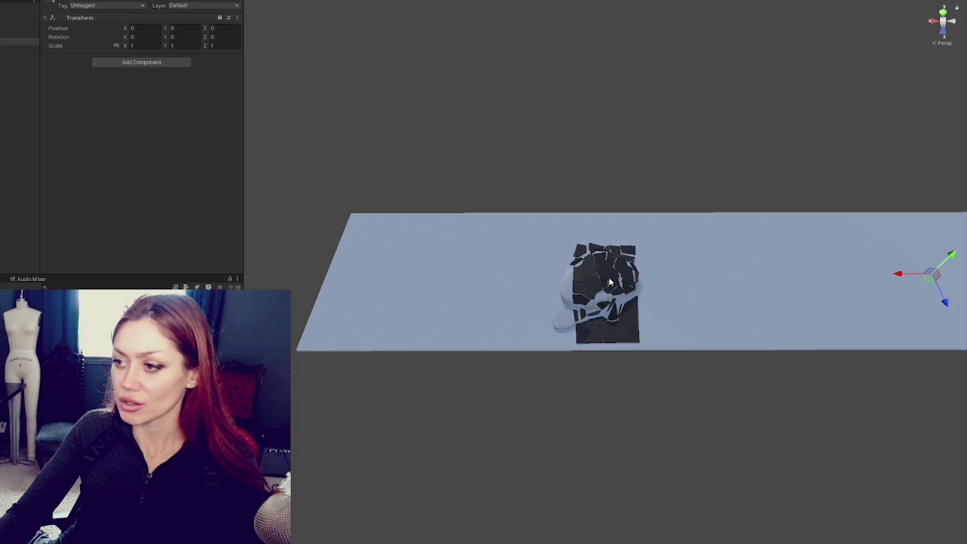
Step: Flatten the rock vertically and tilt it to a new angle
{"action": "scroll", "coordinate": [636, 291], "scroll_direction": "up", "scroll_amount": 1}
{"action": "scroll", "coordinate": [636, 290], "scroll_direction": "up", "scroll_amount": 5}
{"action": "left_click_drag", "start_coordinate": [701, 317], "coordinate": [619, 295]}
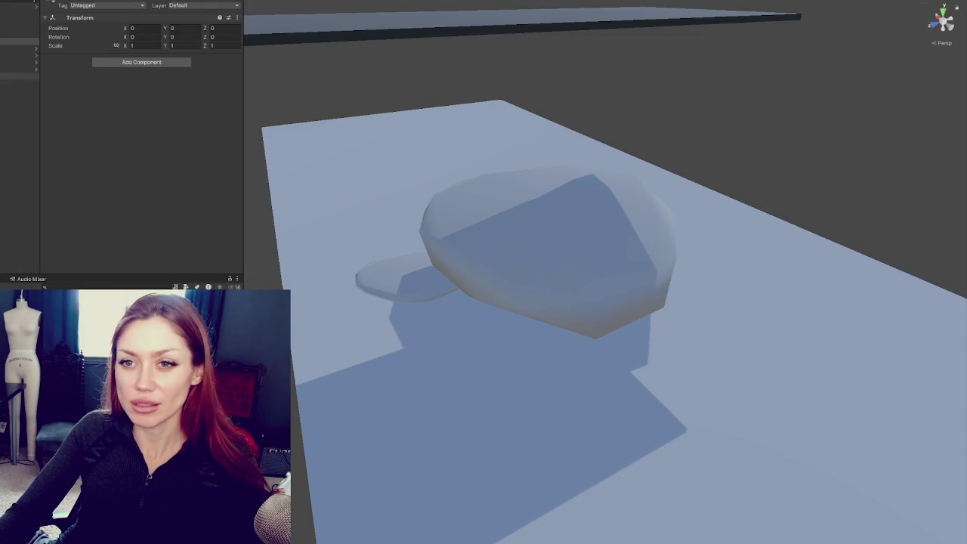
{"action": "left_click", "coordinate": [579, 222]}
{"action": "key", "text": "r"}
{"action": "mouse_move", "coordinate": [550, 189]}
{"action": "left_mouse_down"}
{"action": "mouse_move", "coordinate": [549, 210]}
{"action": "mouse_move", "coordinate": [685, 216]}
{"action": "left_mouse_up"}
{"action": "key", "text": "e"}
{"action": "mouse_move", "coordinate": [602, 214]}
{"action": "left_mouse_down"}
{"action": "mouse_move", "coordinate": [599, 203]}
{"action": "mouse_move", "coordinate": [690, 226]}
{"action": "mouse_move", "coordinate": [620, 264]}
{"action": "mouse_move", "coordinate": [683, 408]}
{"action": "mouse_move", "coordinate": [680, 381]}
{"action": "mouse_move", "coordinate": [743, 383]}
{"action": "mouse_move", "coordinate": [744, 361]}
{"action": "left_mouse_up"}
{"action": "key", "text": "w"}
Step: Add a rotated duplicate of the rock beside it and delete the small lower-left rock
{"action": "key", "text": "ctrl+d"}
{"action": "key", "text": "e"}
{"action": "key", "text": "w"}
{"action": "left_click", "coordinate": [521, 438]}
{"action": "key", "text": "Delete"}
{"action": "left_click", "coordinate": [626, 58]}
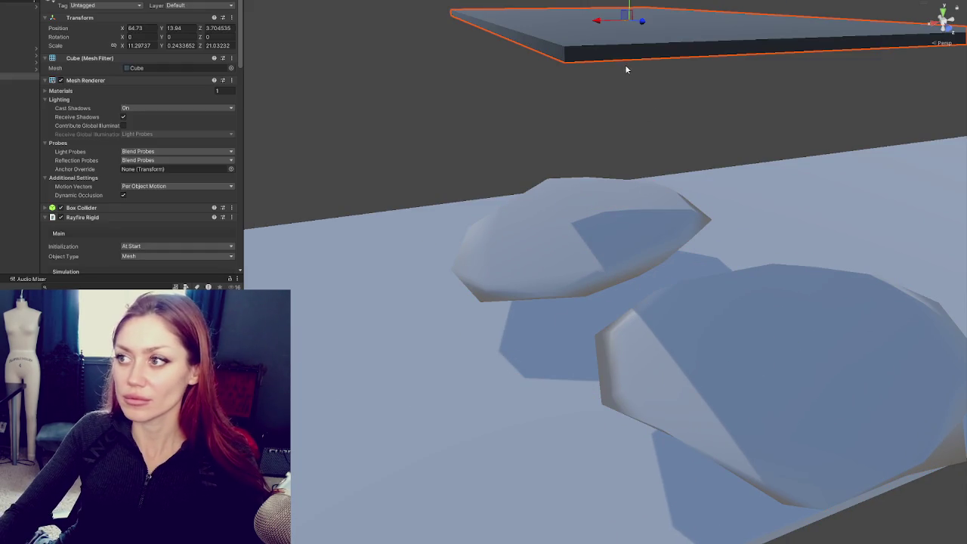
Step: Set Rayfire Rigid Solidity 0.01, Time 0.5, Size 0.01, Amount 197 and Variation 5
{"action": "scroll", "coordinate": [101, 134], "scroll_direction": "down", "scroll_amount": 8}
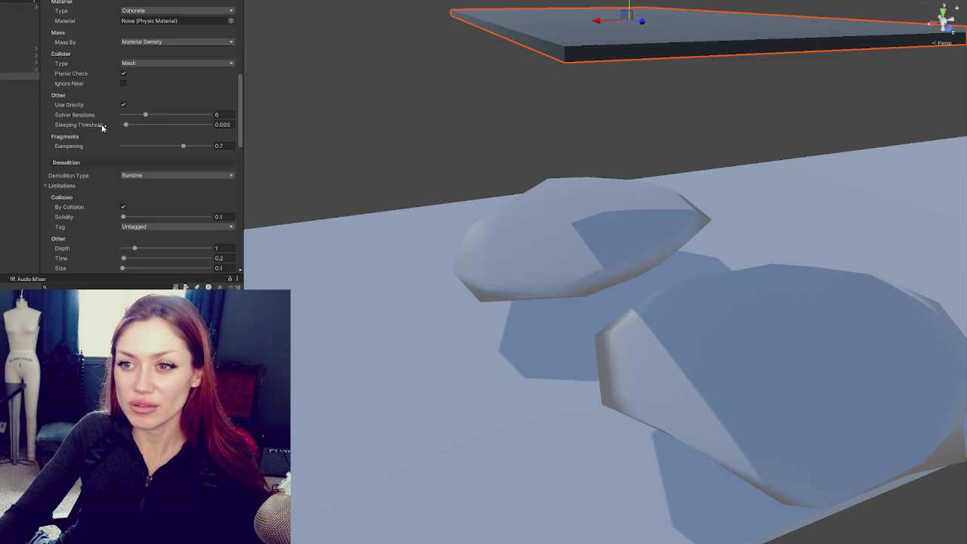
{"action": "scroll", "coordinate": [106, 134], "scroll_direction": "down", "scroll_amount": 3}
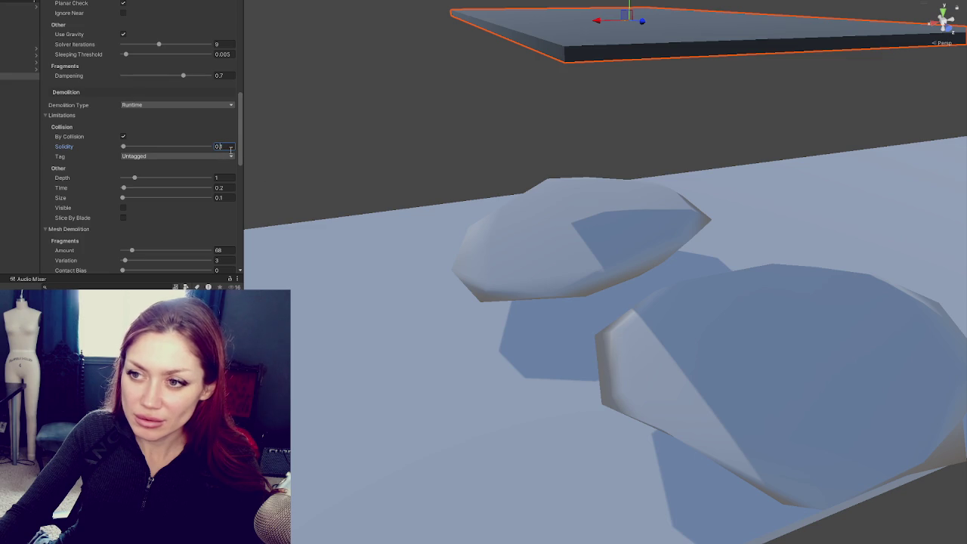
{"action": "type", "text": "0"}
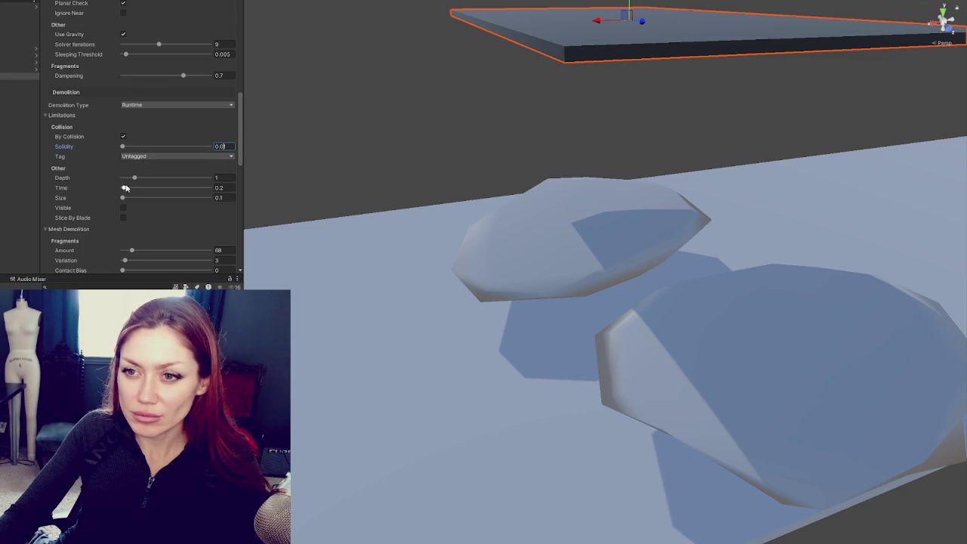
{"action": "scroll", "coordinate": [139, 178], "scroll_direction": "down", "scroll_amount": 3}
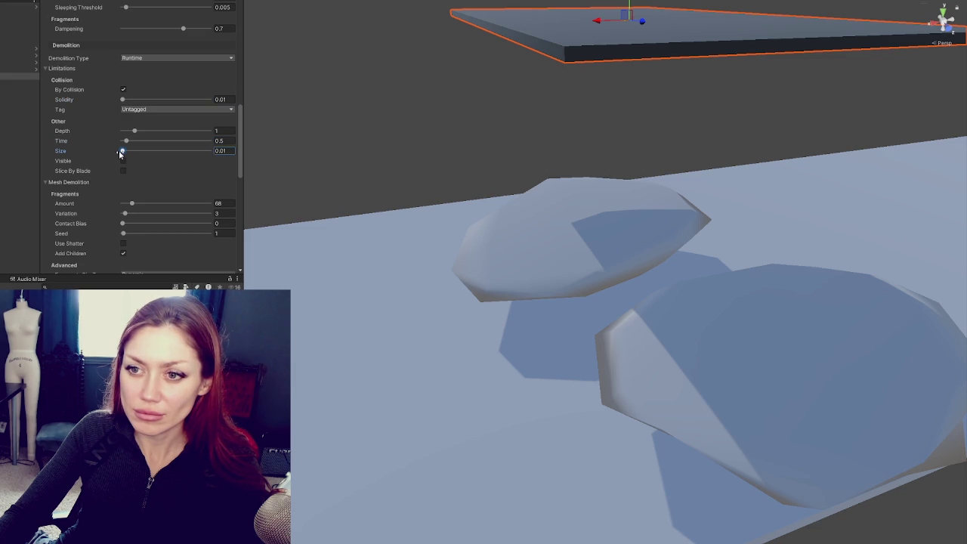
{"action": "scroll", "coordinate": [134, 172], "scroll_direction": "down", "scroll_amount": 3}
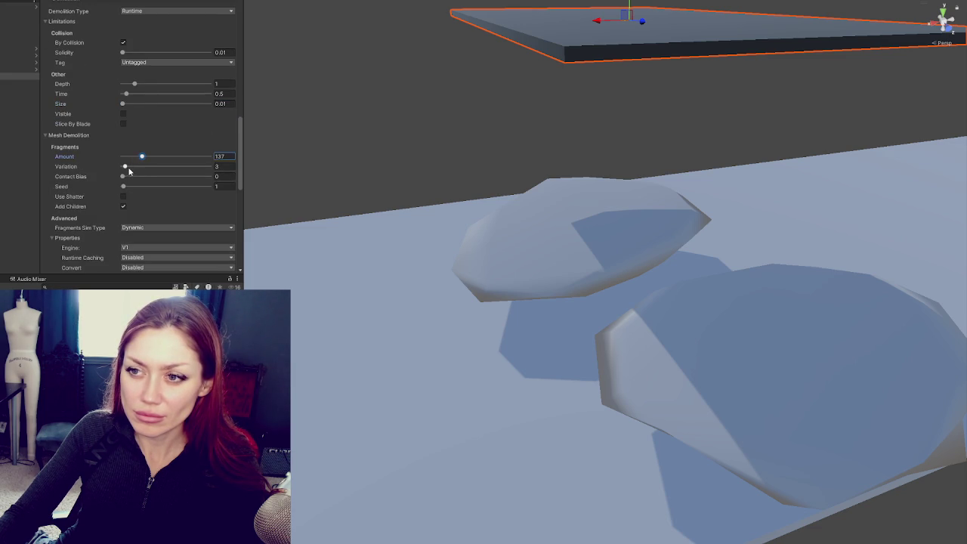
{"action": "scroll", "coordinate": [151, 157], "scroll_direction": "down", "scroll_amount": 3}
{"action": "mouse_move", "coordinate": [469, 197]}
{"action": "left_mouse_down"}
{"action": "mouse_move", "coordinate": [460, 156]}
{"action": "mouse_move", "coordinate": [457, 171]}
{"action": "mouse_move", "coordinate": [548, 190]}
{"action": "mouse_move", "coordinate": [556, 44]}
{"action": "left_mouse_up"}
{"action": "scroll", "coordinate": [160, 132], "scroll_direction": "down", "scroll_amount": 3}
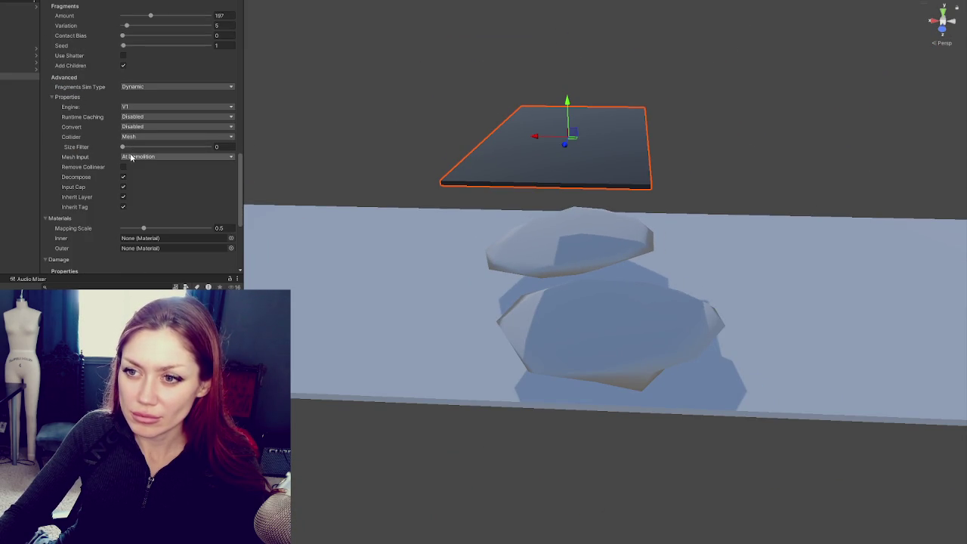
{"action": "scroll", "coordinate": [132, 173], "scroll_direction": "down", "scroll_amount": 2}
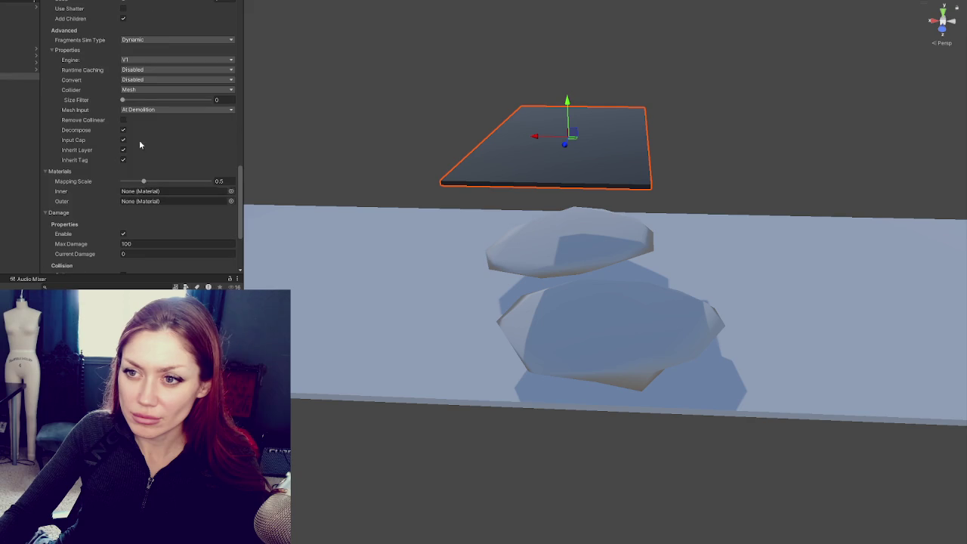
{"action": "scroll", "coordinate": [132, 169], "scroll_direction": "down", "scroll_amount": 3}
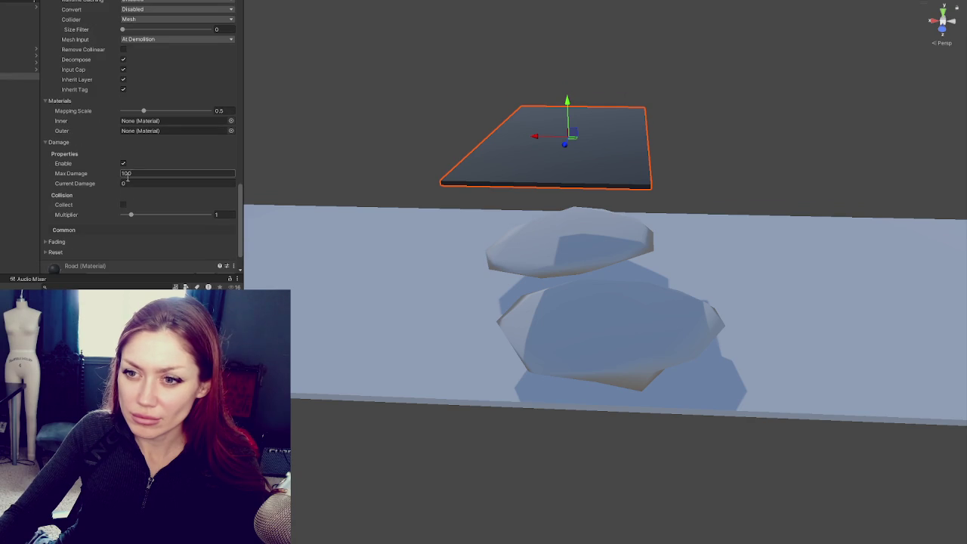
Step: Expand the slab's Fading and Reset settings
{"action": "left_click", "coordinate": [121, 242]}
{"action": "scroll", "coordinate": [125, 238], "scroll_direction": "down", "scroll_amount": 7}
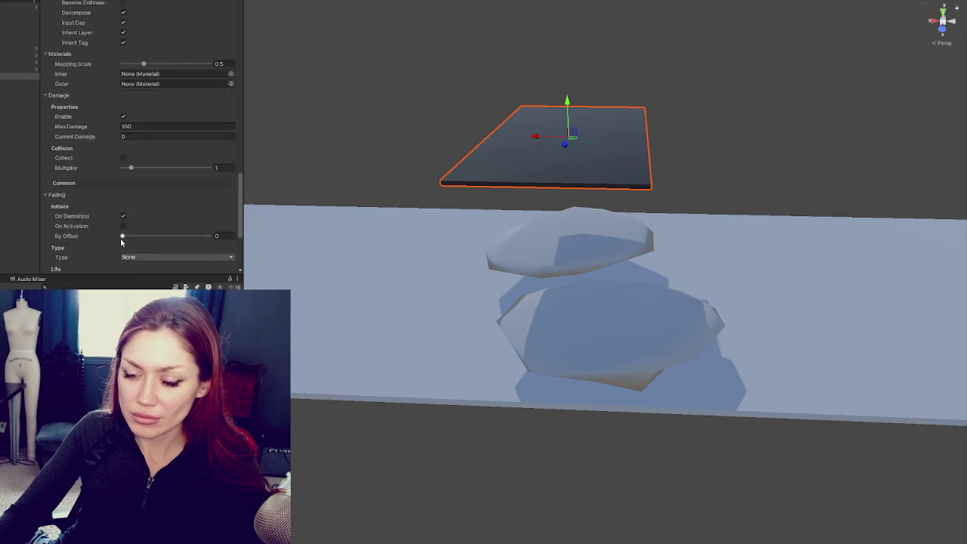
{"action": "left_click", "coordinate": [114, 219]}
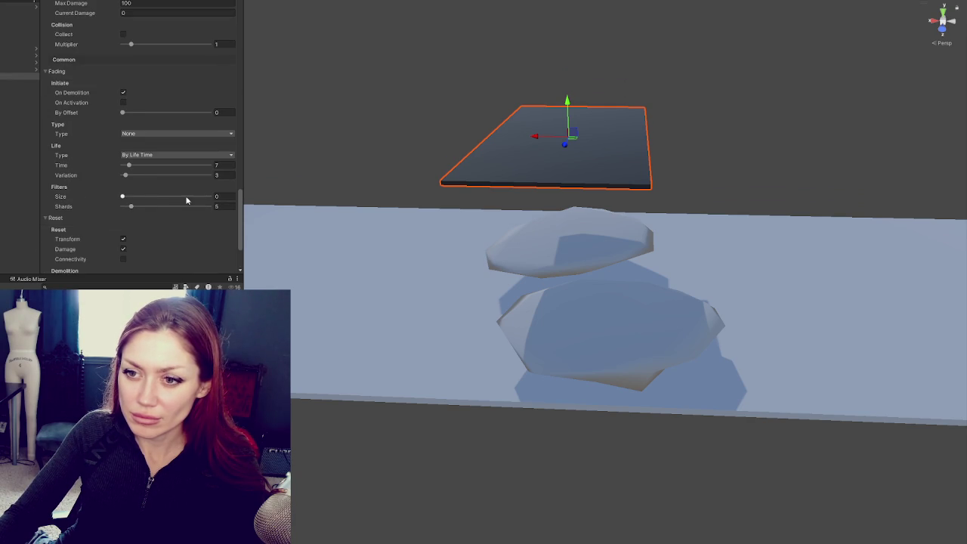
{"action": "scroll", "coordinate": [186, 195], "scroll_direction": "down", "scroll_amount": 2}
{"action": "scroll", "coordinate": [186, 196], "scroll_direction": "up", "scroll_amount": 2}
{"action": "scroll", "coordinate": [191, 196], "scroll_direction": "up", "scroll_amount": 5}
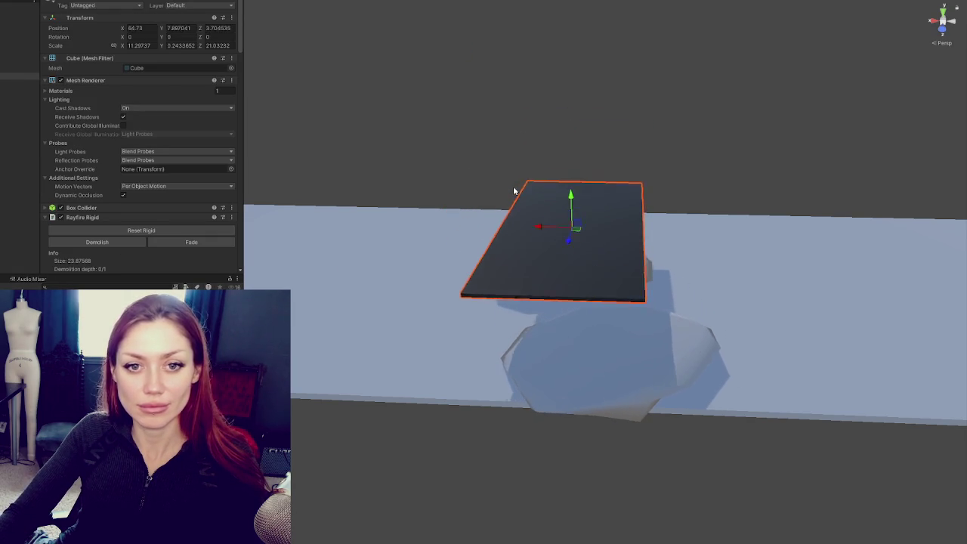
Step: Orbit to a steep top-down view of the shattered slab, then exit Play mode with Ctrl+P
{"action": "mouse_move", "coordinate": [631, 182]}
{"action": "left_mouse_down"}
{"action": "mouse_move", "coordinate": [299, 302]}
{"action": "mouse_move", "coordinate": [540, 281]}
{"action": "left_mouse_up"}
{"action": "mouse_move", "coordinate": [483, 303]}
{"action": "left_mouse_down"}
{"action": "mouse_move", "coordinate": [492, 337]}
{"action": "mouse_move", "coordinate": [501, 320]}
{"action": "mouse_move", "coordinate": [489, 323]}
{"action": "mouse_move", "coordinate": [499, 340]}
{"action": "mouse_move", "coordinate": [622, 189]}
{"action": "mouse_move", "coordinate": [753, 194]}
{"action": "mouse_move", "coordinate": [582, 235]}
{"action": "mouse_move", "coordinate": [443, 205]}
{"action": "left_mouse_up"}
{"action": "key", "text": "ctrl+p"}
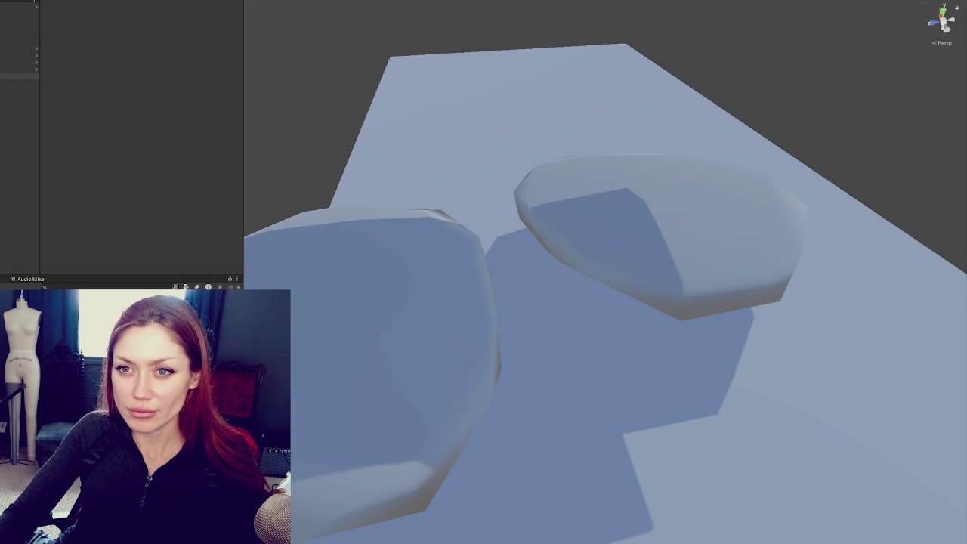
Step: Select the road slab, set fragment Variation to 14 and switch the engine to V2
{"action": "left_click", "coordinate": [19, 75]}
{"action": "scroll", "coordinate": [113, 159], "scroll_direction": "down", "scroll_amount": 5}
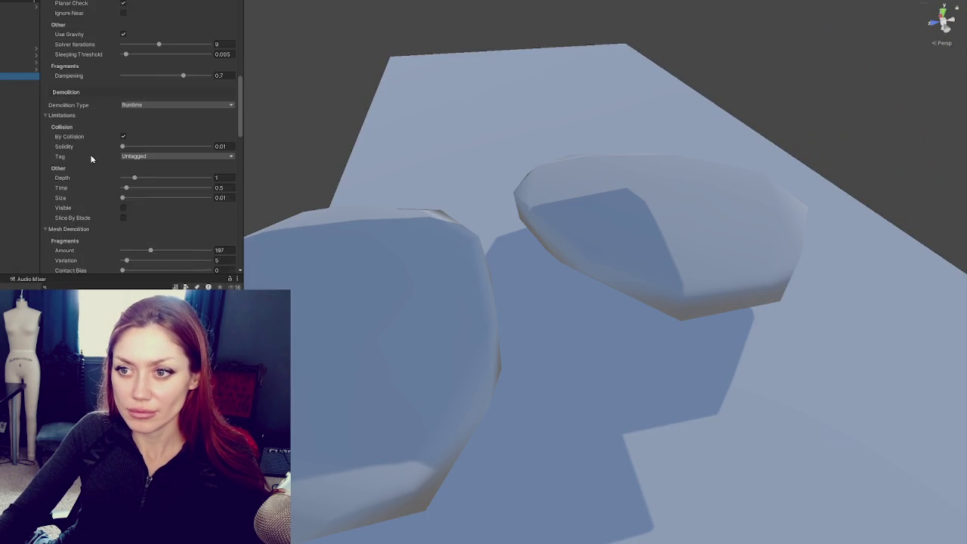
{"action": "scroll", "coordinate": [91, 155], "scroll_direction": "down", "scroll_amount": 5}
{"action": "left_click_drag", "start_coordinate": [126, 96], "coordinate": [130, 98]}
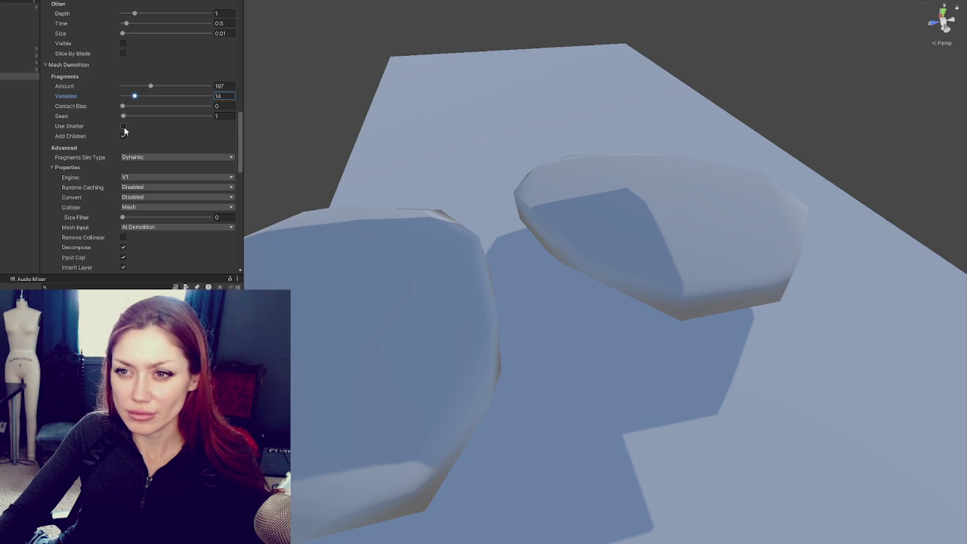
{"action": "left_click", "coordinate": [129, 179]}
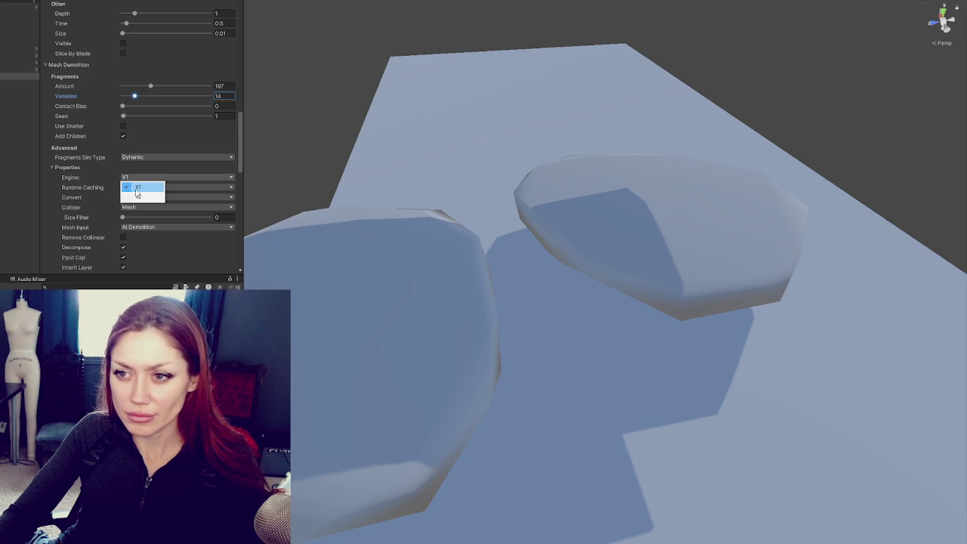
{"action": "left_click", "coordinate": [136, 195]}
Step: Keep the fragment Sim Type as Dynamic and the Slice Type as Hybrid
{"action": "left_click", "coordinate": [139, 168]}
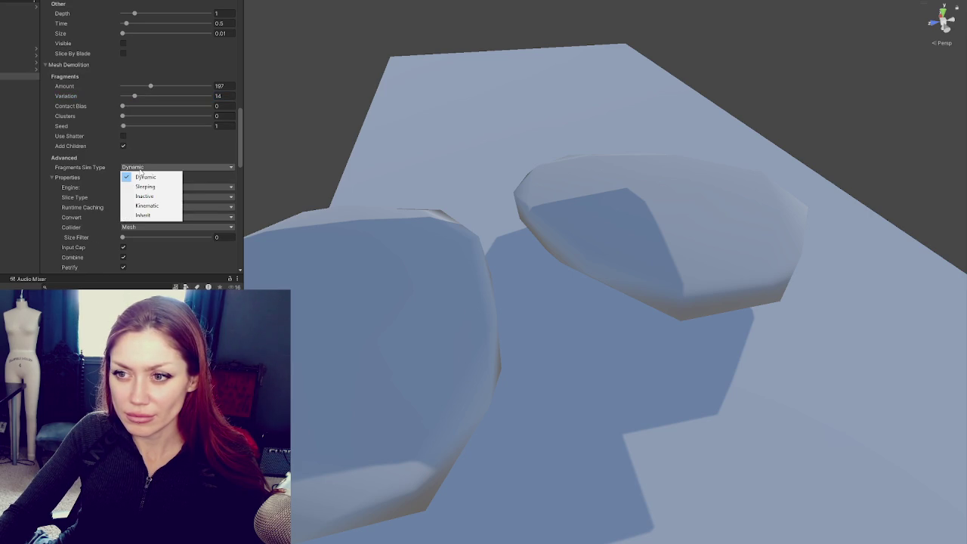
{"action": "left_click", "coordinate": [156, 176]}
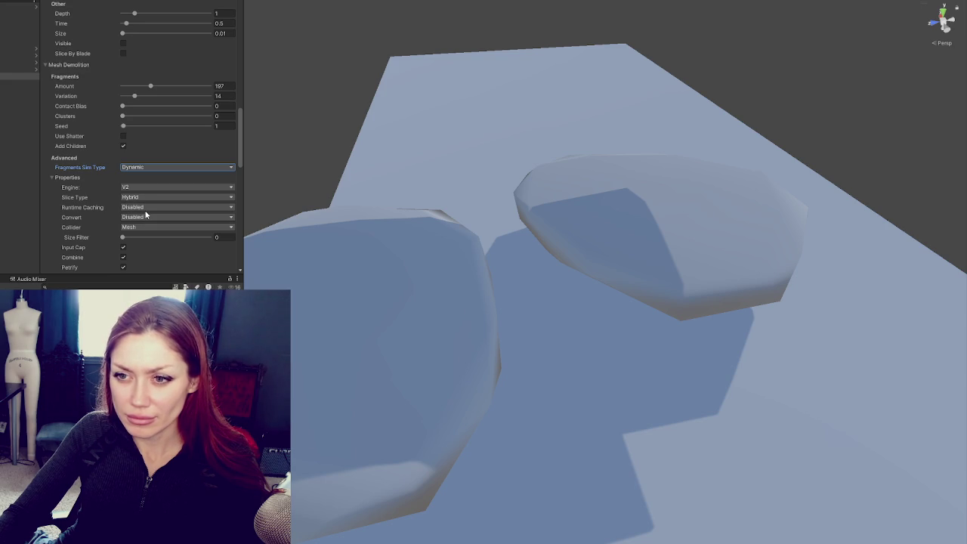
{"action": "left_click", "coordinate": [146, 198]}
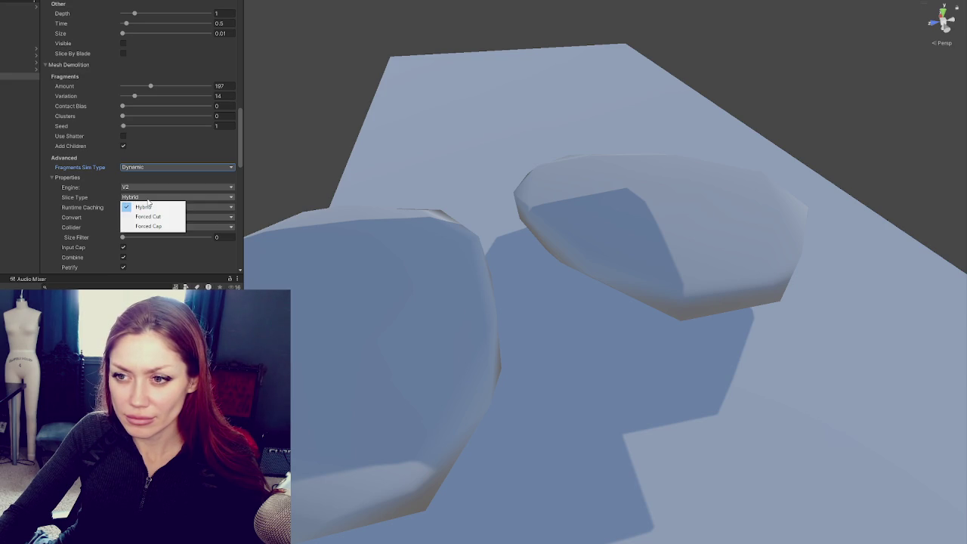
{"action": "left_click", "coordinate": [238, 168]}
Step: Keep the slab's mass computed by Material Density
{"action": "scroll", "coordinate": [232, 164], "scroll_direction": "down", "scroll_amount": 3}
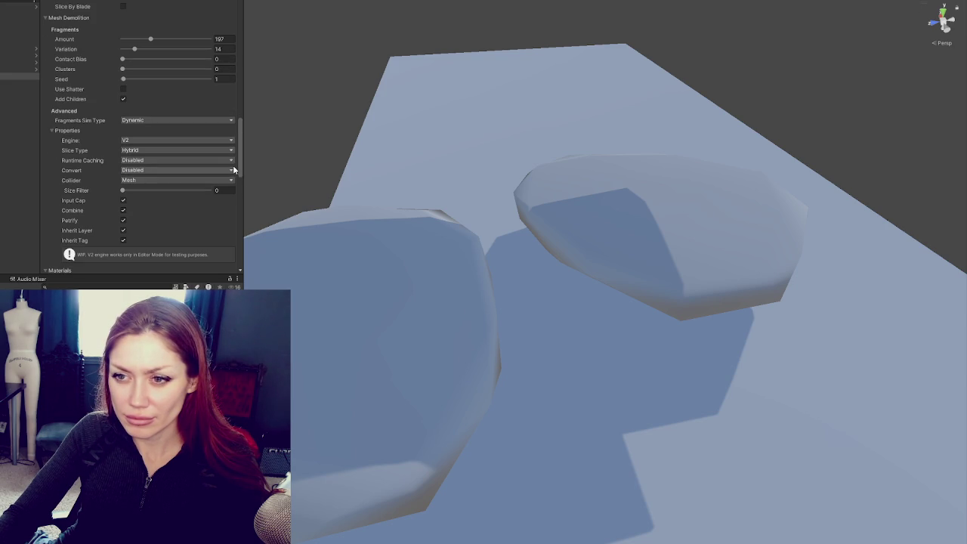
{"action": "scroll", "coordinate": [234, 171], "scroll_direction": "down", "scroll_amount": 3}
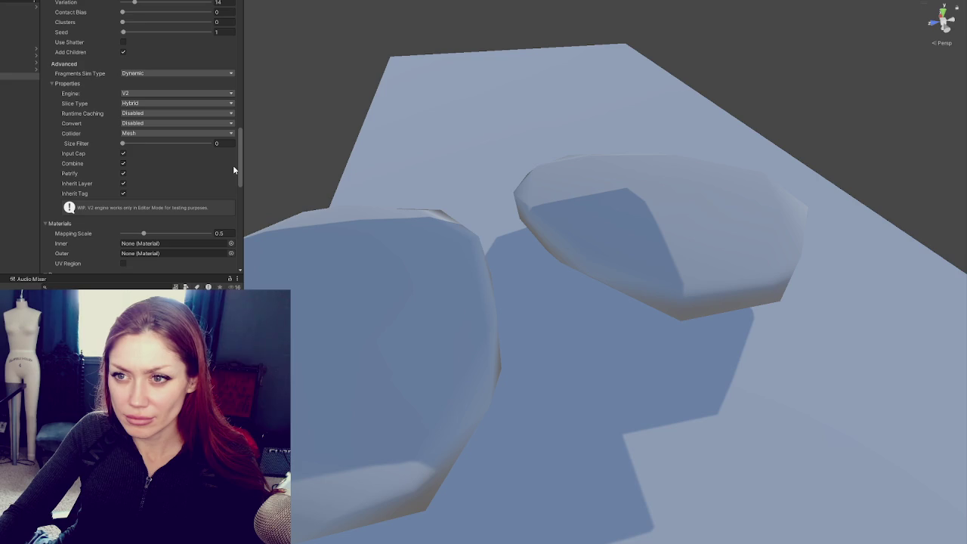
{"action": "scroll", "coordinate": [234, 169], "scroll_direction": "down", "scroll_amount": 3}
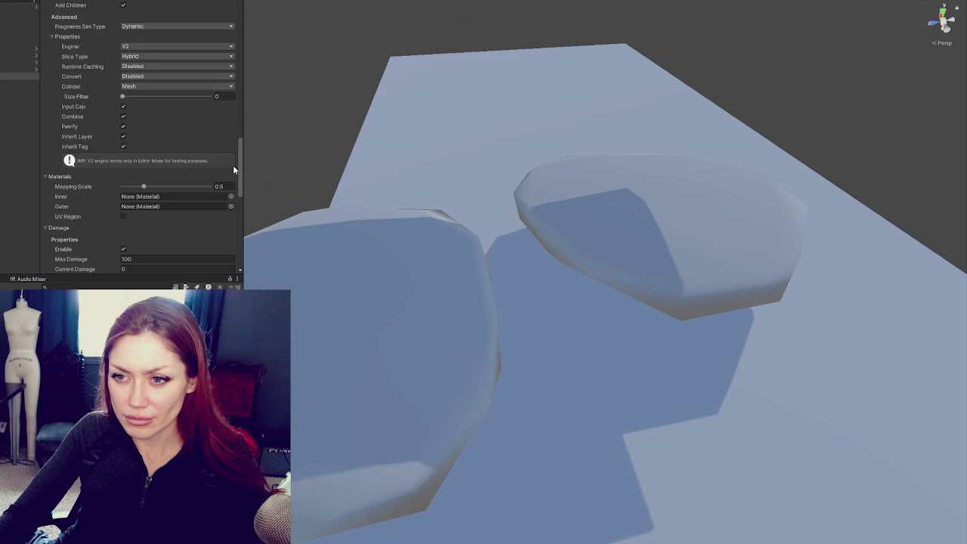
{"action": "scroll", "coordinate": [234, 170], "scroll_direction": "down", "scroll_amount": 4}
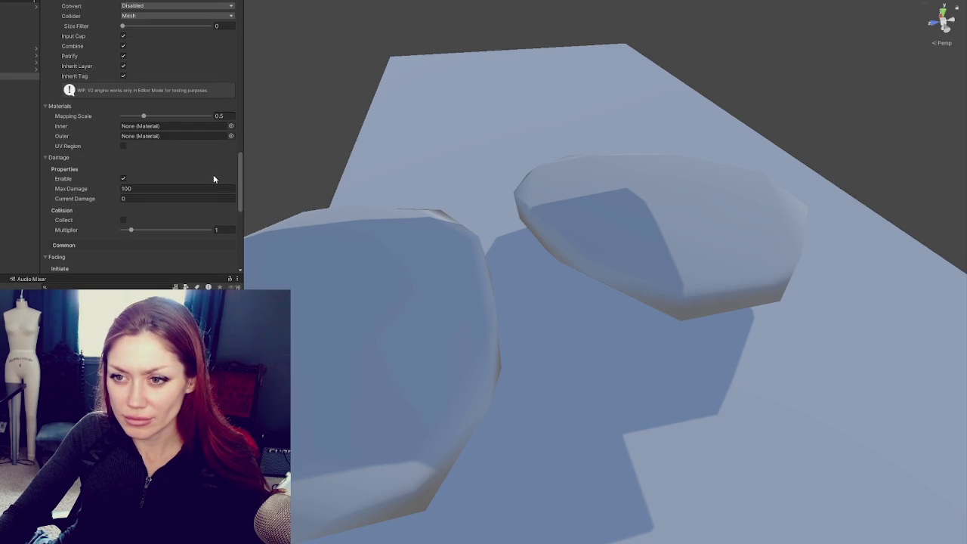
{"action": "scroll", "coordinate": [214, 179], "scroll_direction": "down", "scroll_amount": 8}
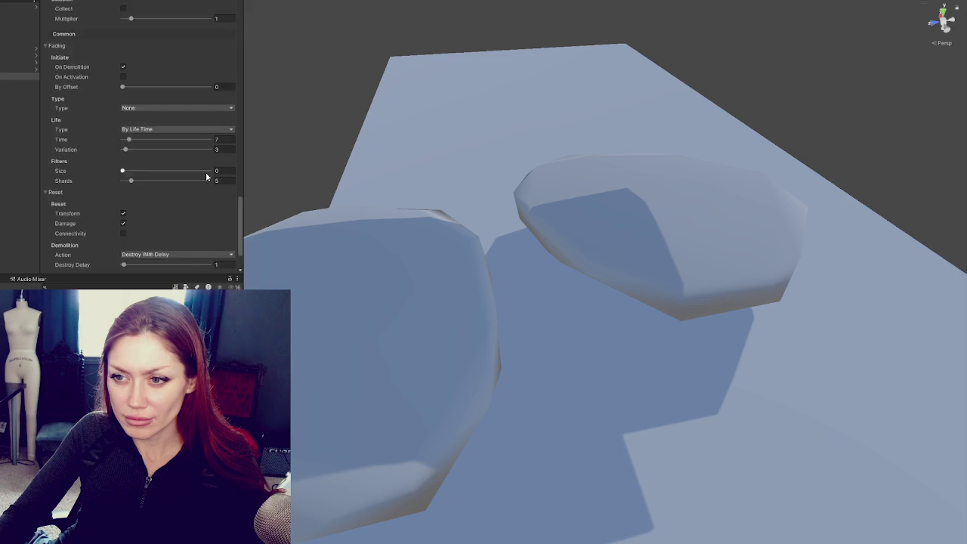
{"action": "scroll", "coordinate": [206, 173], "scroll_direction": "down", "scroll_amount": 5}
{"action": "scroll", "coordinate": [206, 172], "scroll_direction": "down", "scroll_amount": 10}
{"action": "scroll", "coordinate": [188, 147], "scroll_direction": "up", "scroll_amount": 20}
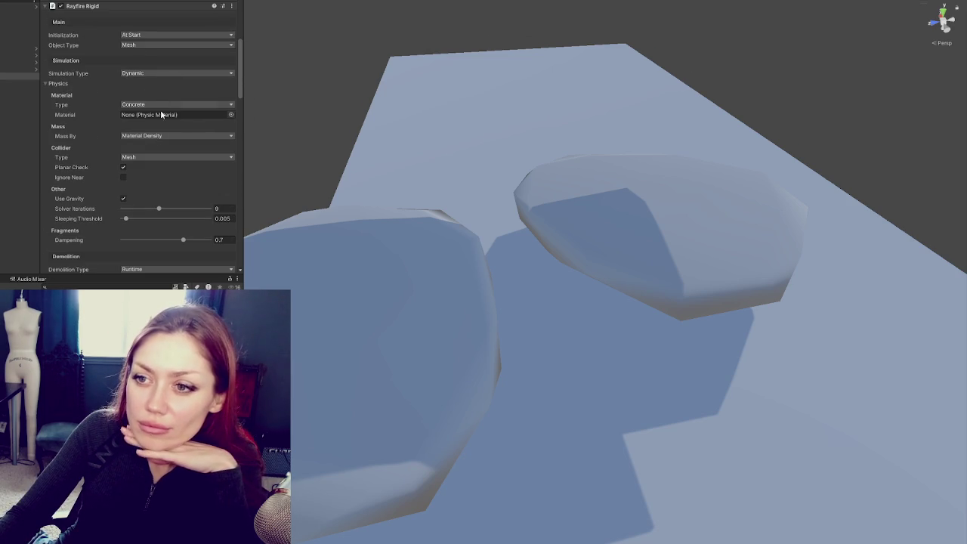
{"action": "left_click", "coordinate": [161, 135]}
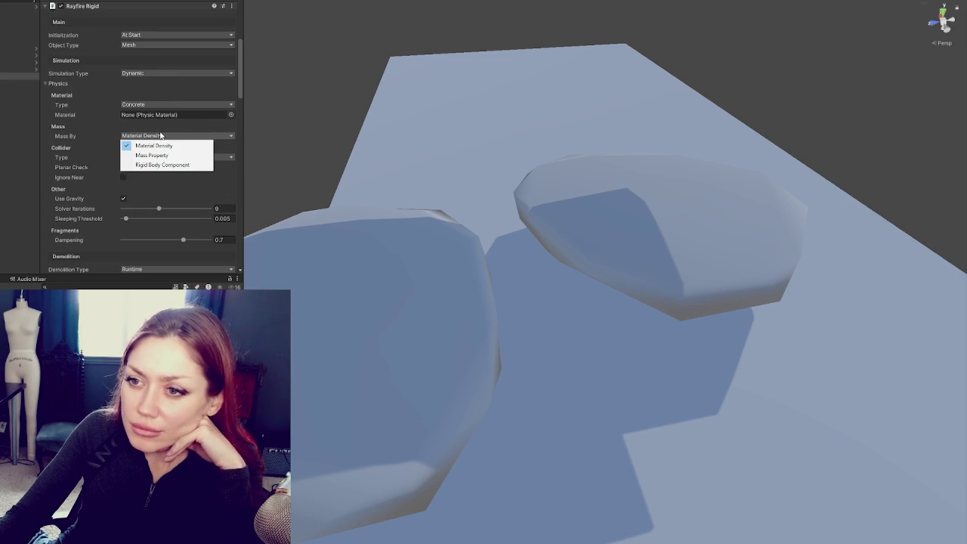
{"action": "left_click", "coordinate": [244, 94]}
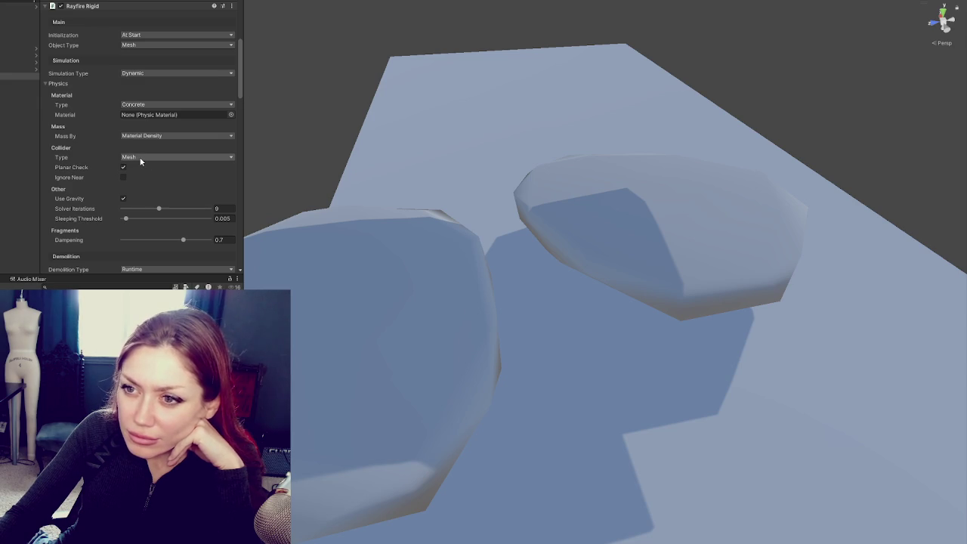
{"action": "mouse_move", "coordinate": [339, 285]}
{"action": "left_mouse_down"}
{"action": "mouse_move", "coordinate": [494, 309]}
{"action": "mouse_move", "coordinate": [503, 234]}
{"action": "left_mouse_up"}
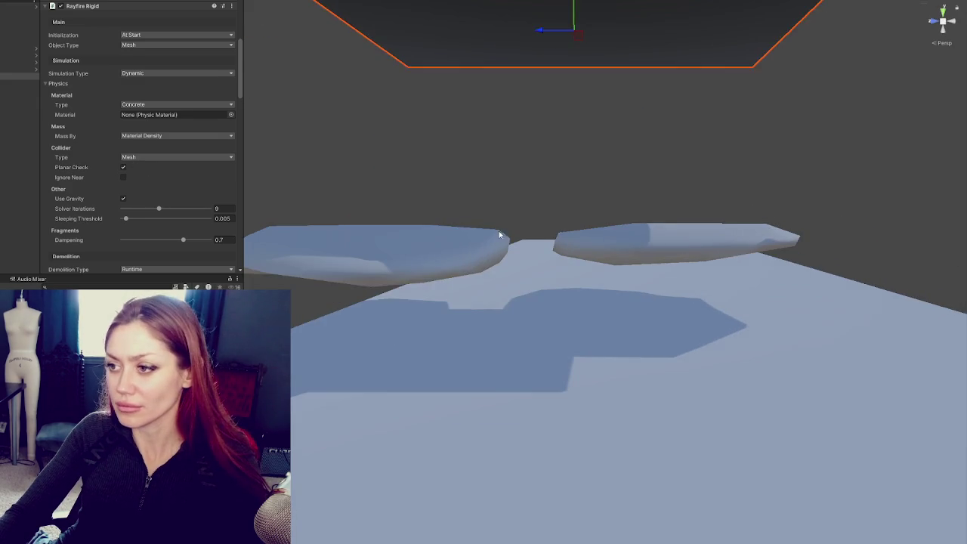
Step: Select both debris rocks, view them up close, then exit Play mode with Ctrl+P
{"action": "left_click", "coordinate": [505, 235]}
{"action": "left_click", "coordinate": [655, 254], "text": "ctrl"}
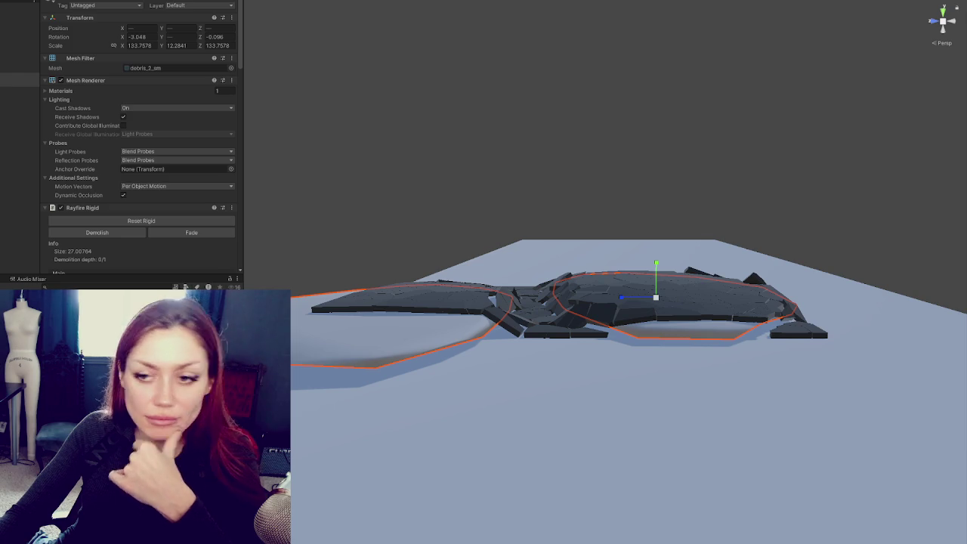
{"action": "mouse_move", "coordinate": [589, 295]}
{"action": "left_mouse_down"}
{"action": "mouse_move", "coordinate": [368, 209]}
{"action": "mouse_move", "coordinate": [518, 201]}
{"action": "mouse_move", "coordinate": [626, 216]}
{"action": "mouse_move", "coordinate": [650, 257]}
{"action": "left_mouse_up"}
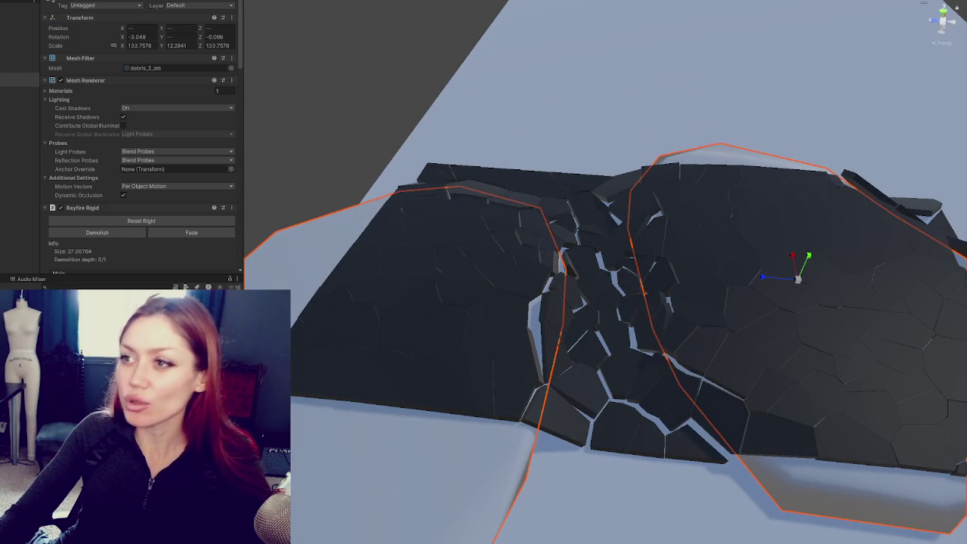
{"action": "key", "text": "ctrl+p"}
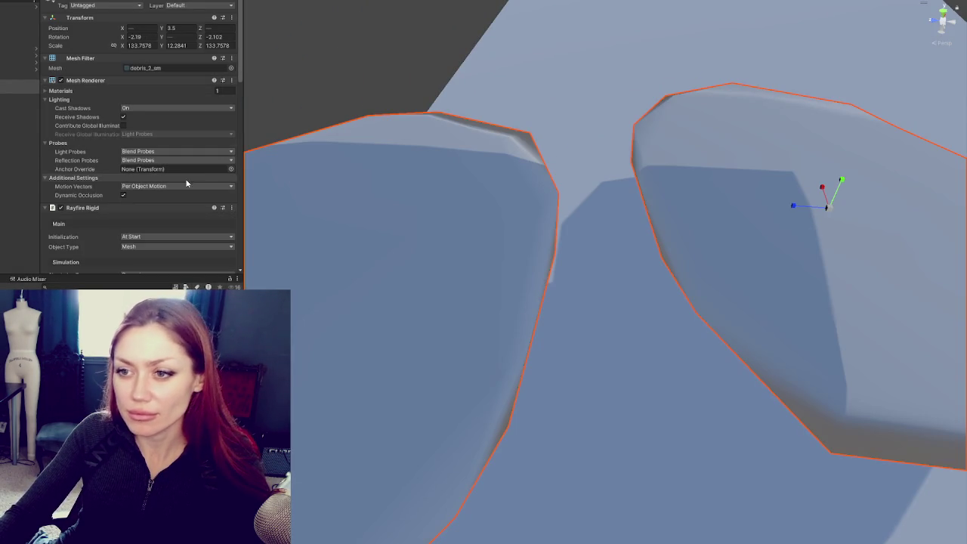
Step: Raise the slab's fragment Variation to 27, adjust Amount, inspect the shatter, and reset
{"action": "scroll", "coordinate": [530, 199], "scroll_direction": "down", "scroll_amount": 6}
{"action": "left_click", "coordinate": [483, 151]}
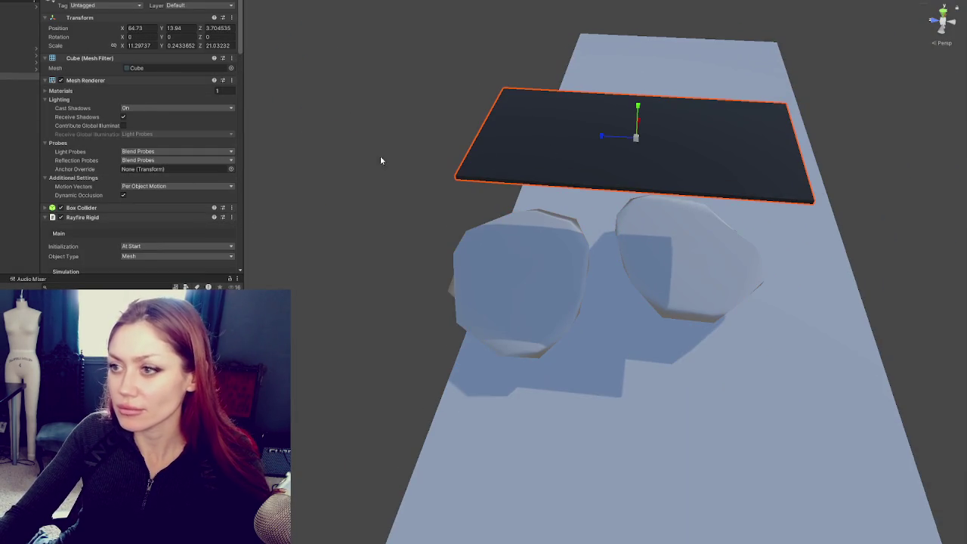
{"action": "scroll", "coordinate": [97, 182], "scroll_direction": "down", "scroll_amount": 5}
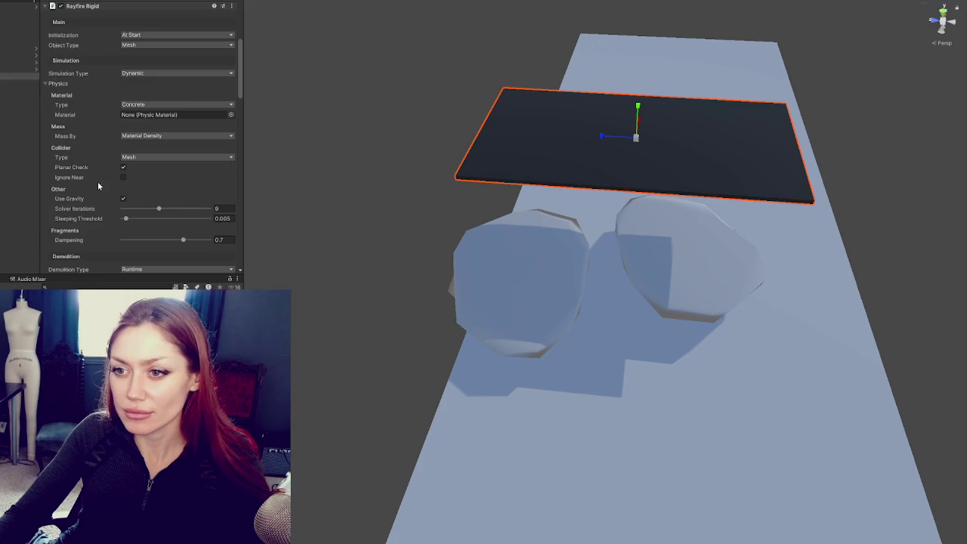
{"action": "scroll", "coordinate": [99, 159], "scroll_direction": "down", "scroll_amount": 3}
{"action": "scroll", "coordinate": [125, 110], "scroll_direction": "up", "scroll_amount": 5}
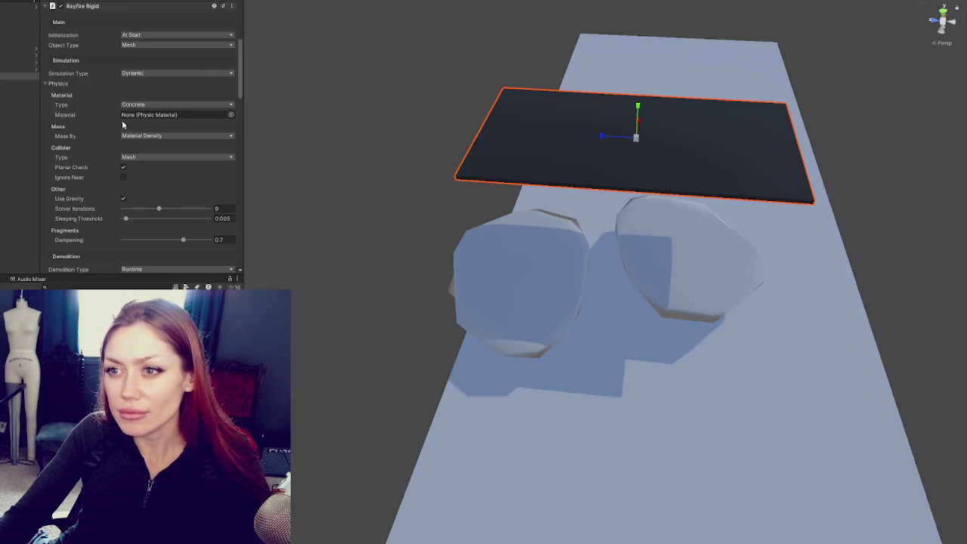
{"action": "scroll", "coordinate": [124, 110], "scroll_direction": "up", "scroll_amount": 5}
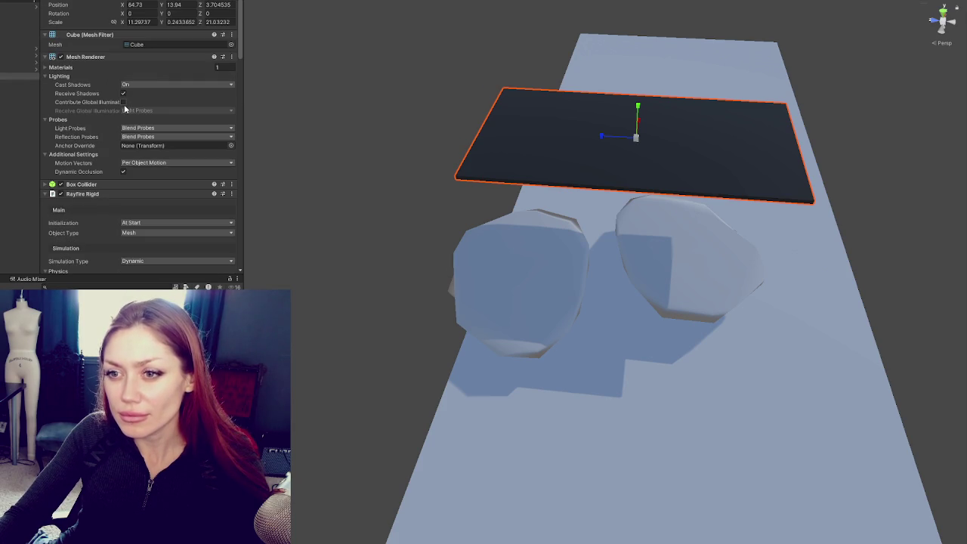
{"action": "scroll", "coordinate": [125, 113], "scroll_direction": "down", "scroll_amount": 10}
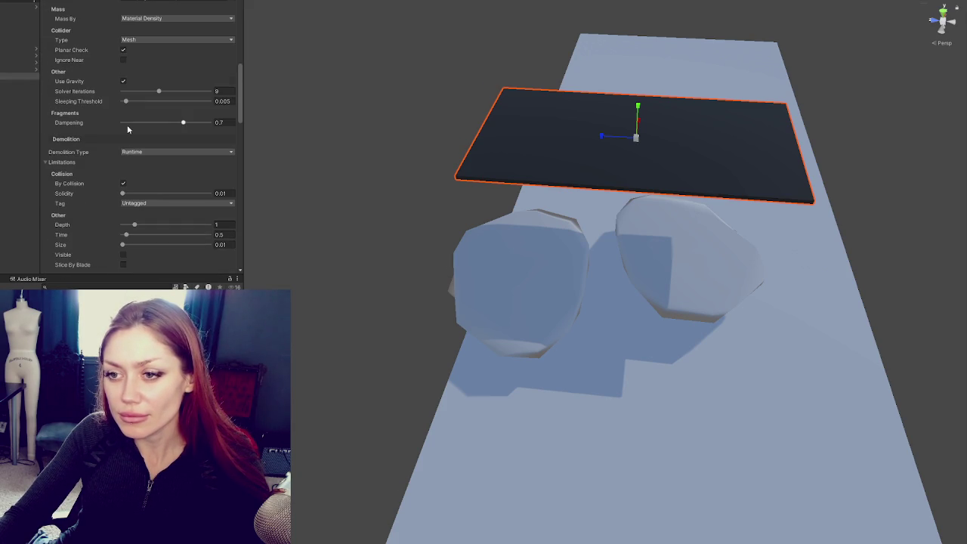
{"action": "scroll", "coordinate": [130, 118], "scroll_direction": "down", "scroll_amount": 10}
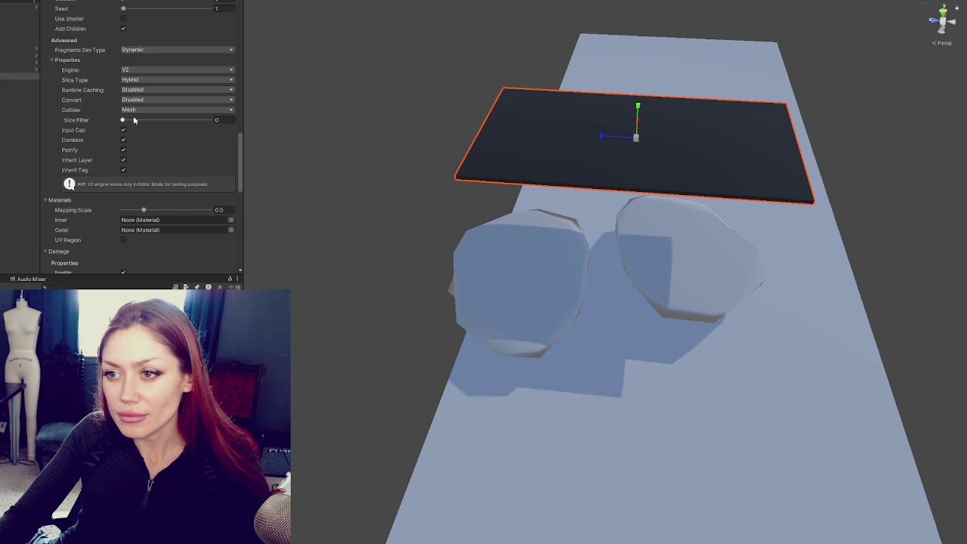
{"action": "scroll", "coordinate": [135, 195], "scroll_direction": "up", "scroll_amount": 5}
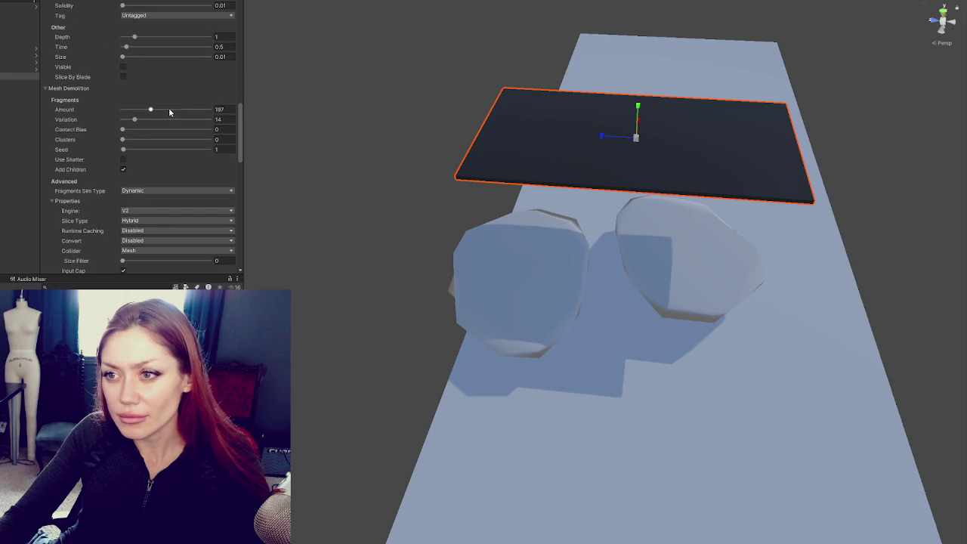
{"action": "left_click_drag", "start_coordinate": [136, 119], "coordinate": [146, 120]}
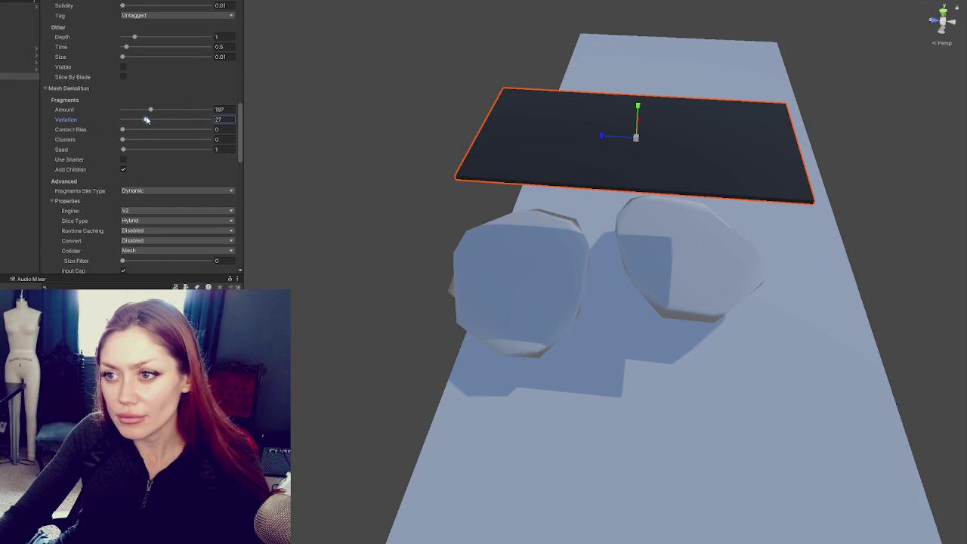
{"action": "left_click", "coordinate": [156, 110]}
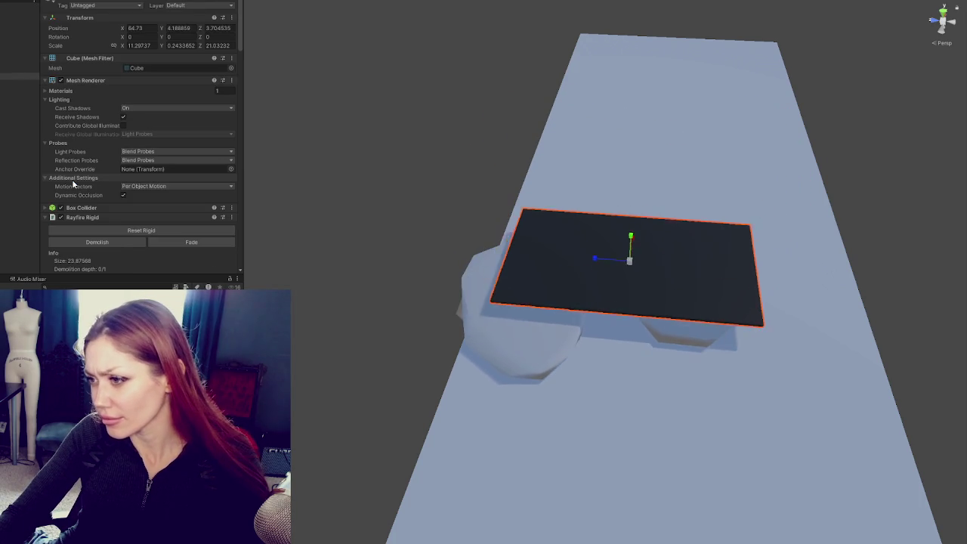
{"action": "mouse_move", "coordinate": [643, 279]}
{"action": "left_mouse_down"}
{"action": "mouse_move", "coordinate": [708, 308]}
{"action": "mouse_move", "coordinate": [492, 263]}
{"action": "mouse_move", "coordinate": [682, 233]}
{"action": "mouse_move", "coordinate": [656, 253]}
{"action": "left_mouse_up"}
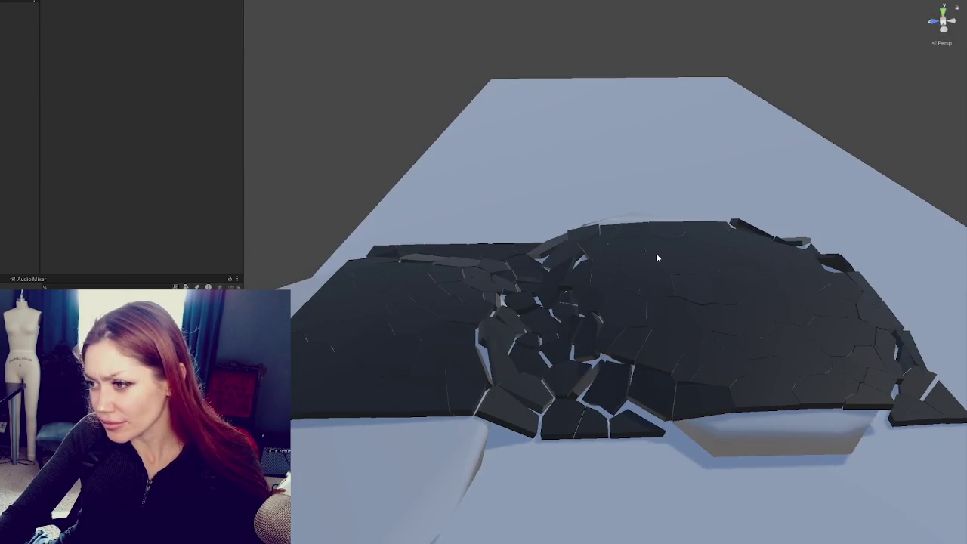
{"action": "left_click", "coordinate": [478, 7]}
Step: Raise fragment Variation to 56, run the drop test, inspect the debris, and stop it
{"action": "left_click", "coordinate": [20, 76]}
{"action": "scroll", "coordinate": [141, 151], "scroll_direction": "down", "scroll_amount": 1}
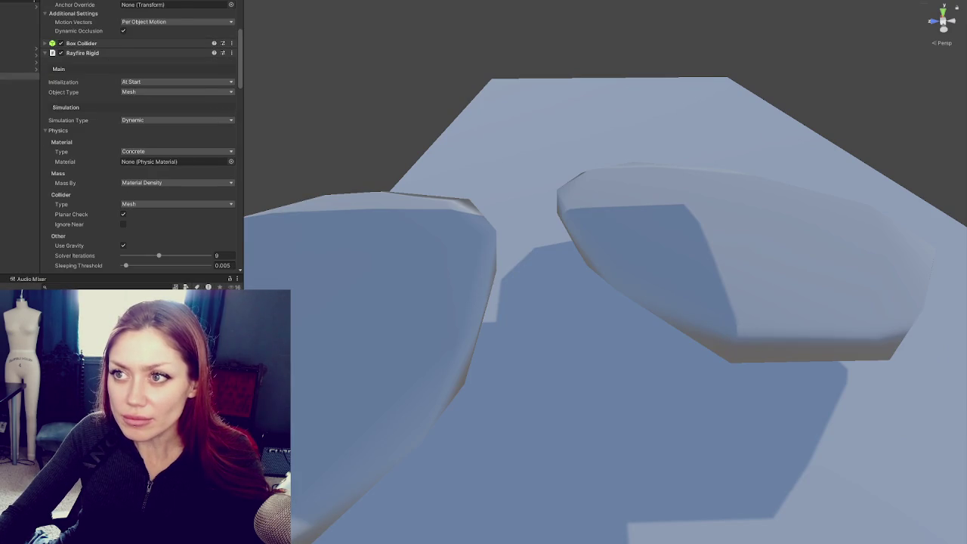
{"action": "scroll", "coordinate": [192, 83], "scroll_direction": "down", "scroll_amount": 5}
{"action": "scroll", "coordinate": [155, 117], "scroll_direction": "down", "scroll_amount": 5}
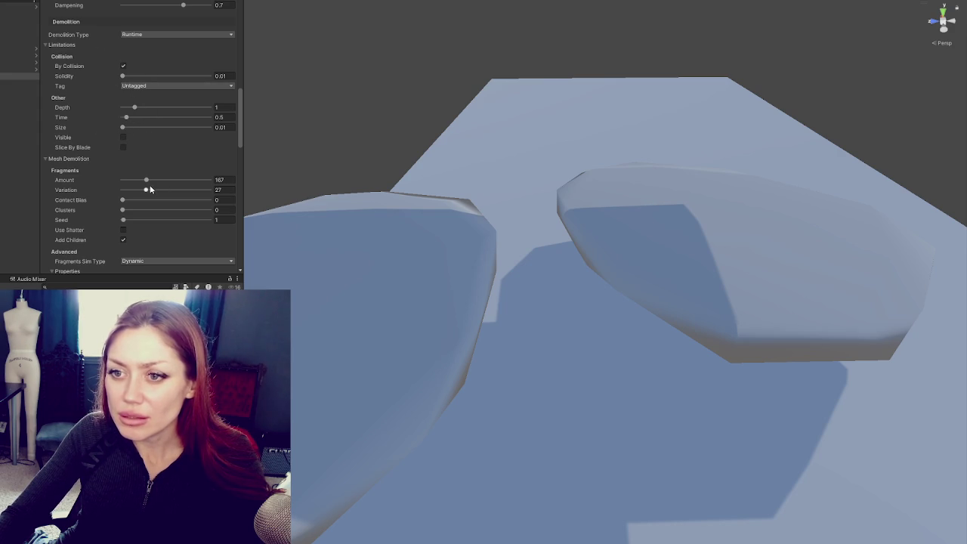
{"action": "left_click_drag", "start_coordinate": [153, 190], "coordinate": [171, 192]}
{"action": "key", "text": "ctrl+p"}
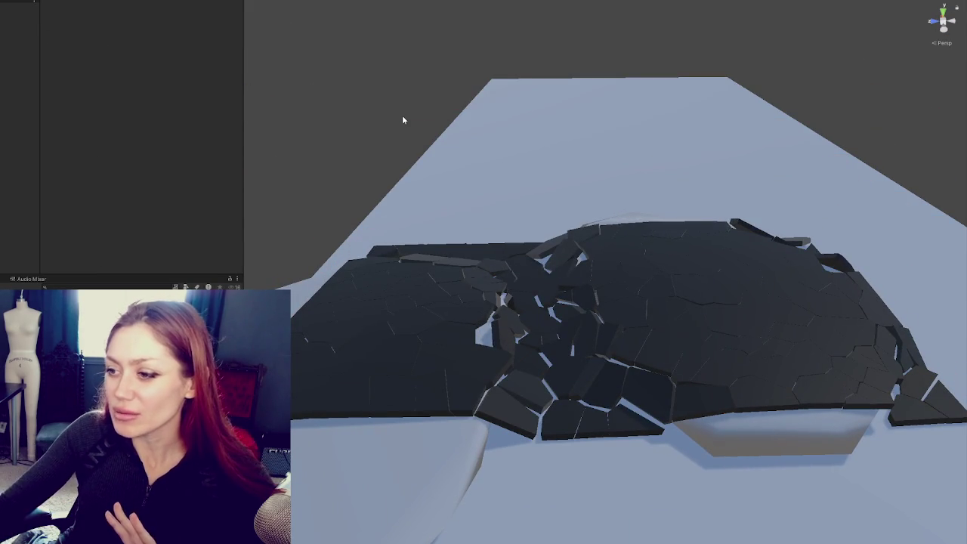
{"action": "mouse_move", "coordinate": [648, 210]}
{"action": "left_mouse_down"}
{"action": "mouse_move", "coordinate": [620, 264]}
{"action": "mouse_move", "coordinate": [641, 255]}
{"action": "mouse_move", "coordinate": [523, 23]}
{"action": "left_mouse_up"}
{"action": "key", "text": "ctrl+p"}
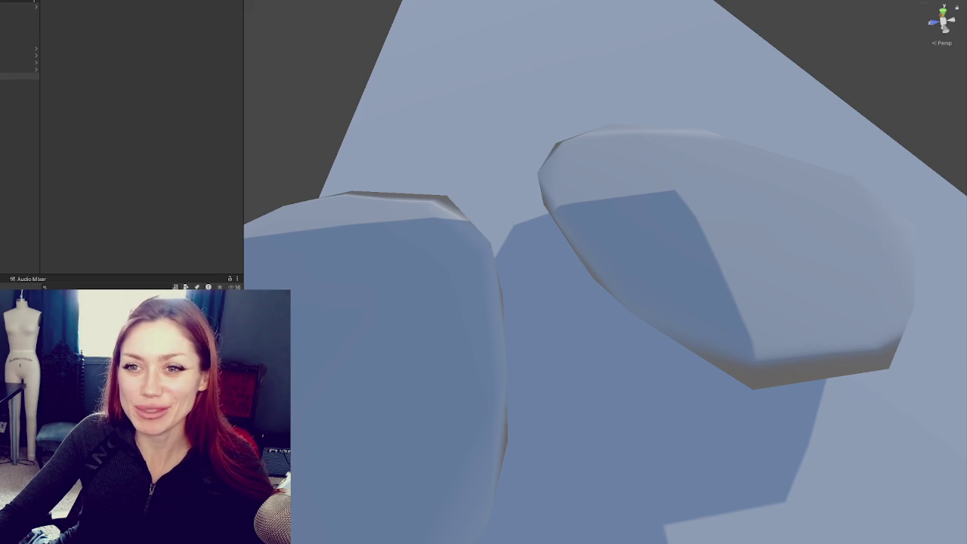
Step: Push fragment Variation up to 76 and rerun the simulation
{"action": "scroll", "coordinate": [121, 144], "scroll_direction": "down", "scroll_amount": 5}
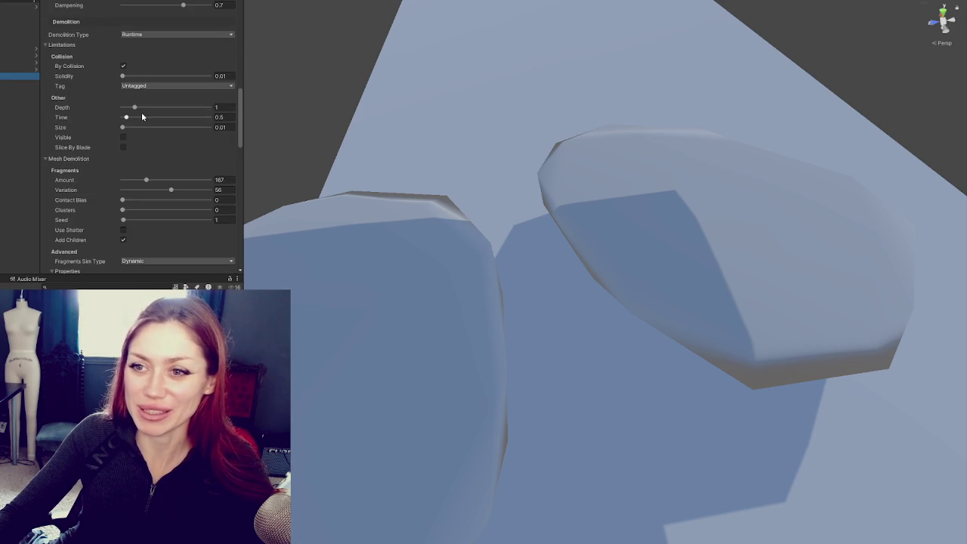
{"action": "left_click", "coordinate": [183, 188]}
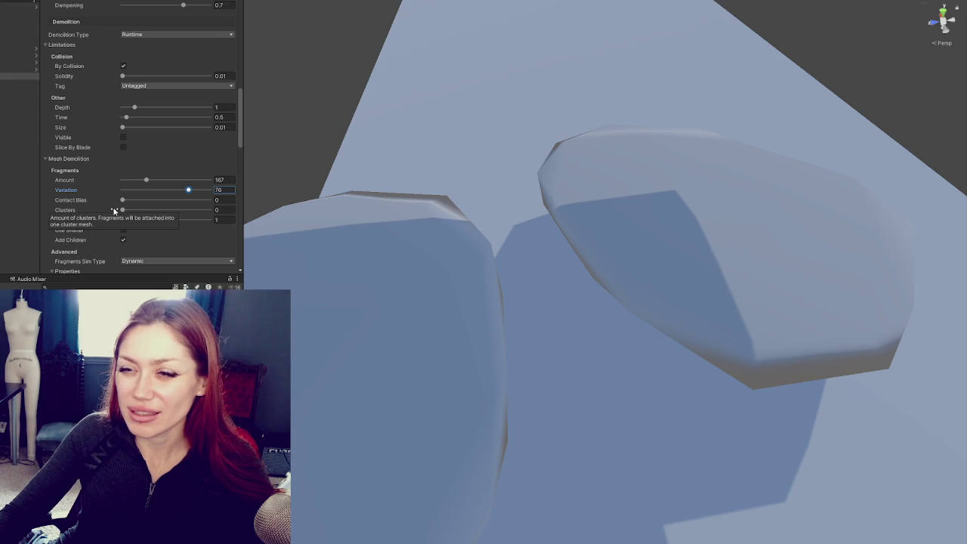
{"action": "key", "text": "ctrl+p"}
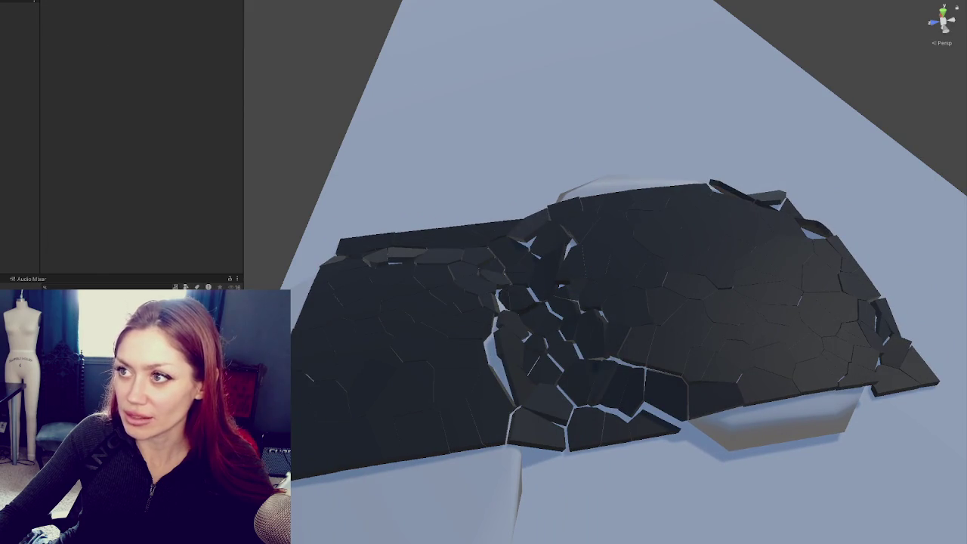
Step: Raise Contact Bias to 0.06, inspect the fractured slab, and reset the scene
{"action": "key", "text": "ctrl+p"}
{"action": "scroll", "coordinate": [111, 155], "scroll_direction": "down", "scroll_amount": 3}
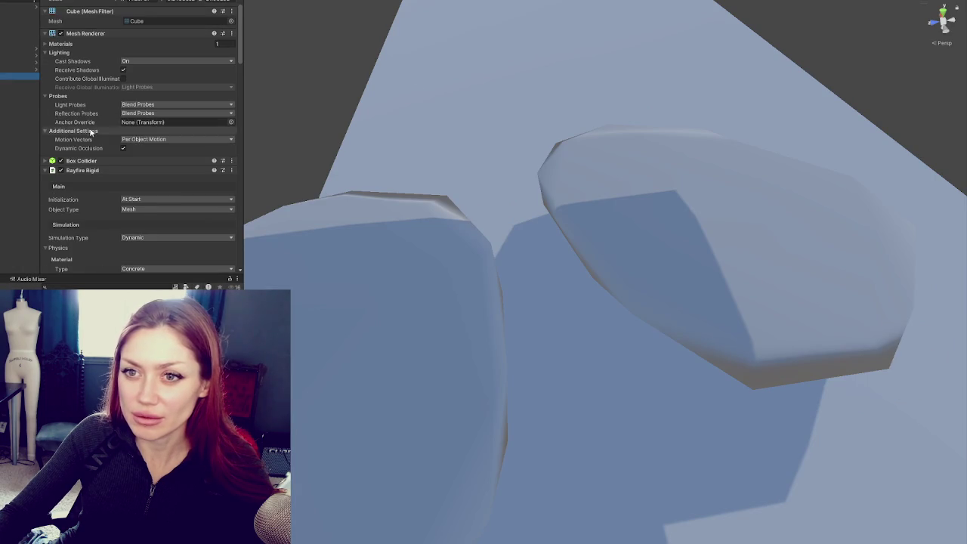
{"action": "scroll", "coordinate": [95, 170], "scroll_direction": "down", "scroll_amount": 10}
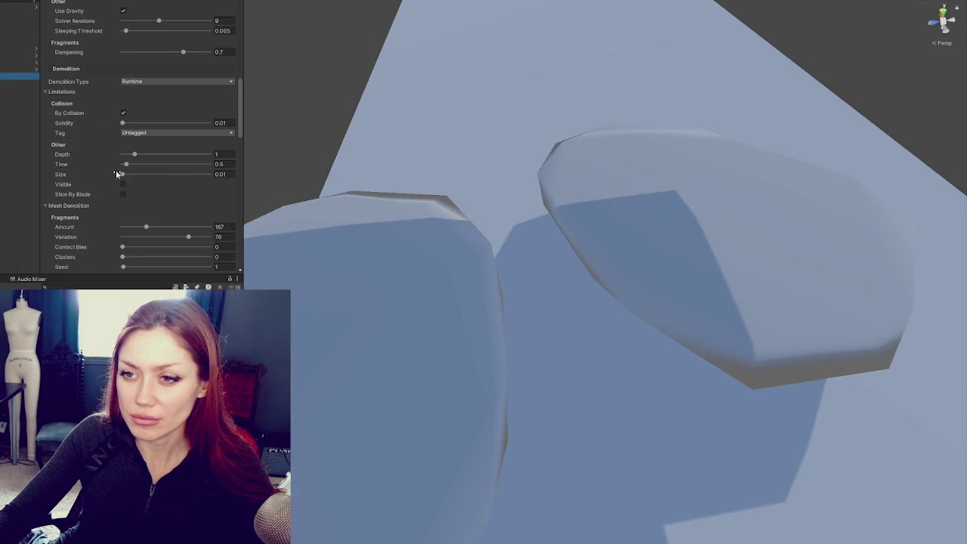
{"action": "scroll", "coordinate": [152, 109], "scroll_direction": "down", "scroll_amount": 7}
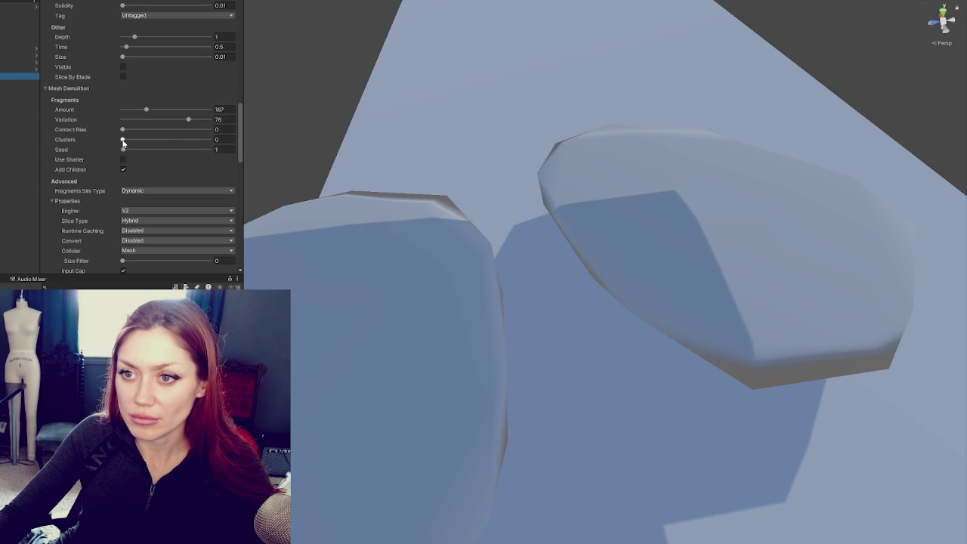
{"action": "left_click_drag", "start_coordinate": [125, 134], "coordinate": [129, 132]}
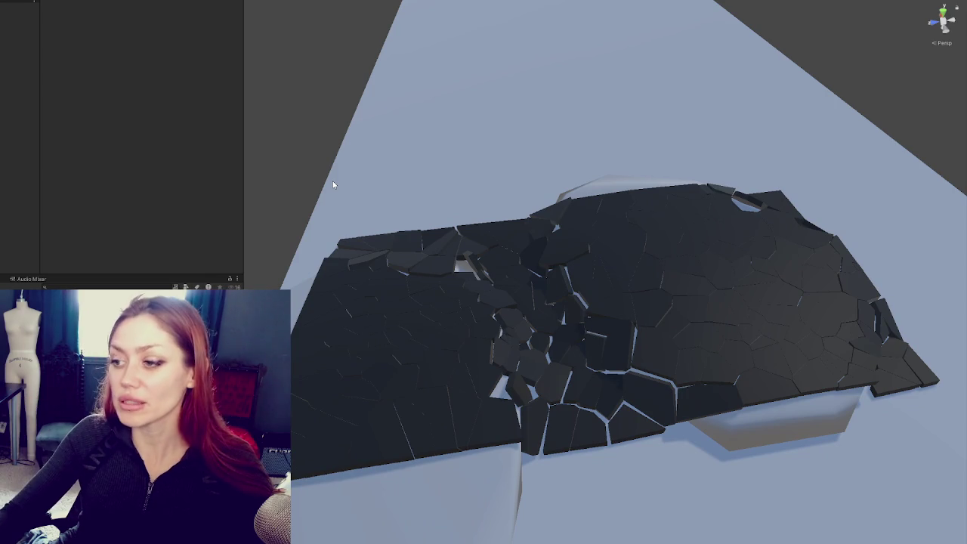
{"action": "left_click_drag", "start_coordinate": [332, 184], "coordinate": [535, 231]}
{"action": "left_click", "coordinate": [493, 2]}
Step: Set fragment Amount 295, Variation 82 and Contact Bias 0.236, then rerun the simulation
{"action": "scroll", "coordinate": [111, 132], "scroll_direction": "down", "scroll_amount": 10}
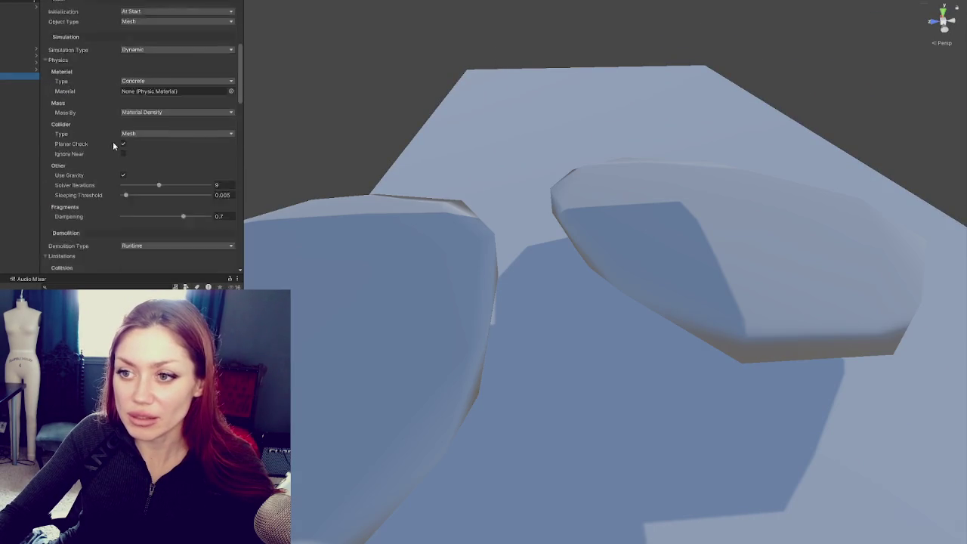
{"action": "left_click_drag", "start_coordinate": [137, 200], "coordinate": [139, 201]}
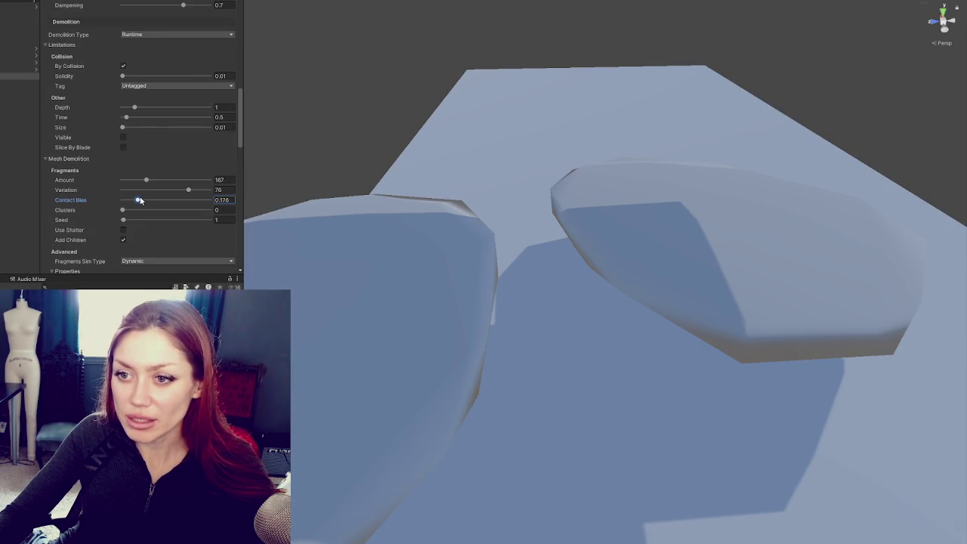
{"action": "left_click", "coordinate": [164, 180]}
{"action": "left_click", "coordinate": [193, 190]}
{"action": "left_click", "coordinate": [164, 180]}
{"action": "left_click", "coordinate": [145, 201]}
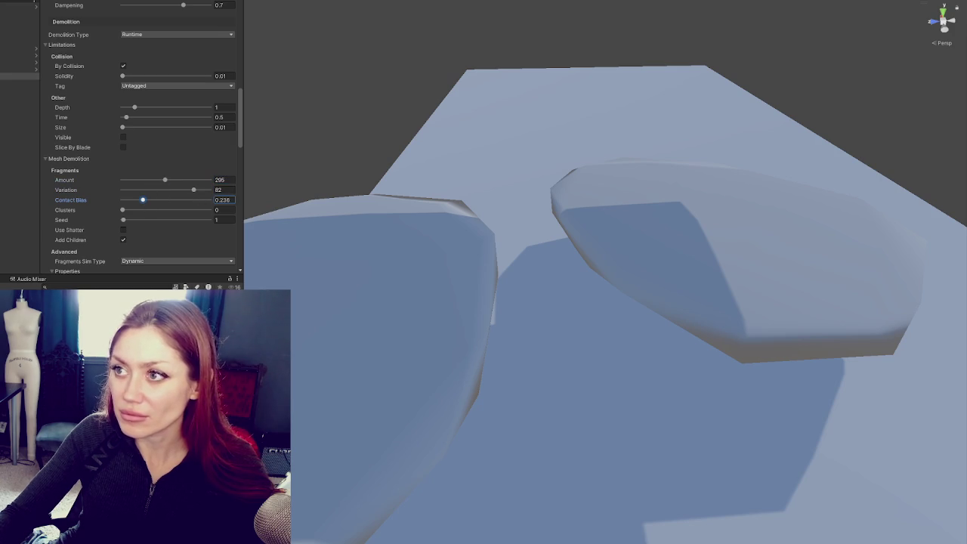
{"action": "key", "text": "ctrl+p"}
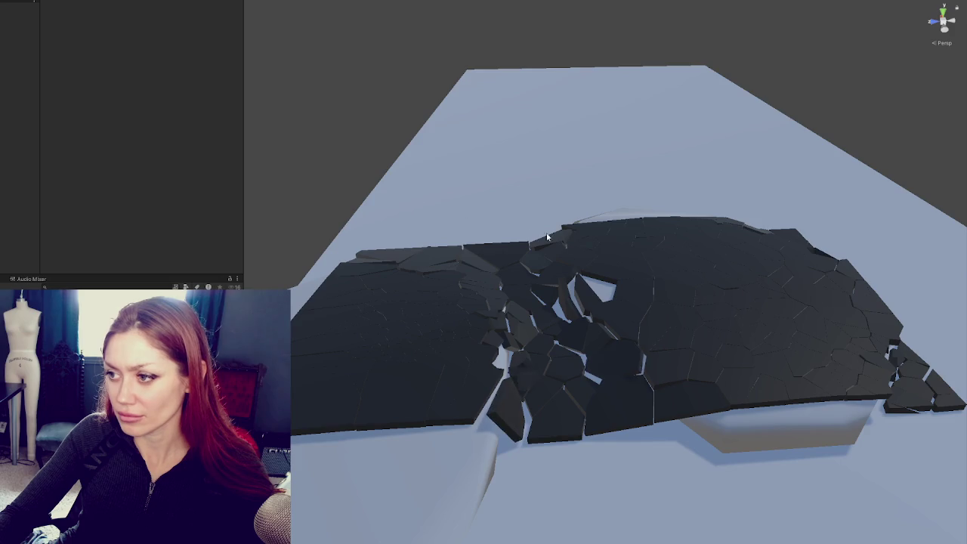
Step: Reset, set Amount 343, Variation 92 and Contact Bias 0.38, and inspect the 394-fragment shatter
{"action": "mouse_move", "coordinate": [420, 206]}
{"action": "left_mouse_down"}
{"action": "mouse_move", "coordinate": [729, 270]}
{"action": "mouse_move", "coordinate": [635, 224]}
{"action": "mouse_move", "coordinate": [633, 287]}
{"action": "mouse_move", "coordinate": [730, 371]}
{"action": "mouse_move", "coordinate": [710, 383]}
{"action": "mouse_move", "coordinate": [602, 199]}
{"action": "left_mouse_up"}
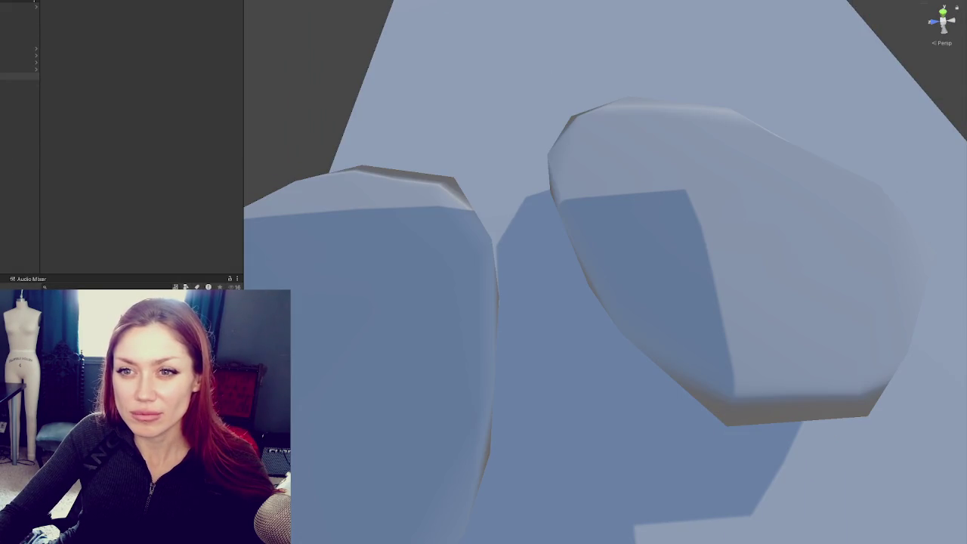
{"action": "left_click", "coordinate": [23, 76]}
{"action": "left_click", "coordinate": [19, 98]}
{"action": "scroll", "coordinate": [151, 189], "scroll_direction": "down", "scroll_amount": 10}
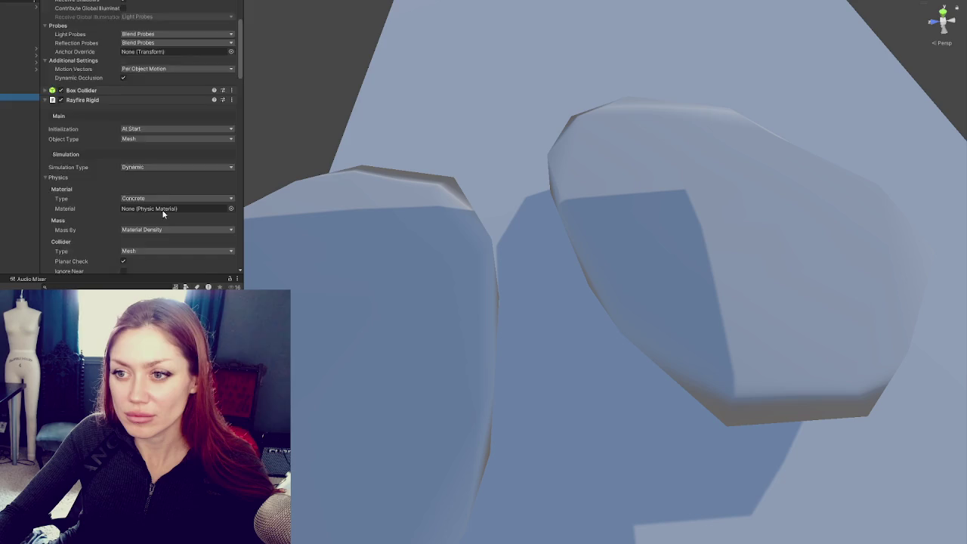
{"action": "scroll", "coordinate": [146, 198], "scroll_direction": "down", "scroll_amount": 5}
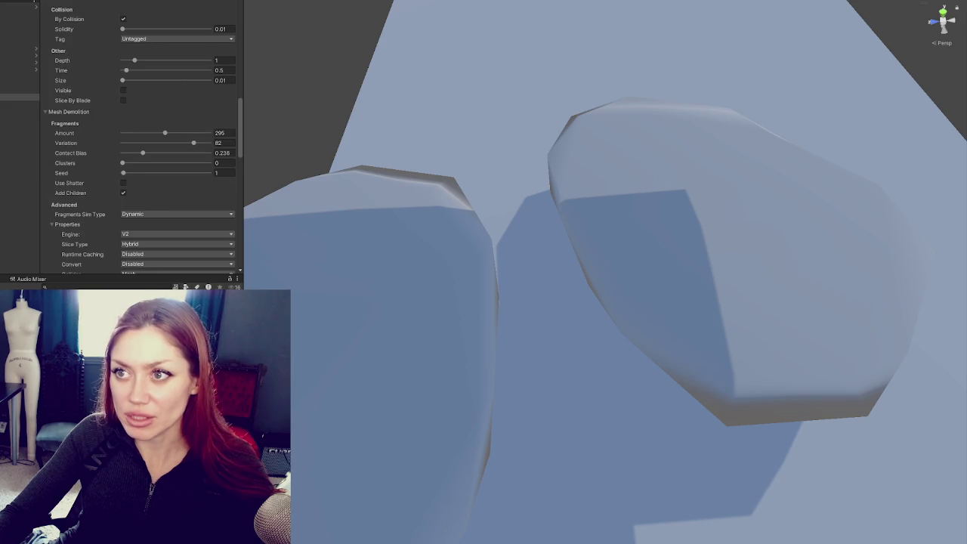
{"action": "scroll", "coordinate": [187, 147], "scroll_direction": "down", "scroll_amount": 4}
{"action": "scroll", "coordinate": [176, 135], "scroll_direction": "down", "scroll_amount": 3}
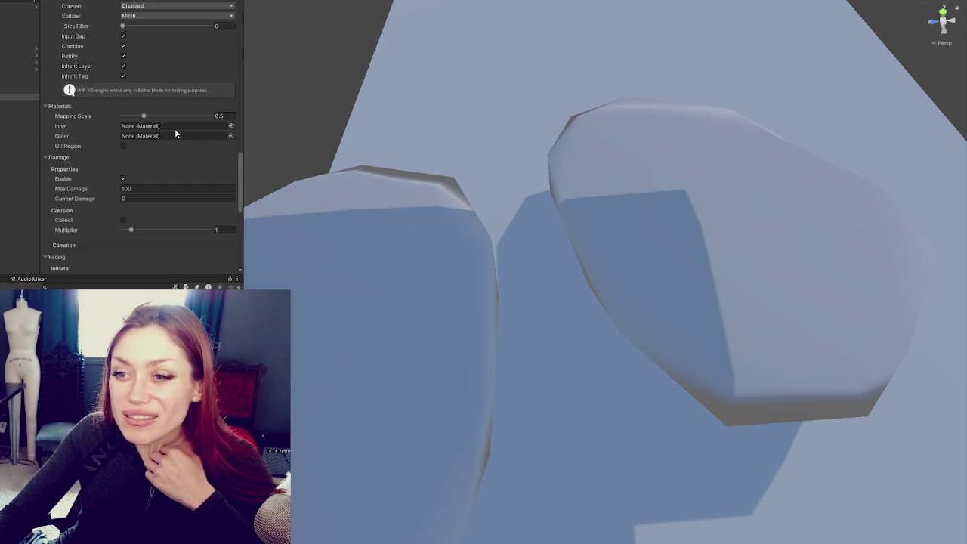
{"action": "scroll", "coordinate": [170, 119], "scroll_direction": "up", "scroll_amount": 5}
{"action": "mouse_move", "coordinate": [144, 106]}
{"action": "left_mouse_down"}
{"action": "mouse_move", "coordinate": [202, 96]}
{"action": "mouse_move", "coordinate": [172, 87]}
{"action": "left_mouse_up"}
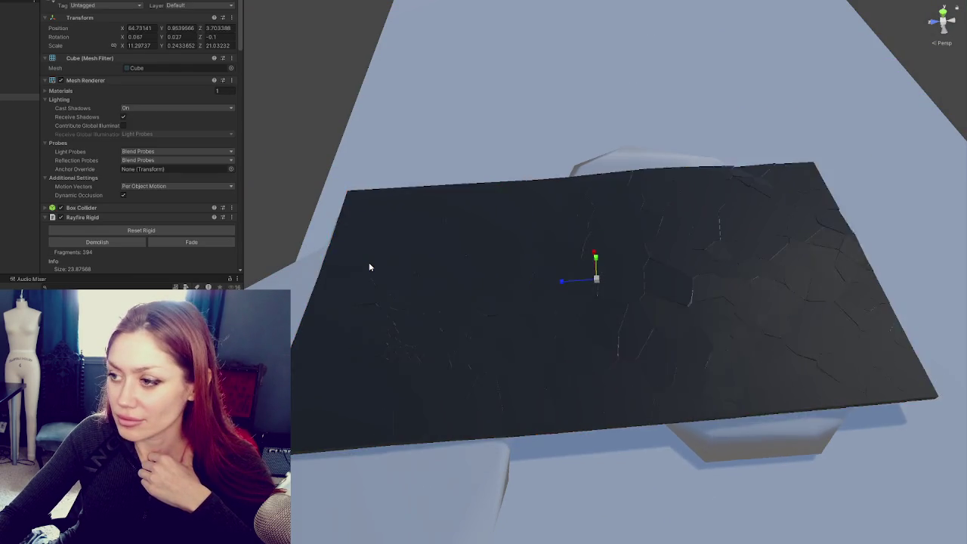
{"action": "mouse_move", "coordinate": [369, 266]}
{"action": "left_mouse_down"}
{"action": "mouse_move", "coordinate": [438, 259]}
{"action": "mouse_move", "coordinate": [606, 300]}
{"action": "mouse_move", "coordinate": [475, 192]}
{"action": "mouse_move", "coordinate": [601, 169]}
{"action": "mouse_move", "coordinate": [744, 190]}
{"action": "mouse_move", "coordinate": [848, 231]}
{"action": "mouse_move", "coordinate": [853, 318]}
{"action": "mouse_move", "coordinate": [758, 383]}
{"action": "mouse_move", "coordinate": [586, 339]}
{"action": "mouse_move", "coordinate": [567, 222]}
{"action": "mouse_move", "coordinate": [722, 319]}
{"action": "left_mouse_up"}
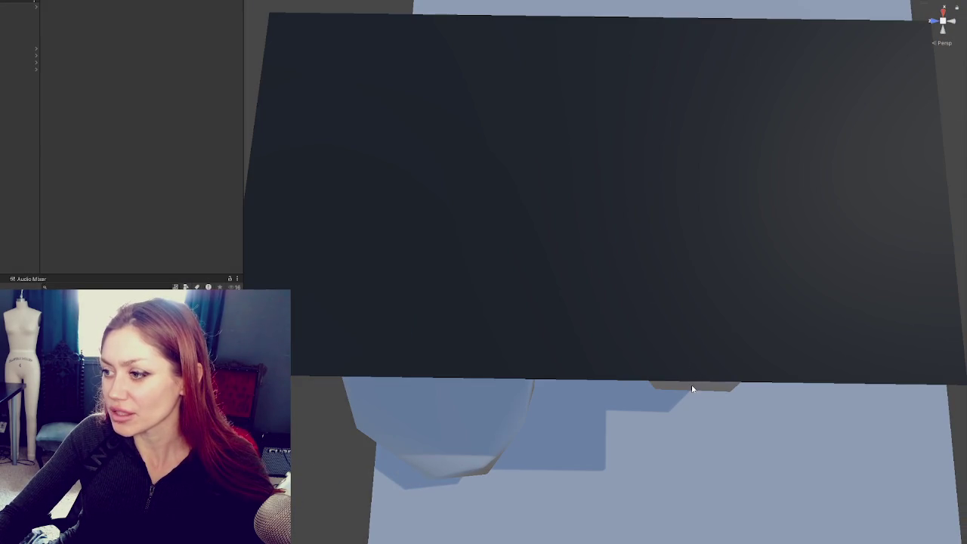
Step: Slide the left debris rock along X and shift the right rock further right under the slab
{"action": "left_click", "coordinate": [691, 388]}
{"action": "scroll", "coordinate": [710, 275], "scroll_direction": "down", "scroll_amount": 3}
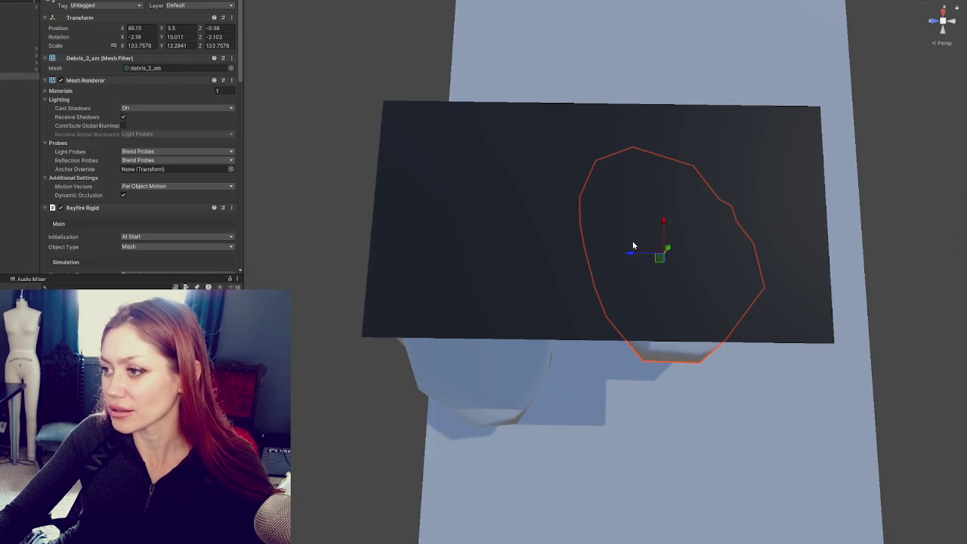
{"action": "left_click_drag", "start_coordinate": [633, 256], "coordinate": [697, 267]}
{"action": "key", "text": "e"}
{"action": "left_click", "coordinate": [514, 371]}
{"action": "key", "text": "w"}
{"action": "mouse_move", "coordinate": [483, 284]}
{"action": "left_mouse_down"}
{"action": "mouse_move", "coordinate": [507, 219]}
{"action": "mouse_move", "coordinate": [447, 247]}
{"action": "mouse_move", "coordinate": [459, 248]}
{"action": "left_mouse_up"}
{"action": "left_click", "coordinate": [660, 259]}
{"action": "left_click_drag", "start_coordinate": [660, 259], "coordinate": [707, 255]}
{"action": "scroll", "coordinate": [130, 125], "scroll_direction": "down", "scroll_amount": 15}
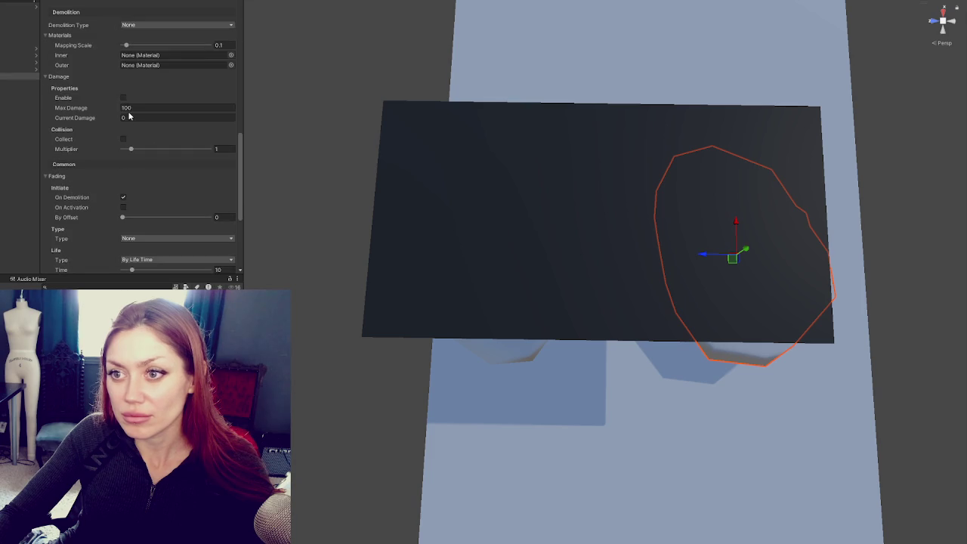
{"action": "scroll", "coordinate": [124, 163], "scroll_direction": "up", "scroll_amount": 15}
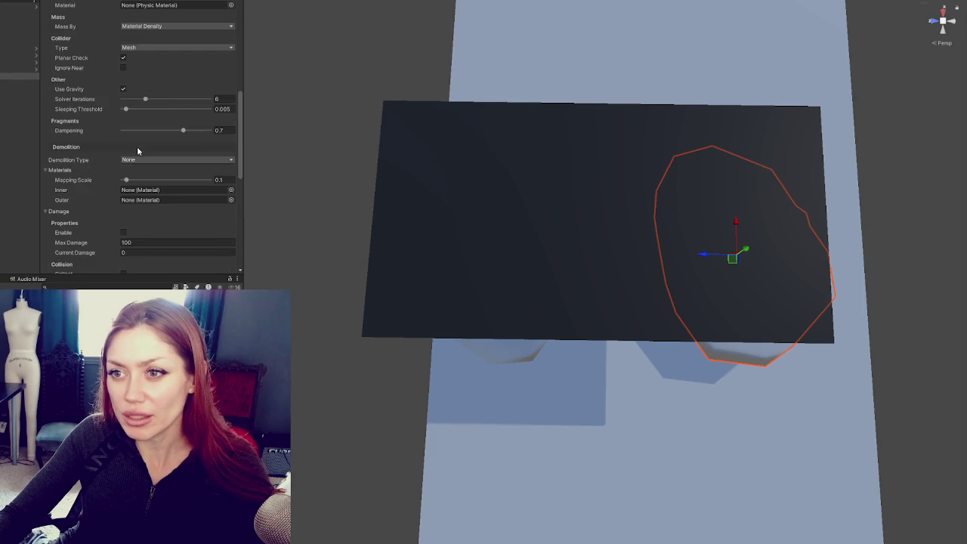
{"action": "scroll", "coordinate": [138, 140], "scroll_direction": "down", "scroll_amount": 5}
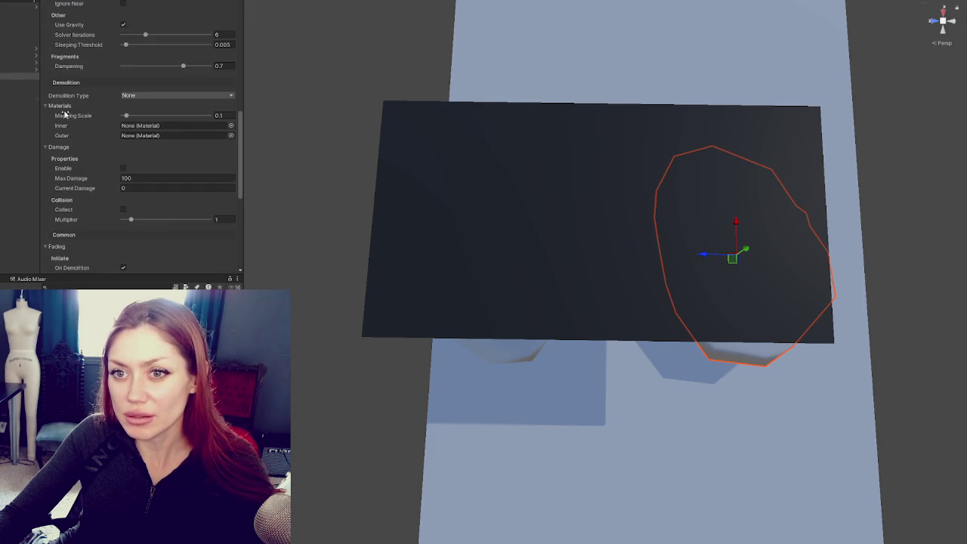
{"action": "scroll", "coordinate": [121, 155], "scroll_direction": "down", "scroll_amount": 5}
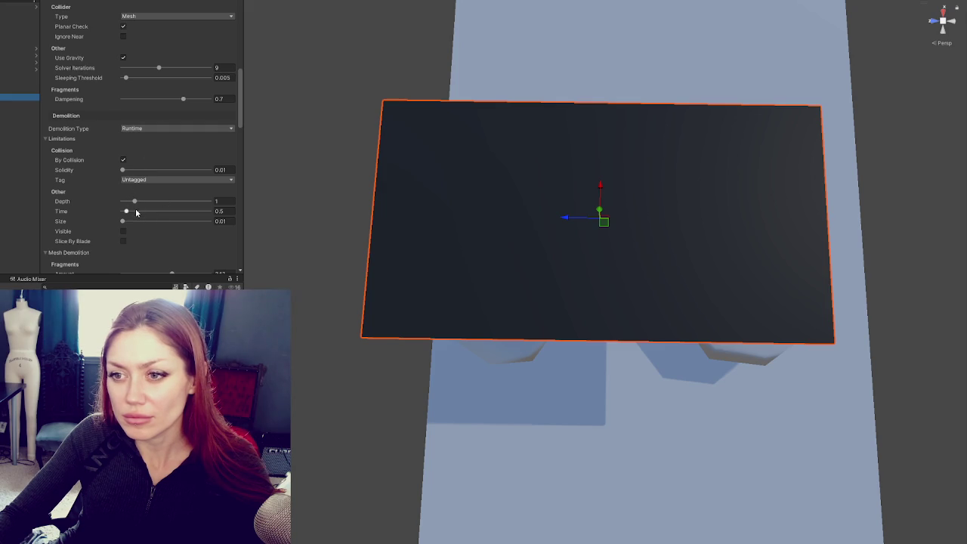
Step: Collapse the Rayfire Rigid sections (Limitations, Mesh Demolition, Materials, Damage, Fading), keeping Physics expanded
{"action": "scroll", "coordinate": [134, 203], "scroll_direction": "up", "scroll_amount": 5}
{"action": "scroll", "coordinate": [130, 181], "scroll_direction": "down", "scroll_amount": 4}
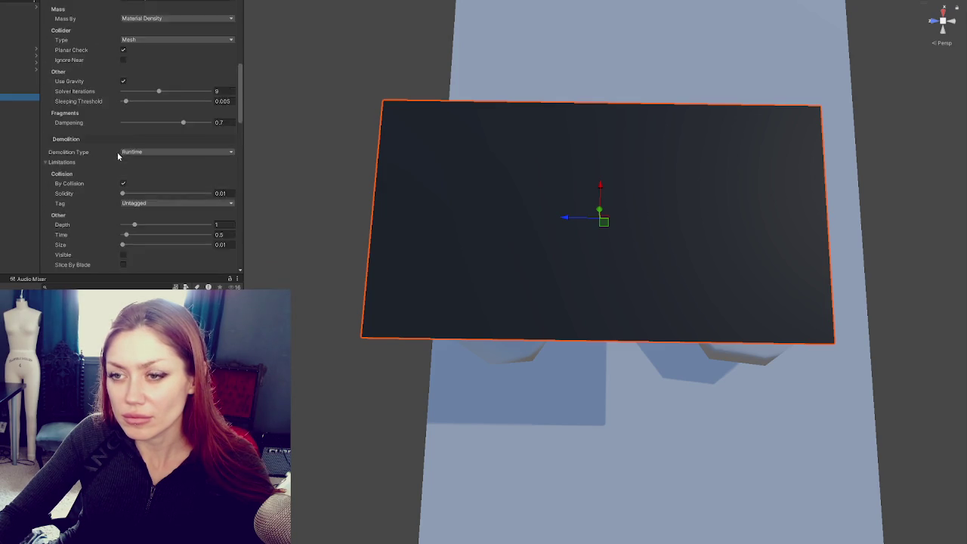
{"action": "scroll", "coordinate": [117, 152], "scroll_direction": "up", "scroll_amount": 8}
{"action": "left_click", "coordinate": [93, 76]}
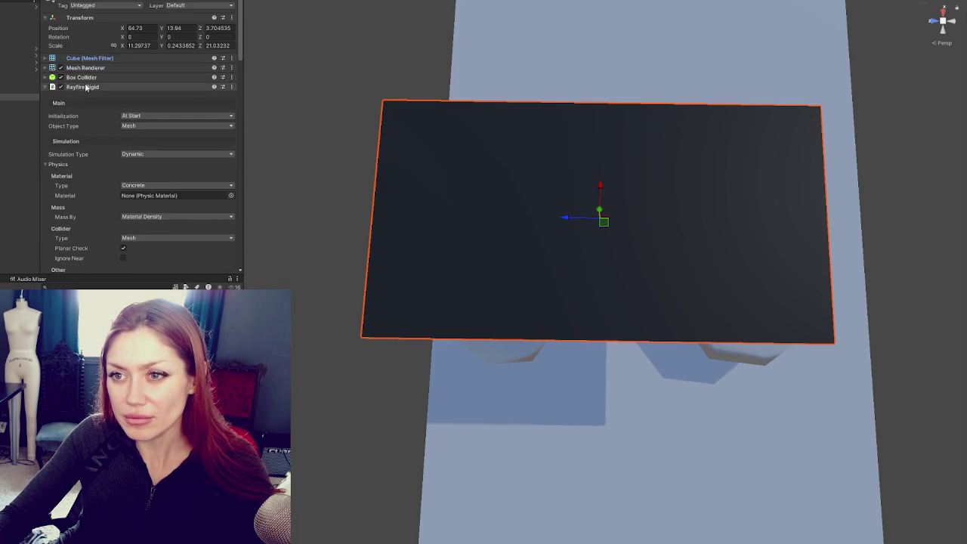
{"action": "scroll", "coordinate": [86, 87], "scroll_direction": "down", "scroll_amount": 10}
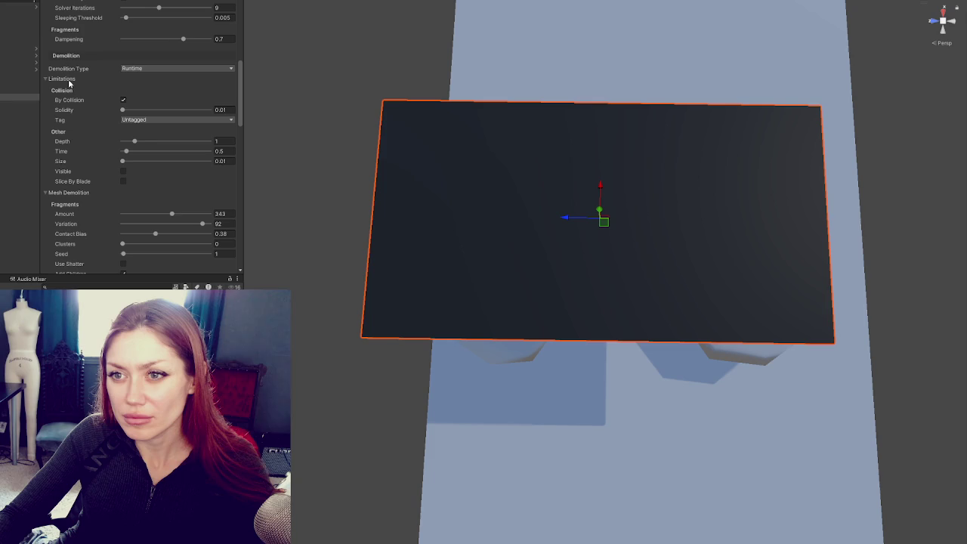
{"action": "left_click", "coordinate": [68, 79]}
{"action": "left_click", "coordinate": [67, 89]}
{"action": "left_click", "coordinate": [67, 99]}
{"action": "left_click", "coordinate": [65, 109]}
{"action": "left_click", "coordinate": [60, 137]}
{"action": "scroll", "coordinate": [65, 139], "scroll_direction": "up", "scroll_amount": 5}
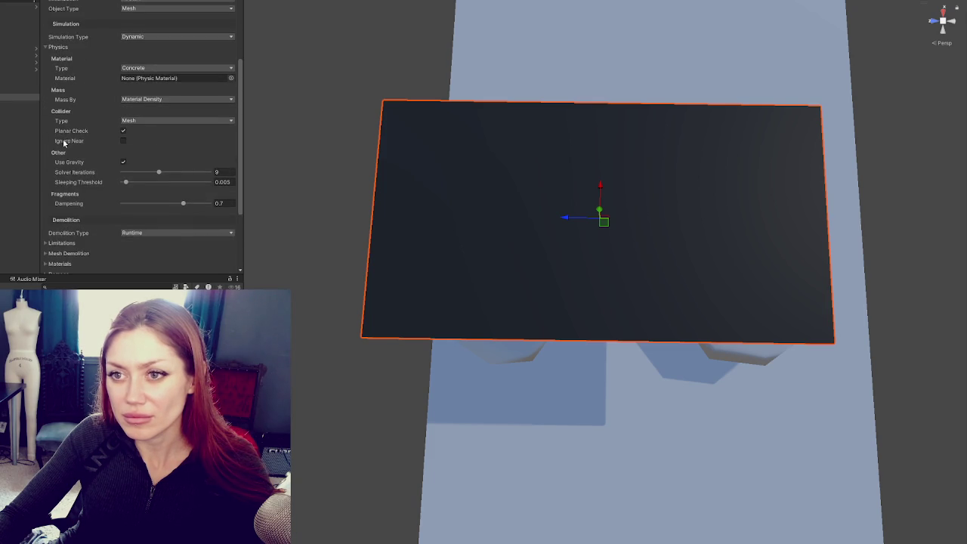
{"action": "left_click", "coordinate": [54, 48]}
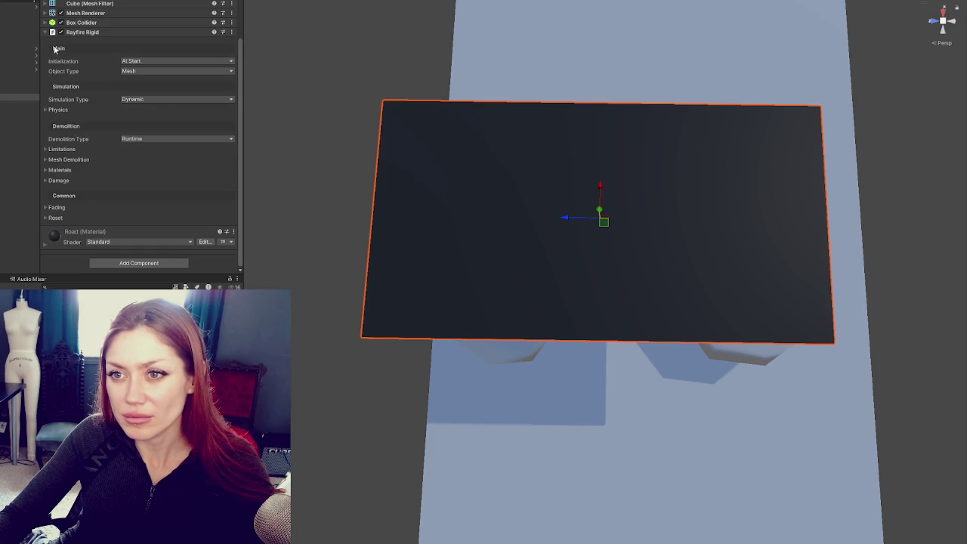
{"action": "left_click", "coordinate": [58, 110]}
Step: Keep mass by Material Density and raise Solver Iterations from 9 to 11
{"action": "left_click", "coordinate": [136, 163]}
{"action": "left_click", "coordinate": [138, 166]}
{"action": "scroll", "coordinate": [137, 189], "scroll_direction": "down", "scroll_amount": 1}
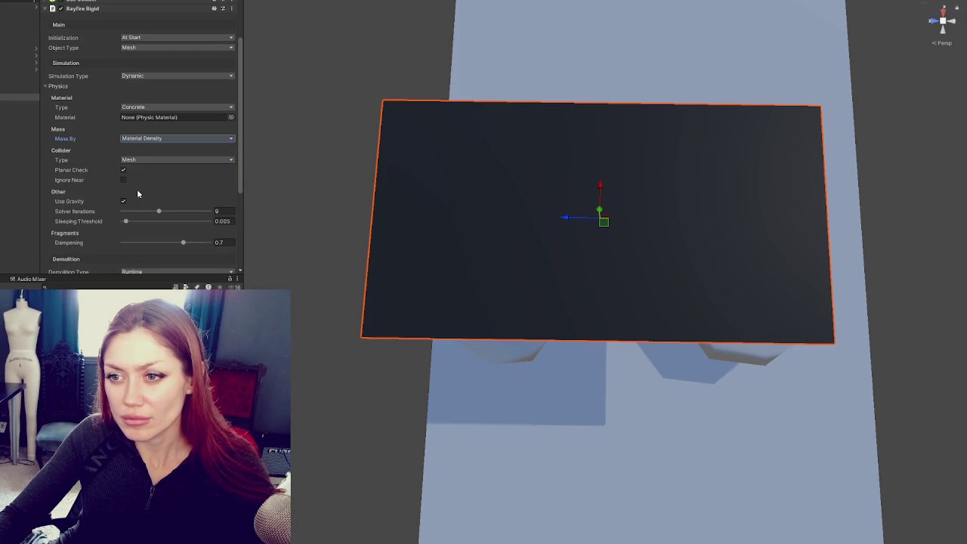
{"action": "scroll", "coordinate": [138, 190], "scroll_direction": "down", "scroll_amount": 2}
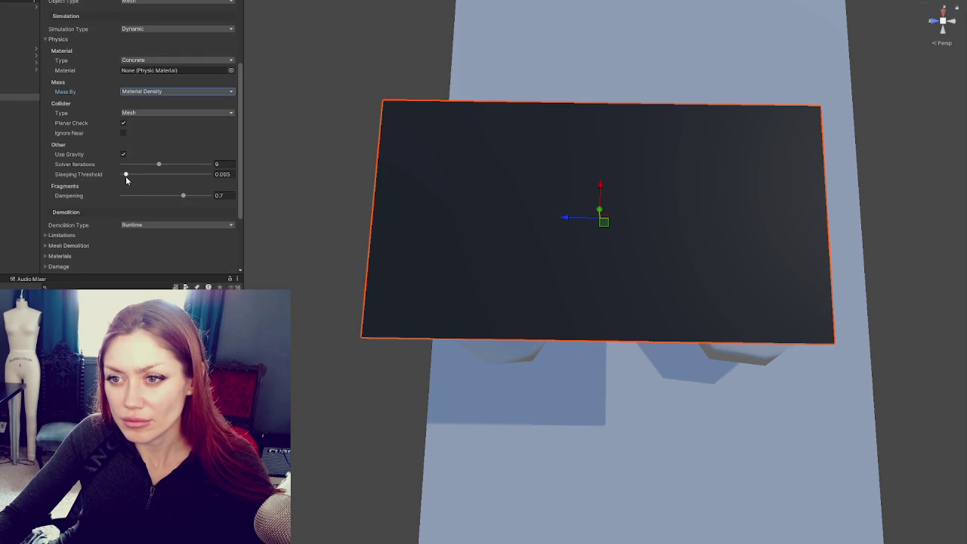
{"action": "left_click_drag", "start_coordinate": [155, 166], "coordinate": [168, 164]}
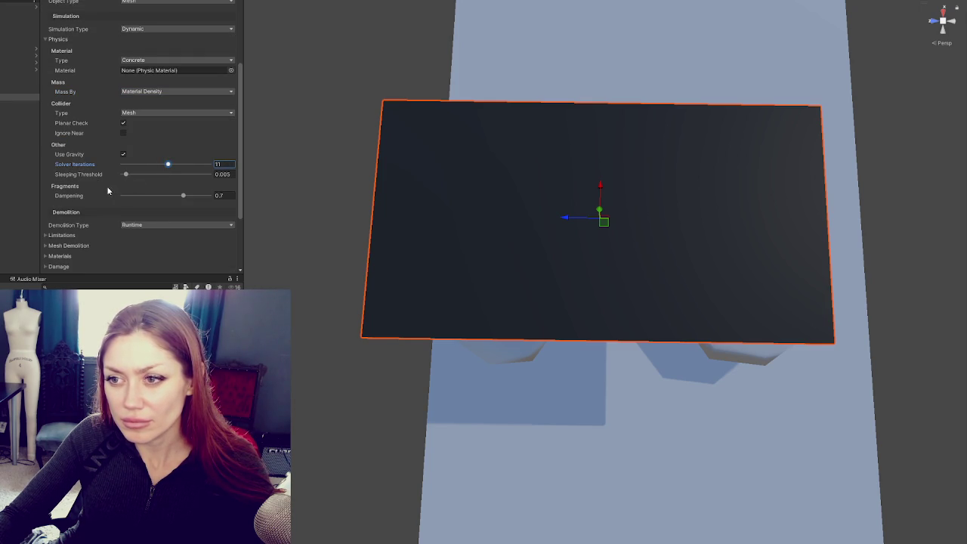
Step: In Mesh Demolition set Clusters to 4 and Amount to 382, then start the drop test
{"action": "scroll", "coordinate": [71, 234], "scroll_direction": "down", "scroll_amount": 1}
{"action": "left_click", "coordinate": [67, 221]}
{"action": "scroll", "coordinate": [98, 209], "scroll_direction": "down", "scroll_amount": 4}
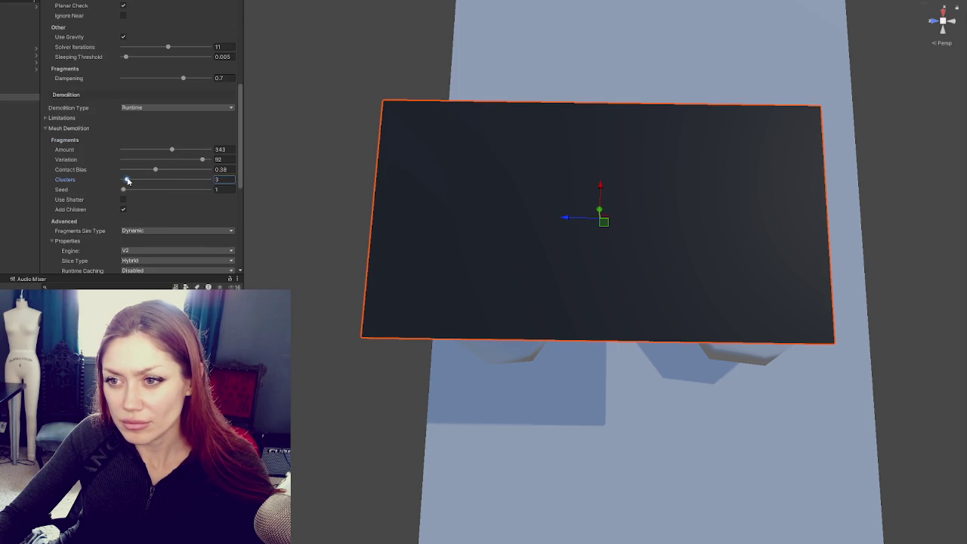
{"action": "left_click_drag", "start_coordinate": [127, 180], "coordinate": [130, 180]}
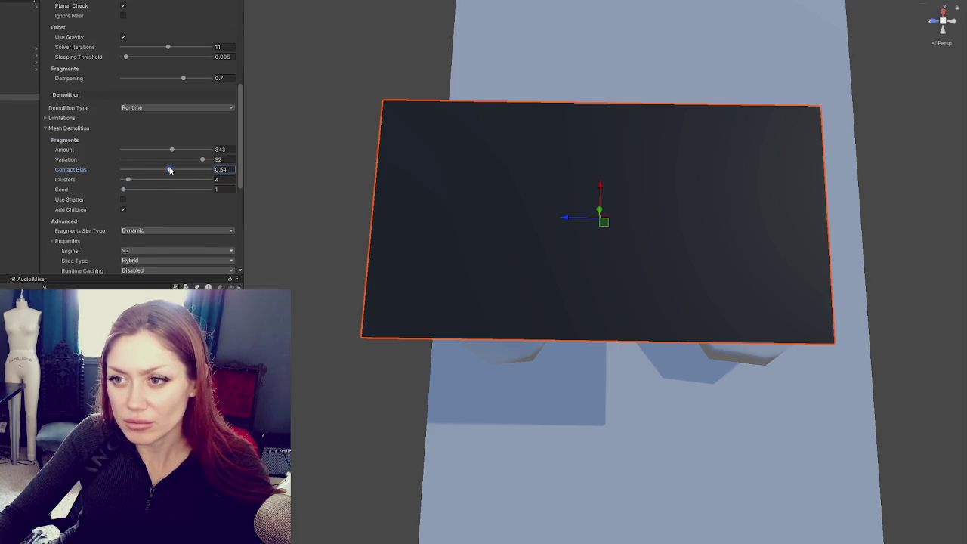
{"action": "left_click_drag", "start_coordinate": [176, 149], "coordinate": [181, 151]}
{"action": "key", "text": "ctrl+p"}
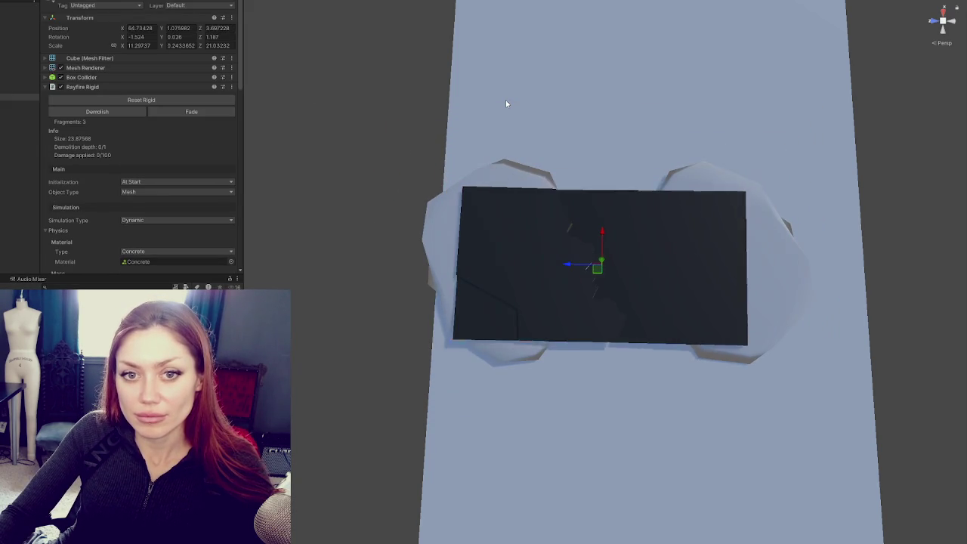
Step: Select the road slab and collapse its Physics settings to reach the fragment options
{"action": "mouse_move", "coordinate": [525, 122]}
{"action": "left_mouse_down"}
{"action": "mouse_move", "coordinate": [653, 128]}
{"action": "mouse_move", "coordinate": [635, 171]}
{"action": "mouse_move", "coordinate": [604, 196]}
{"action": "left_mouse_up"}
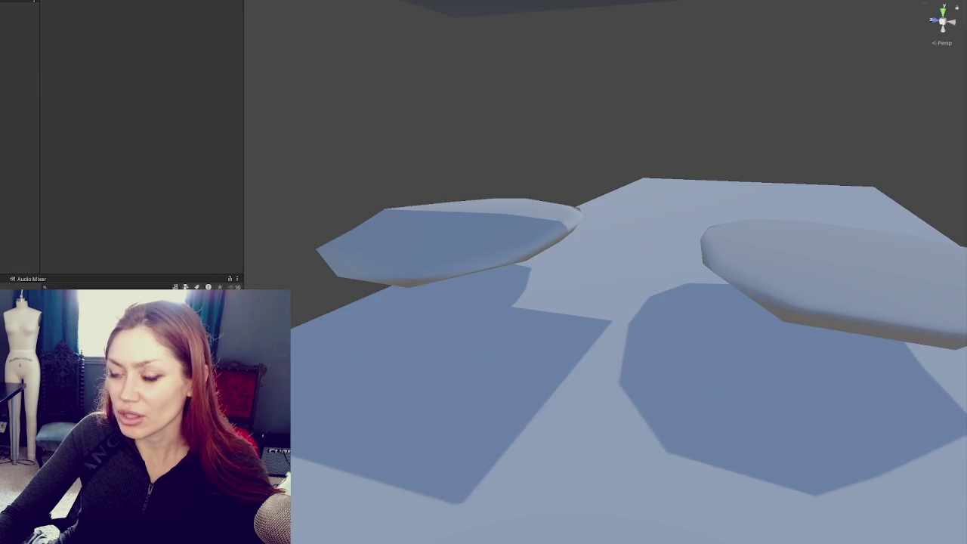
{"action": "left_click", "coordinate": [20, 96]}
{"action": "scroll", "coordinate": [80, 192], "scroll_direction": "down", "scroll_amount": 5}
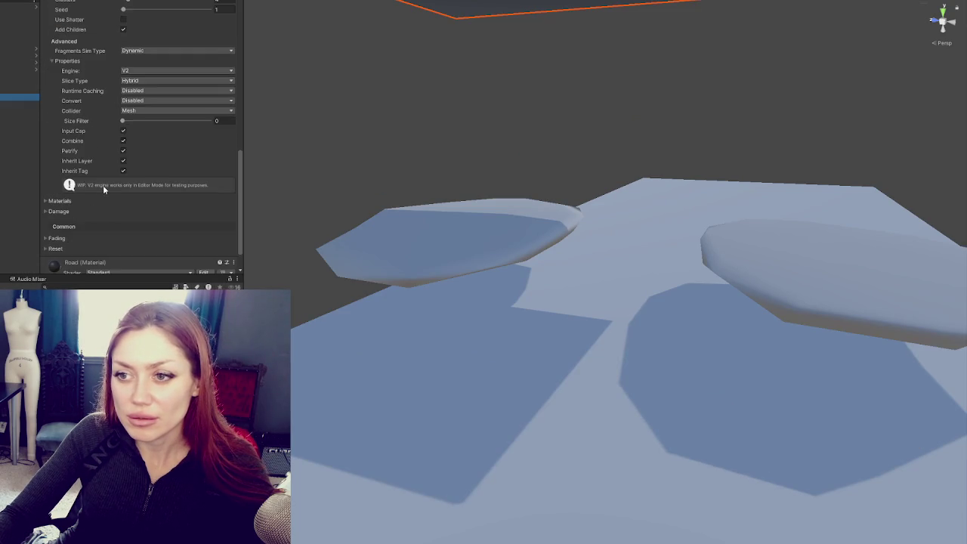
{"action": "scroll", "coordinate": [107, 139], "scroll_direction": "up", "scroll_amount": 10}
{"action": "left_click", "coordinate": [102, 87]}
{"action": "left_click", "coordinate": [102, 86]}
{"action": "left_click", "coordinate": [84, 163]}
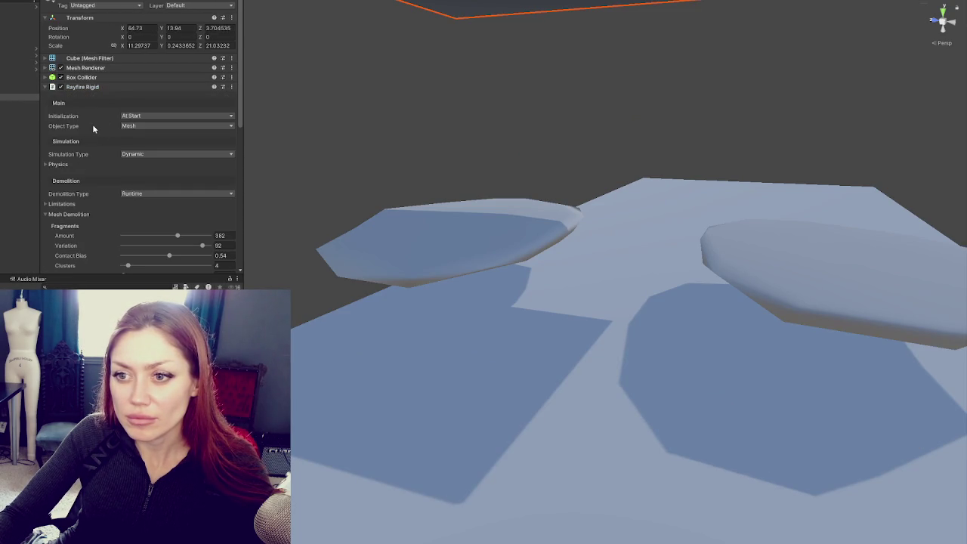
{"action": "scroll", "coordinate": [92, 123], "scroll_direction": "down", "scroll_amount": 3}
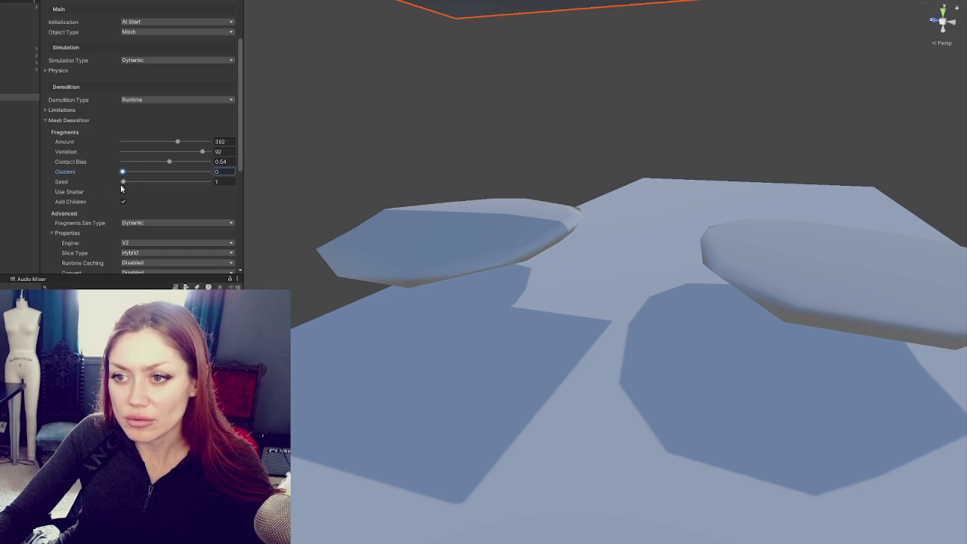
Step: Set fragment Seed to 8, inspect the 415-fragment shatter, then stop Play mode
{"action": "left_click", "coordinate": [128, 183]}
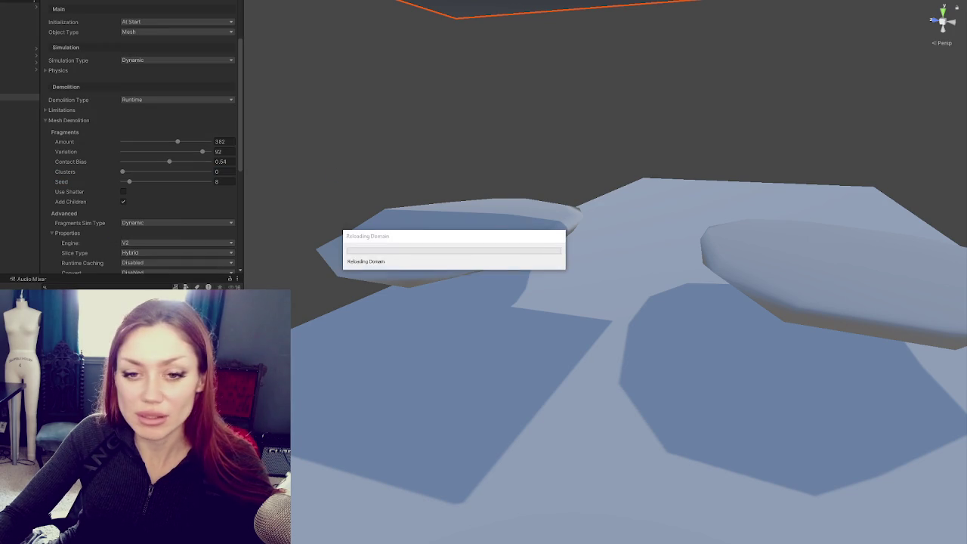
{"action": "scroll", "coordinate": [174, 230], "scroll_direction": "up", "scroll_amount": 10}
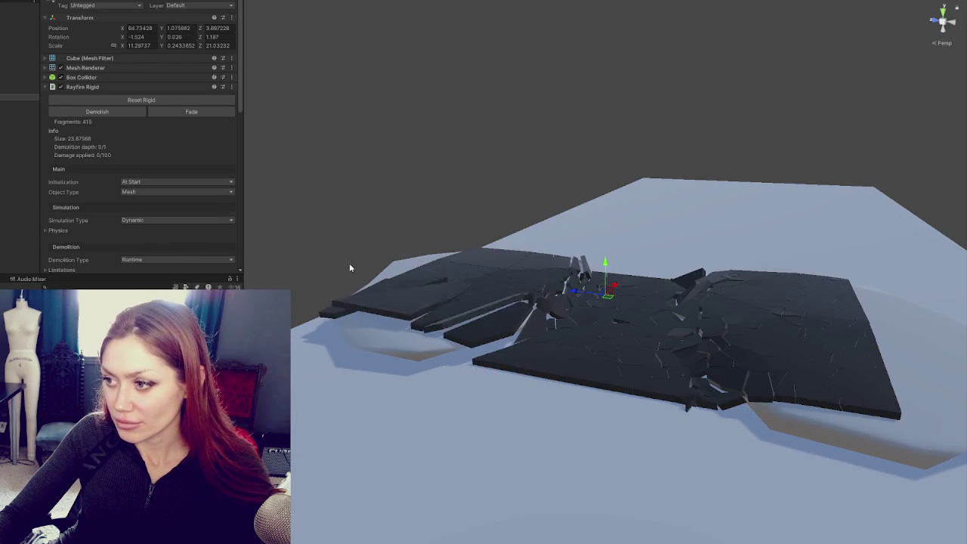
{"action": "mouse_move", "coordinate": [500, 321]}
{"action": "left_mouse_down"}
{"action": "mouse_move", "coordinate": [515, 279]}
{"action": "mouse_move", "coordinate": [527, 300]}
{"action": "mouse_move", "coordinate": [459, 320]}
{"action": "mouse_move", "coordinate": [563, 300]}
{"action": "mouse_move", "coordinate": [480, 286]}
{"action": "mouse_move", "coordinate": [513, 241]}
{"action": "mouse_move", "coordinate": [529, 189]}
{"action": "left_mouse_up"}
{"action": "left_click", "coordinate": [541, 1]}
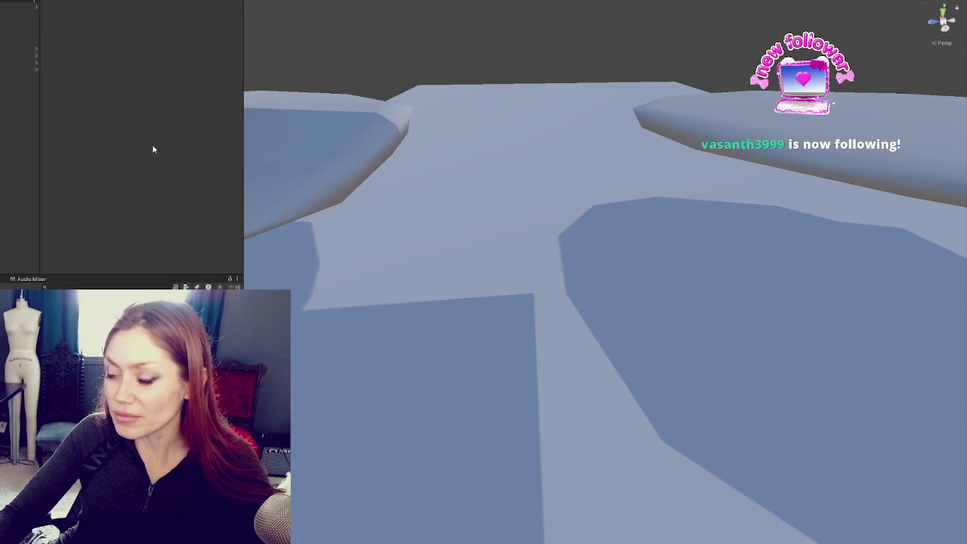